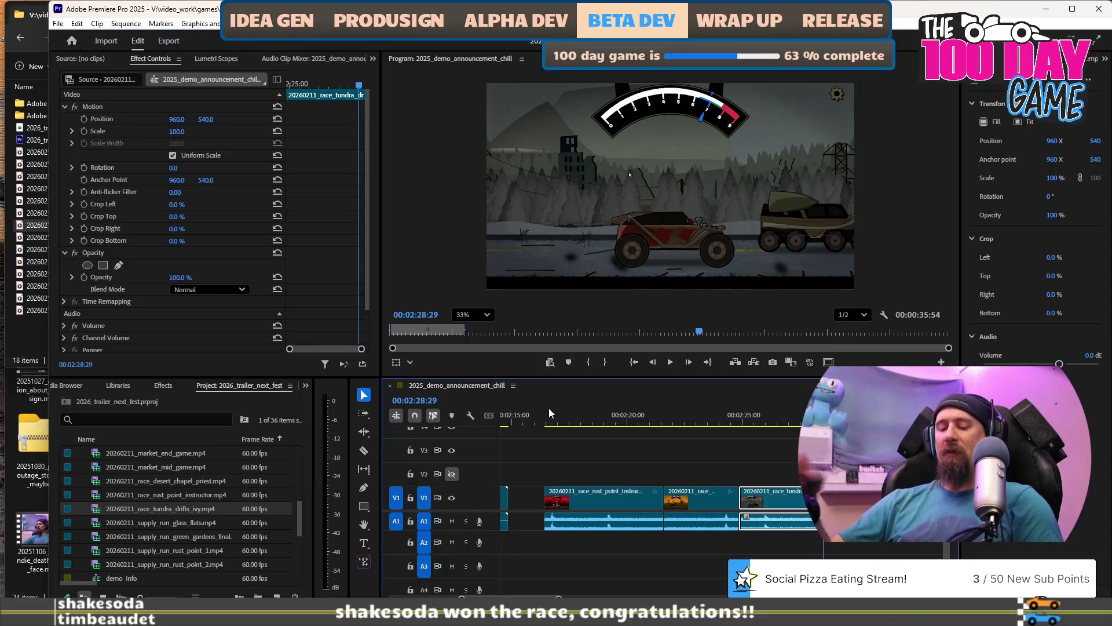
Zoom out the timeline and drag the later V1/A1 clips left to follow the opening clip.
{"action": "scroll", "coordinate": [572, 519], "scroll_direction": "down", "scroll_amount": 3}
{"action": "scroll", "coordinate": [571, 519], "scroll_direction": "down", "scroll_amount": 3}
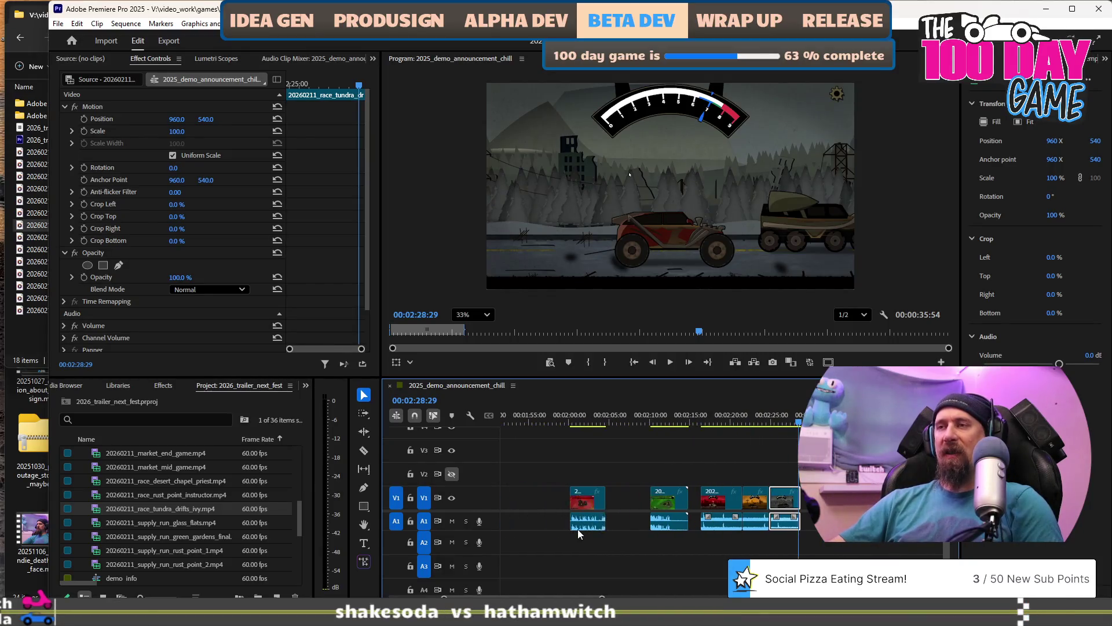
{"action": "scroll", "coordinate": [672, 485], "scroll_direction": "down", "scroll_amount": 2}
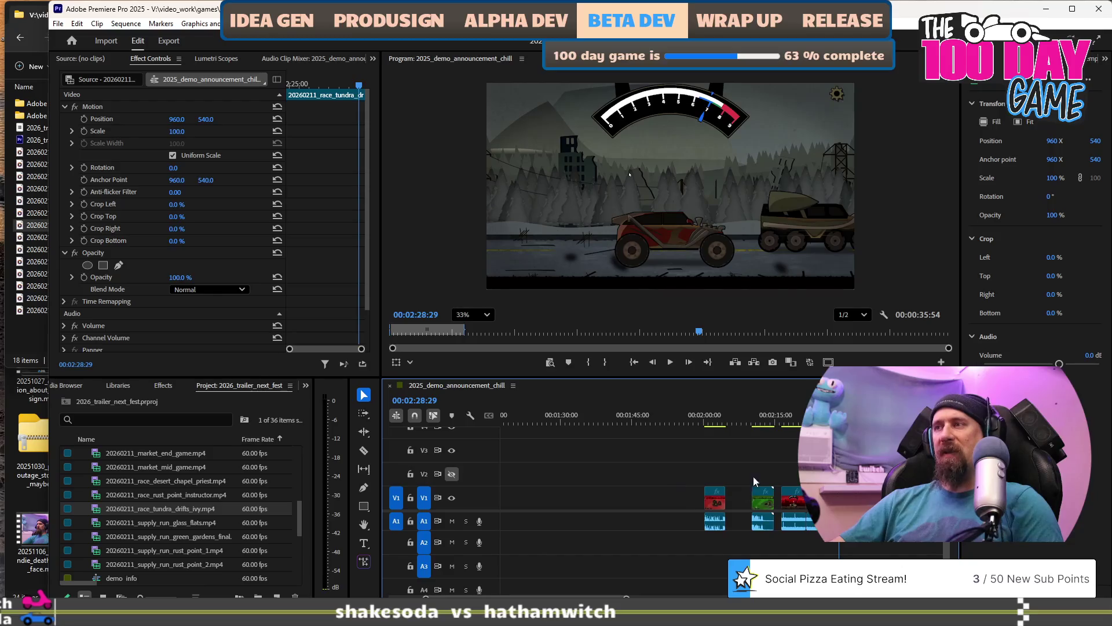
{"action": "left_click", "coordinate": [791, 475]}
{"action": "scroll", "coordinate": [808, 546], "scroll_direction": "up", "scroll_amount": 3}
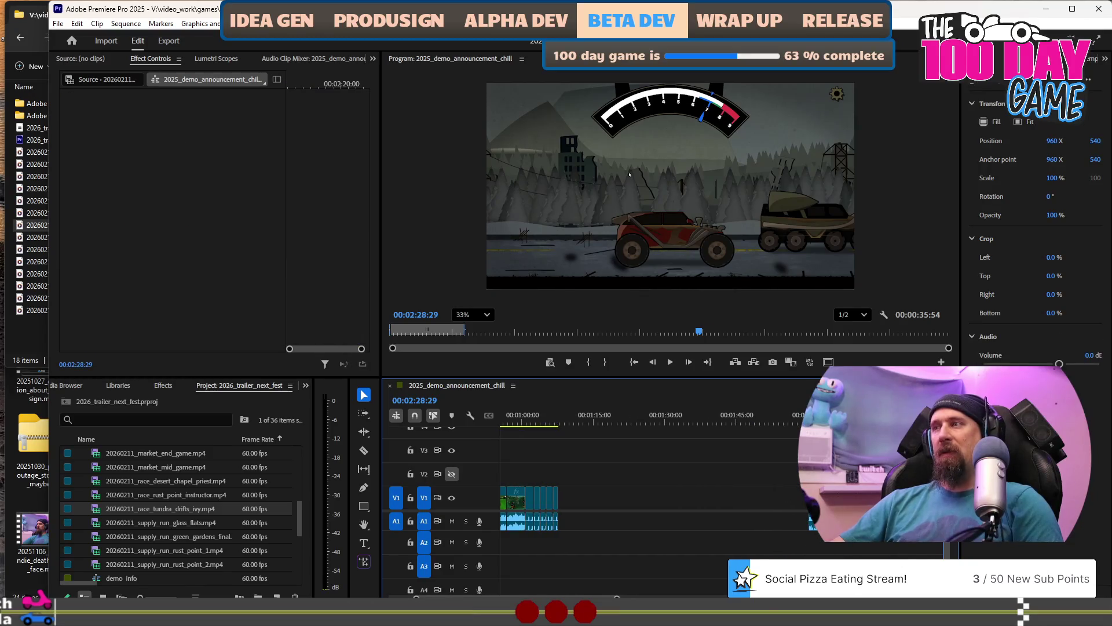
{"action": "mouse_move", "coordinate": [811, 521]}
{"action": "left_mouse_down"}
{"action": "mouse_move", "coordinate": [765, 504]}
{"action": "mouse_move", "coordinate": [578, 525]}
{"action": "left_mouse_up"}
Place the playhead at 00:01:06:53 on the upgrade-tree footage.
{"action": "scroll", "coordinate": [576, 523], "scroll_direction": "up", "scroll_amount": 5}
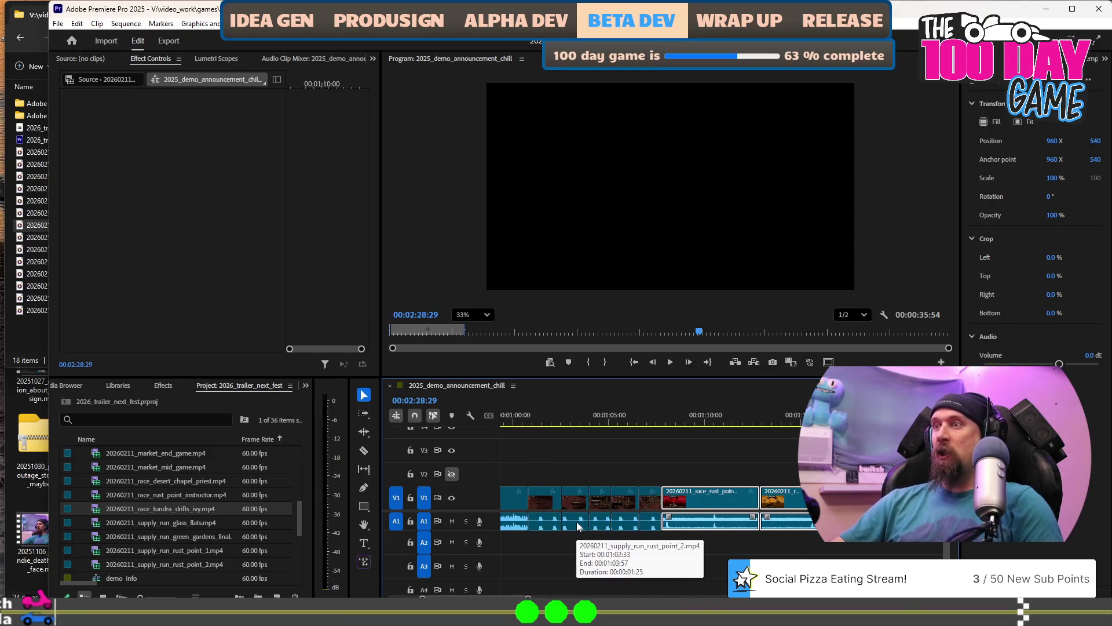
{"action": "left_click", "coordinate": [600, 415]}
{"action": "left_click", "coordinate": [578, 415]}
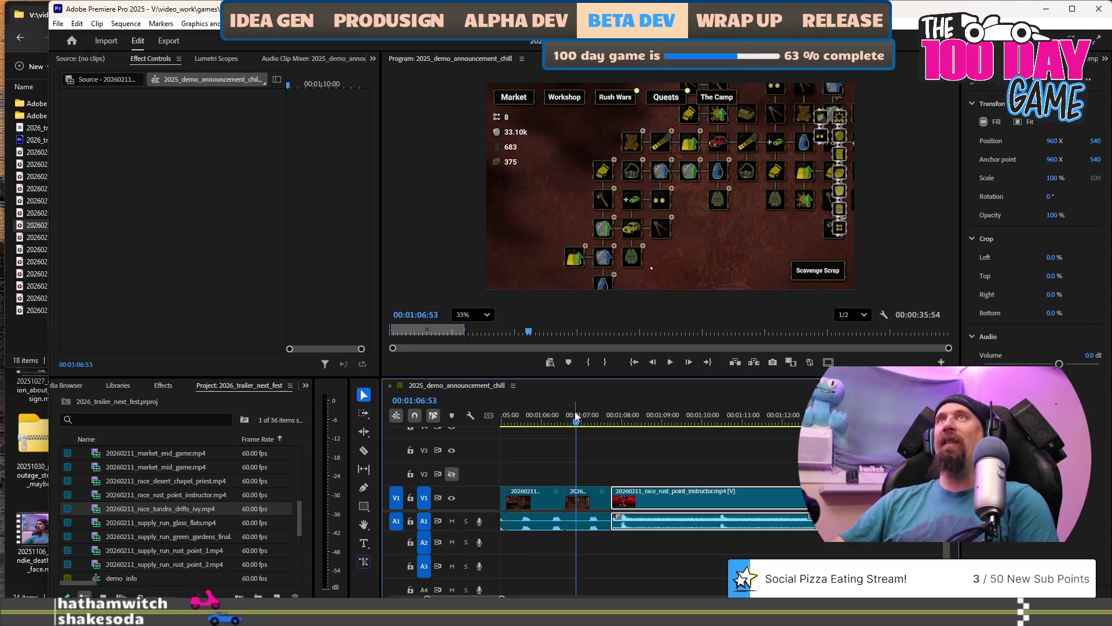
Advance to the Cargo Jacket tooltip at 00:01:07:20 and zoom the timeline out.
{"action": "key", "text": "space"}
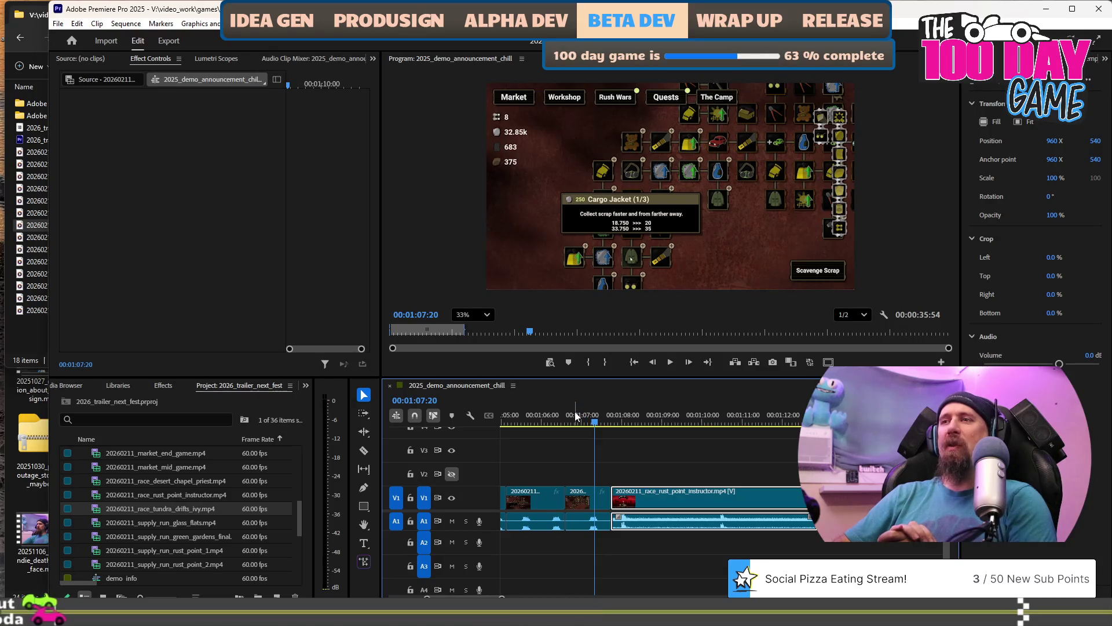
{"action": "scroll", "coordinate": [711, 506], "scroll_direction": "down", "scroll_amount": 2}
{"action": "scroll", "coordinate": [712, 504], "scroll_direction": "down", "scroll_amount": 4}
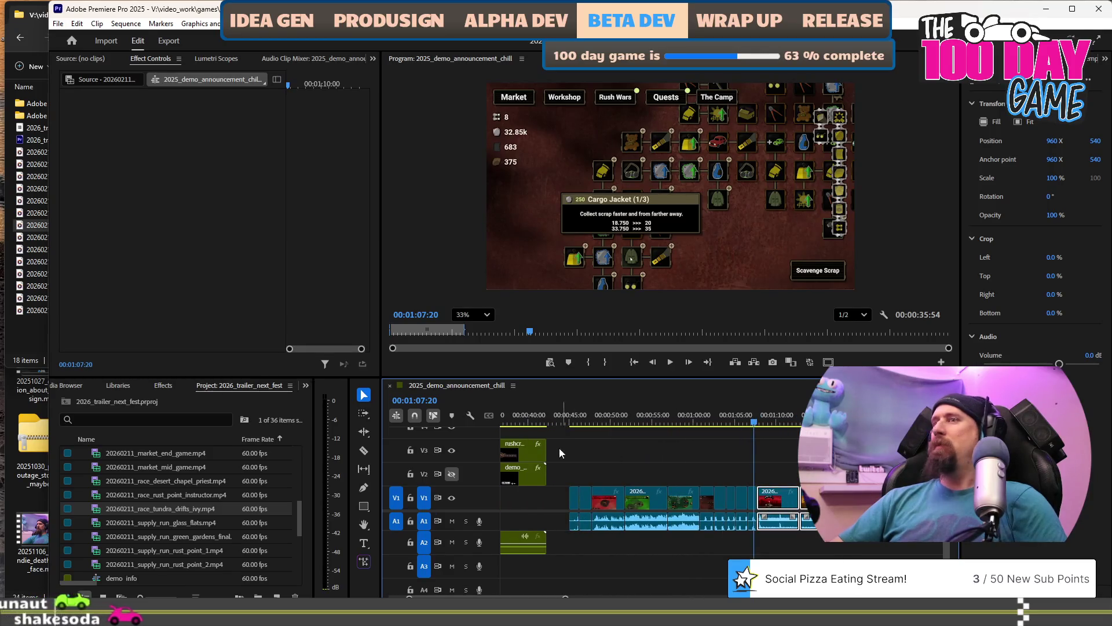
Play from 00:00:45:23, pausing at 00:00:56:47, 00:01:02:01 and the GO! frame, to the footage end.
{"action": "left_click", "coordinate": [574, 421]}
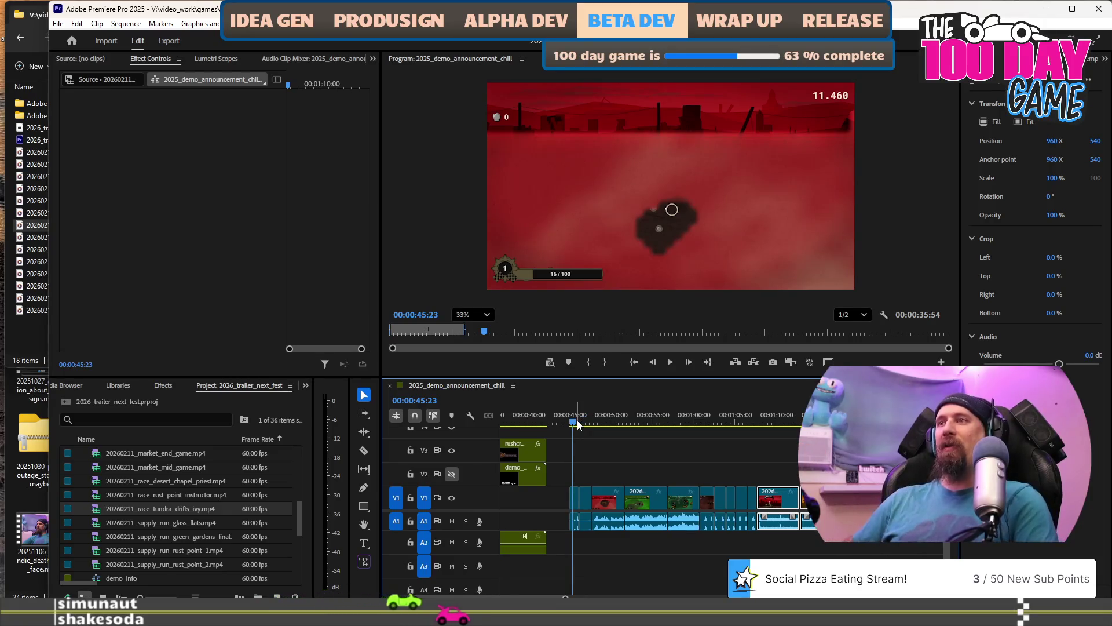
{"action": "key", "text": "space"}
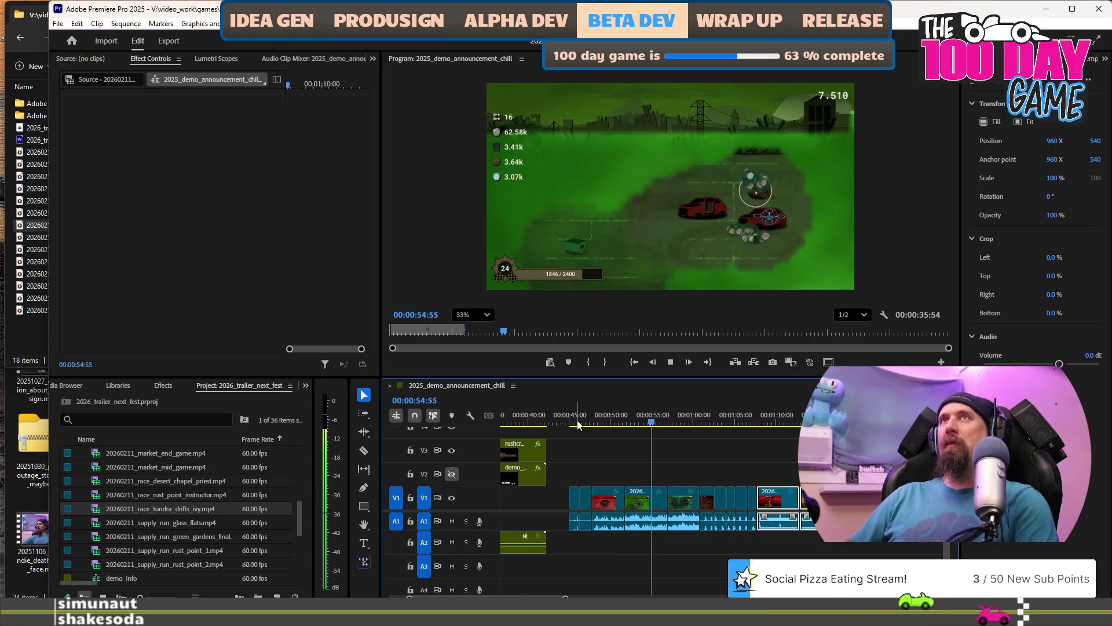
{"action": "key", "text": "space"}
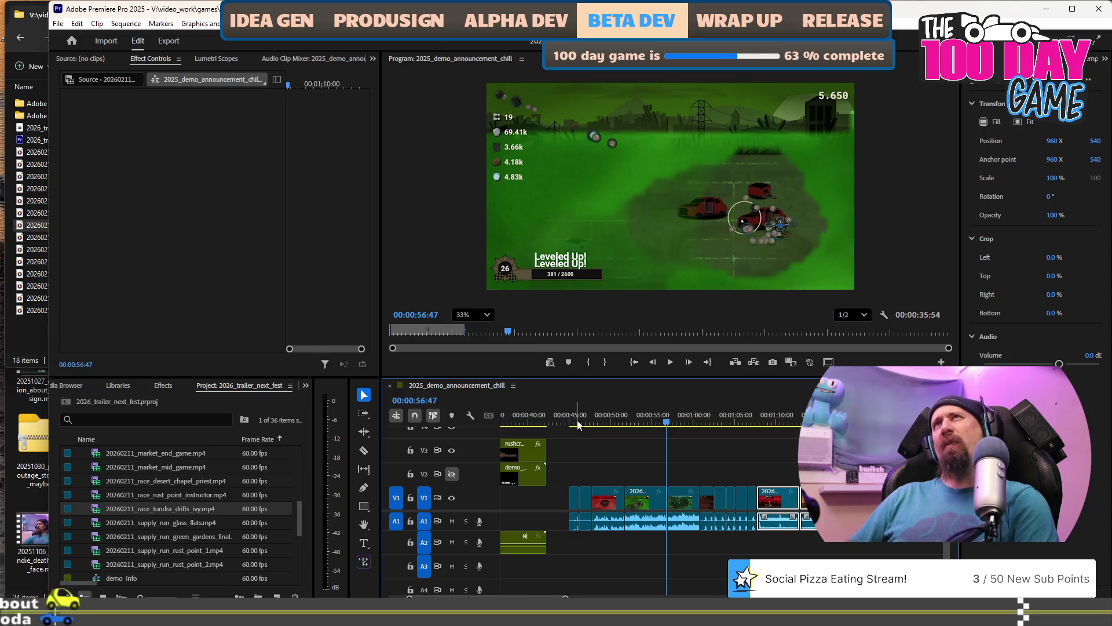
{"action": "key", "text": "space"}
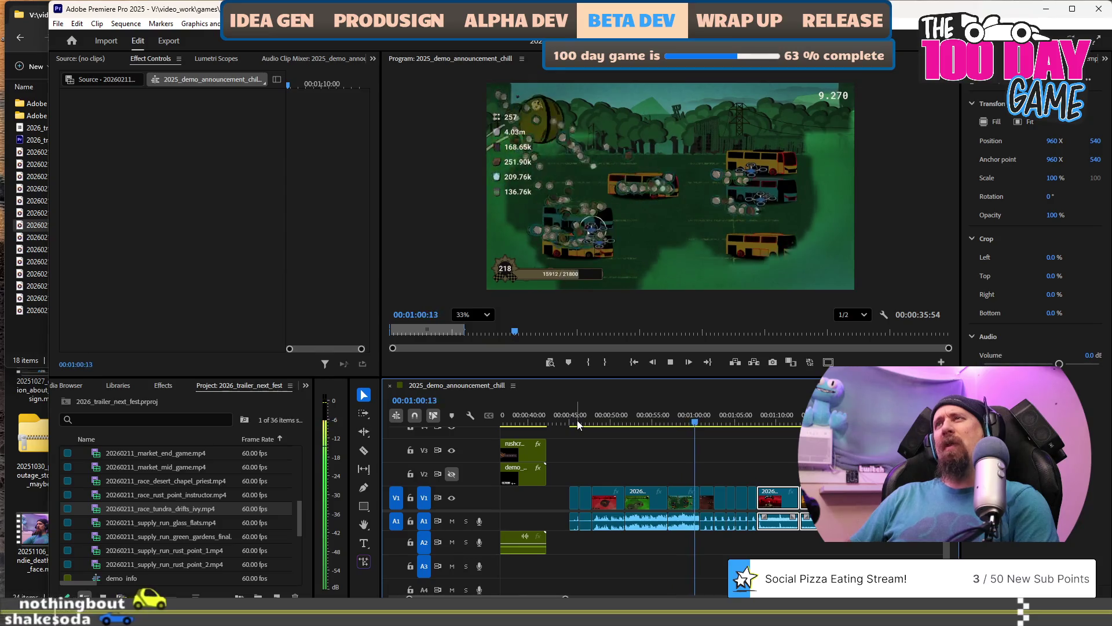
{"action": "key", "text": "space"}
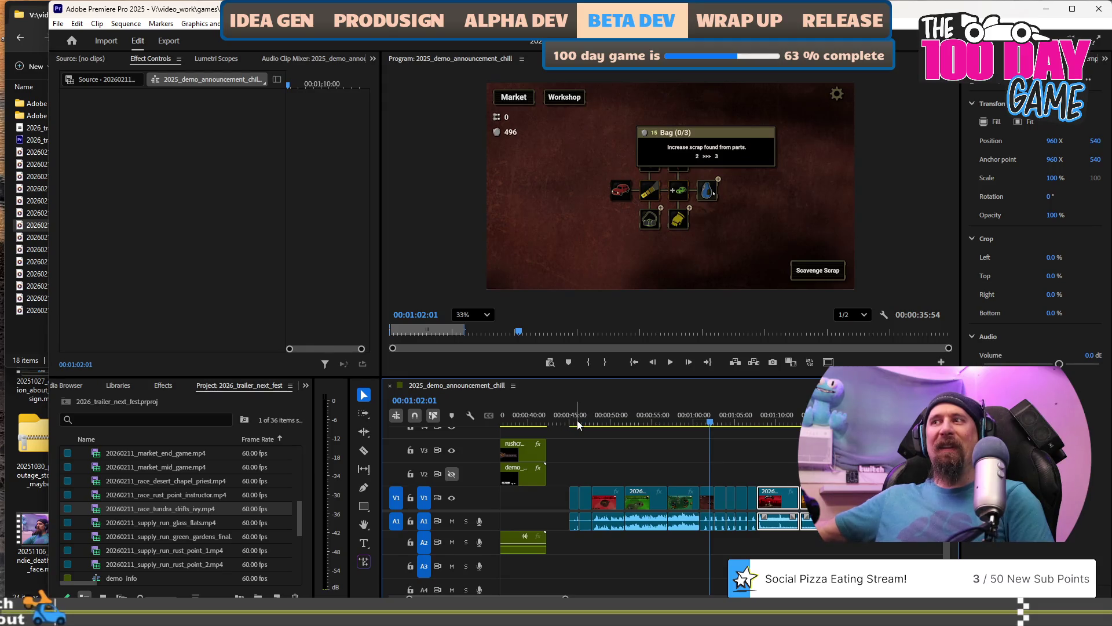
{"action": "key", "text": "space"}
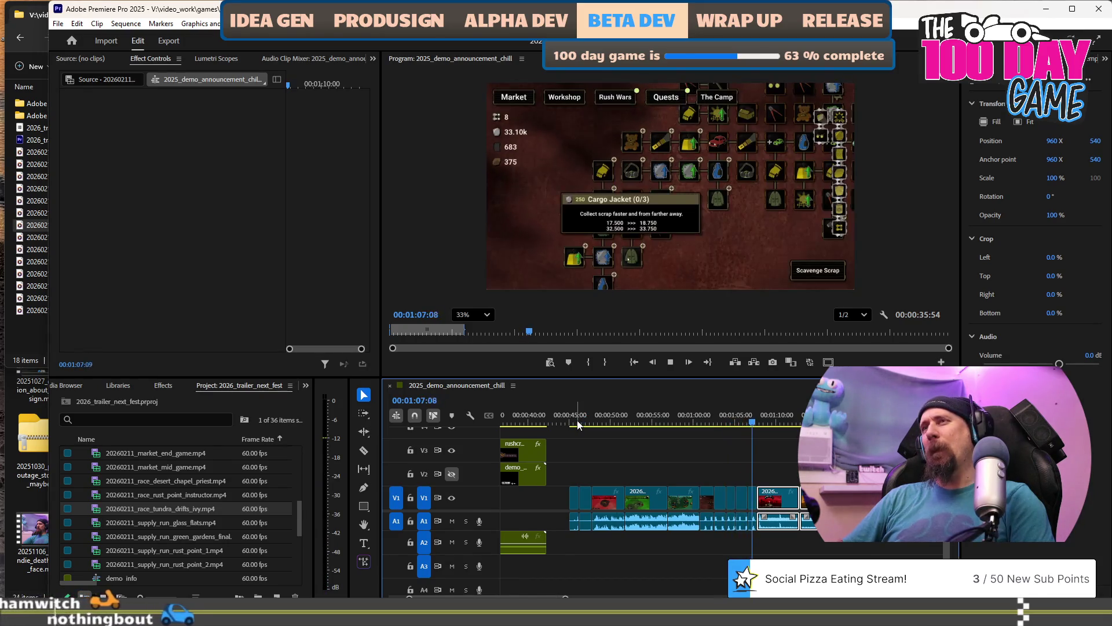
{"action": "key", "text": "space"}
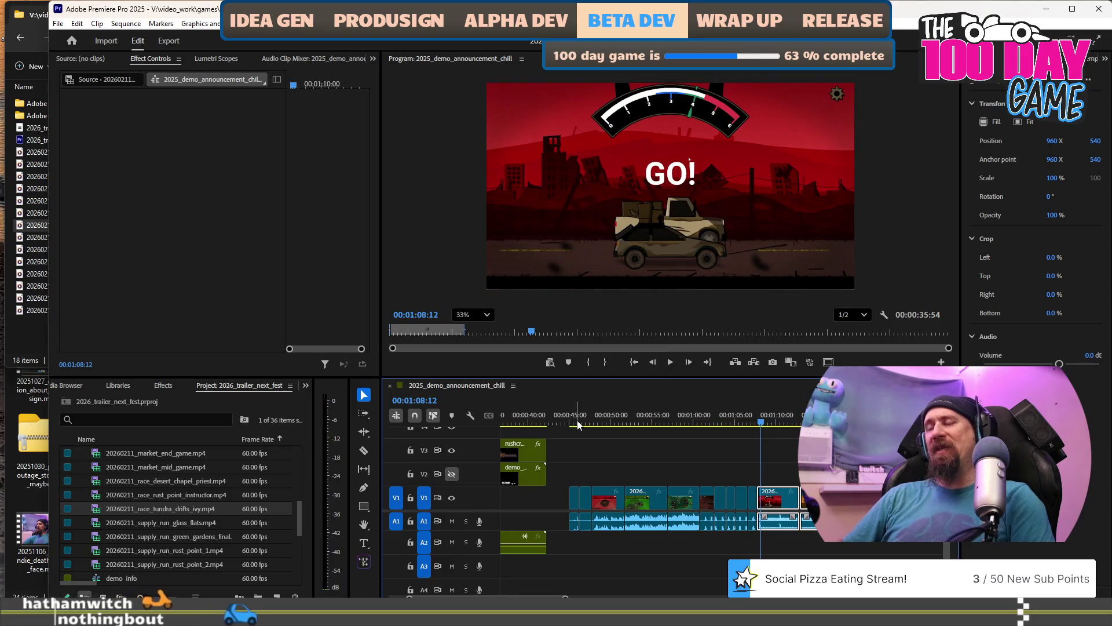
{"action": "key", "text": "space"}
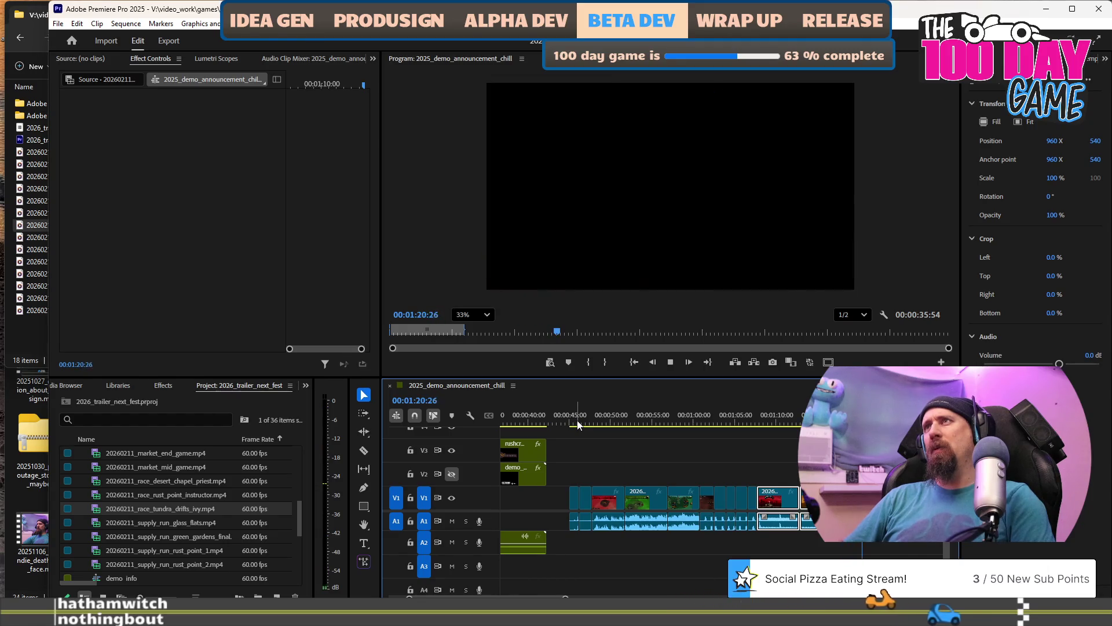
{"action": "key", "text": "space"}
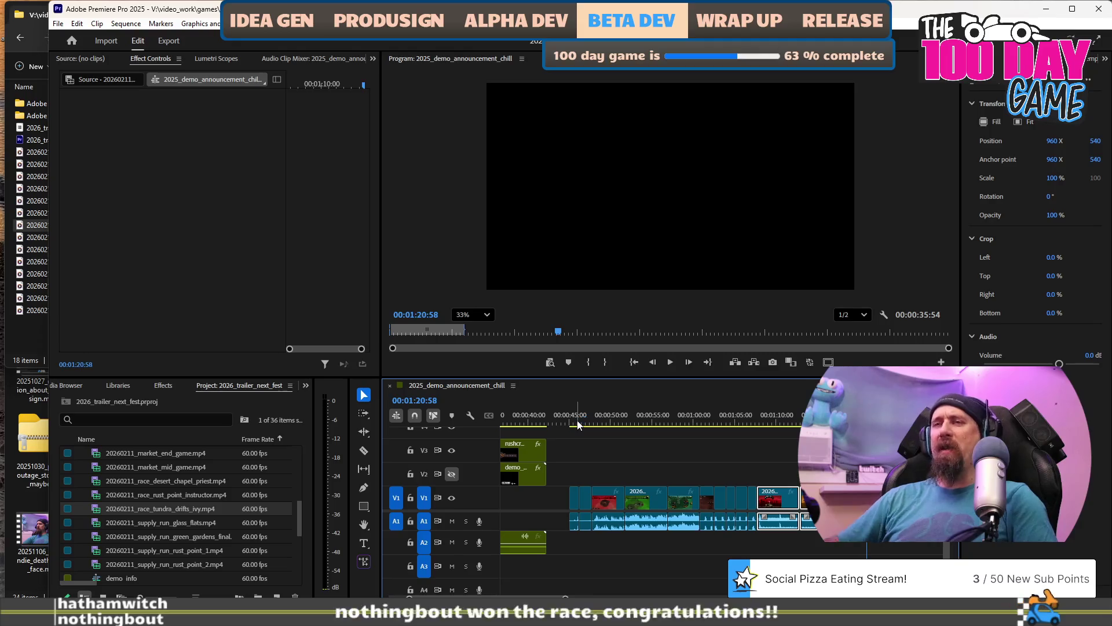
{"action": "scroll", "coordinate": [734, 465], "scroll_direction": "down", "scroll_amount": 2}
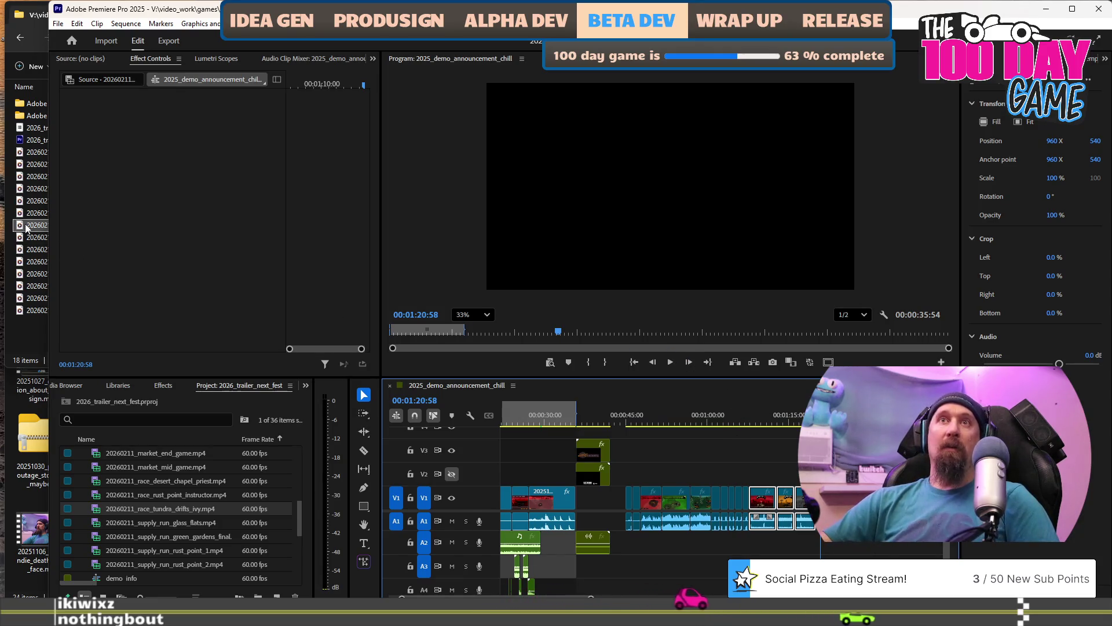
Drag 20260211_workshop_upgrades.mp4 from the clips folder onto V1 at 00:01:20:58.
{"action": "left_click", "coordinate": [19, 337]}
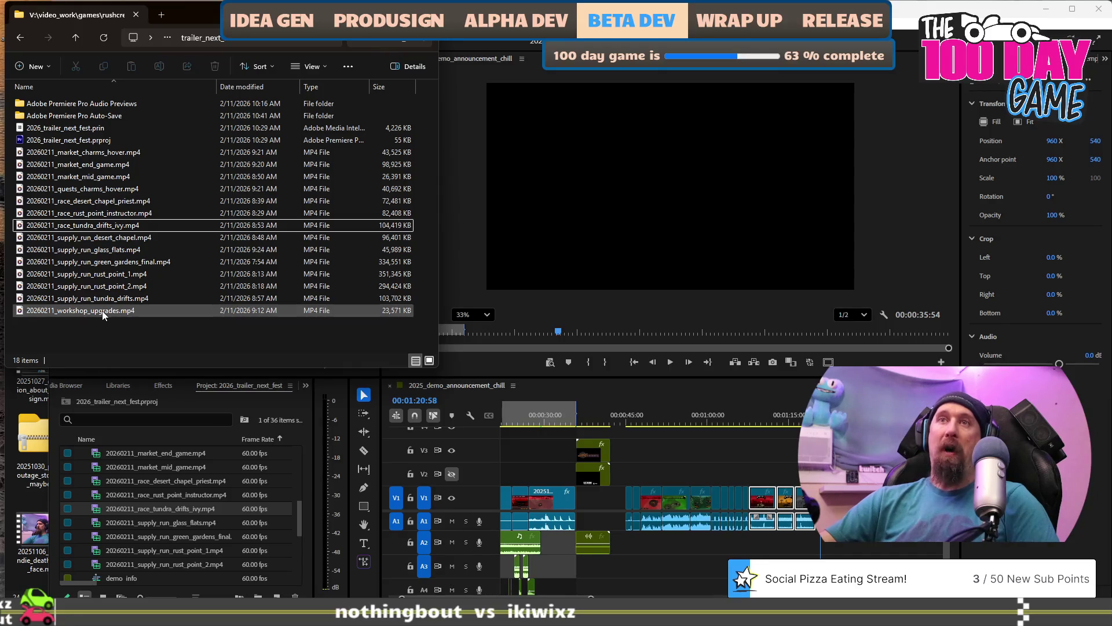
{"action": "left_click", "coordinate": [92, 314]}
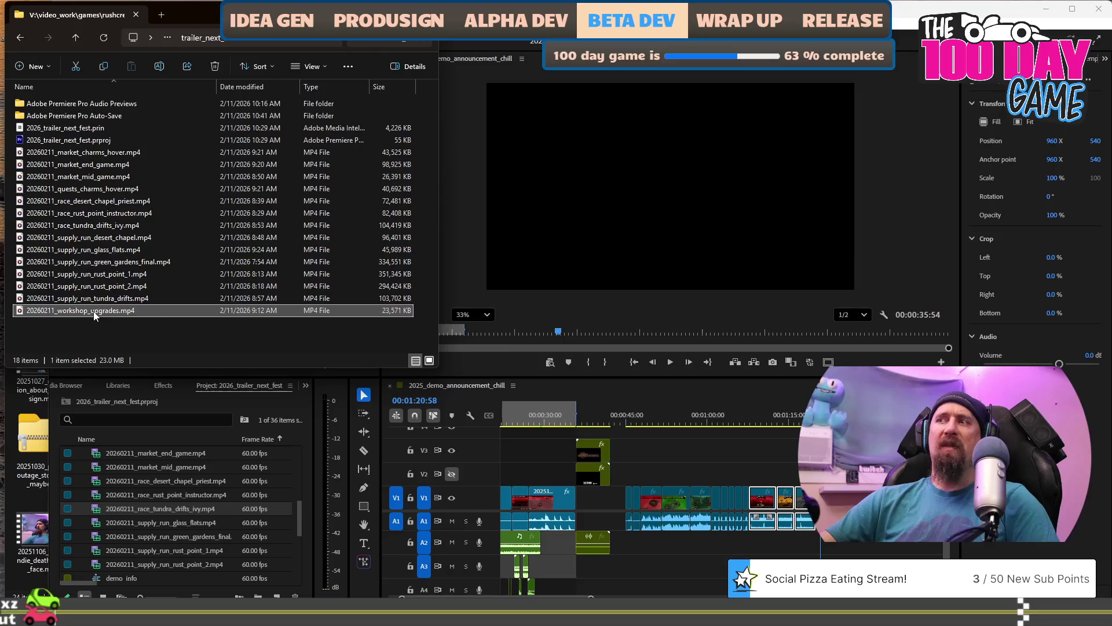
{"action": "mouse_move", "coordinate": [608, 522]}
{"action": "left_mouse_down"}
{"action": "mouse_move", "coordinate": [763, 533]}
{"action": "mouse_move", "coordinate": [582, 493]}
{"action": "left_mouse_up"}
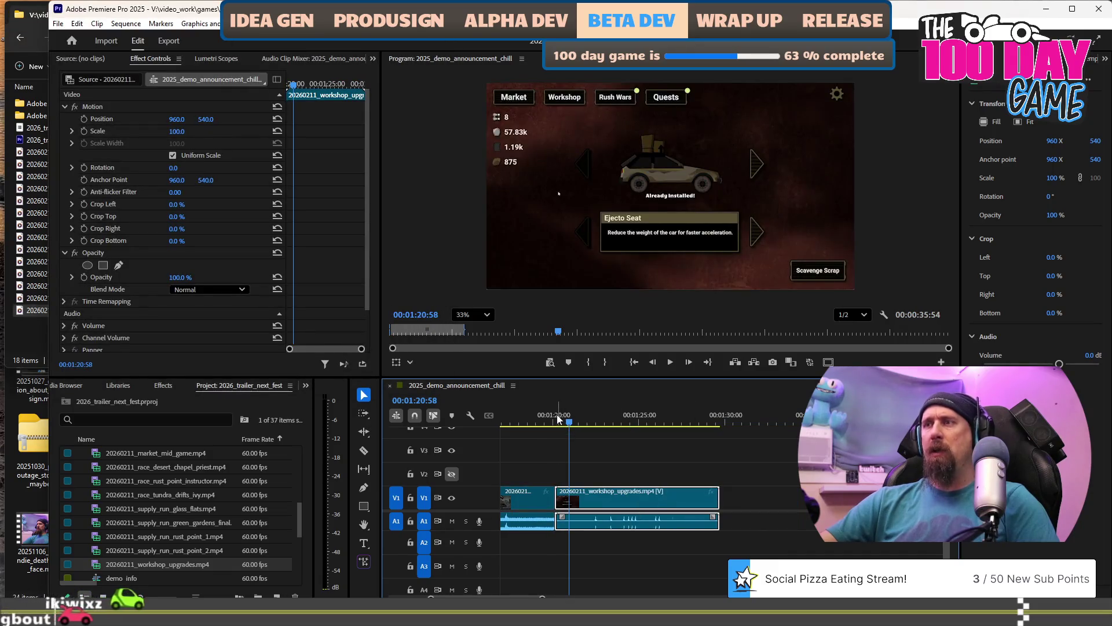
Replay the new workshop clip several times to find the cut point.
{"action": "key", "text": "Up"}
{"action": "key", "text": "space"}
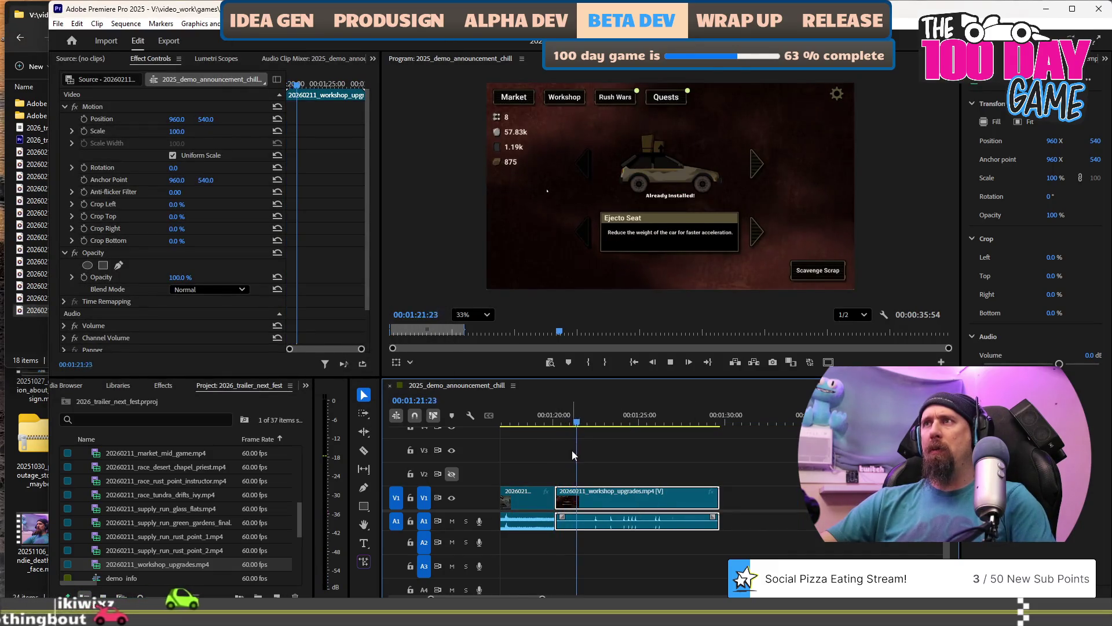
{"action": "key", "text": "space"}
{"action": "scroll", "coordinate": [573, 493], "scroll_direction": "up", "scroll_amount": 2}
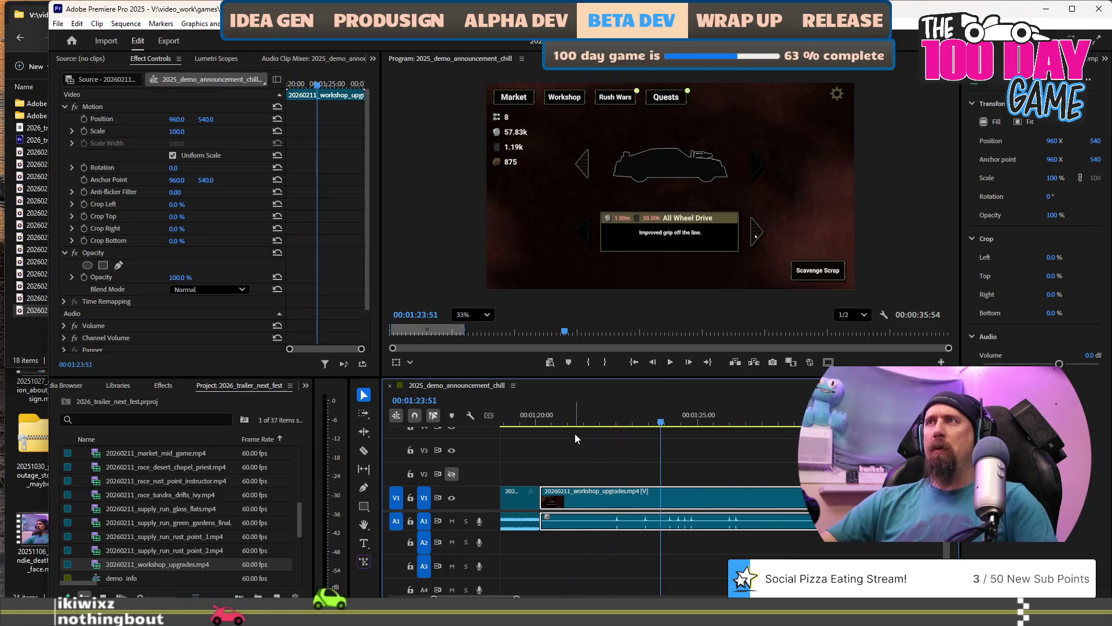
{"action": "left_click", "coordinate": [541, 420]}
{"action": "key", "text": "space"}
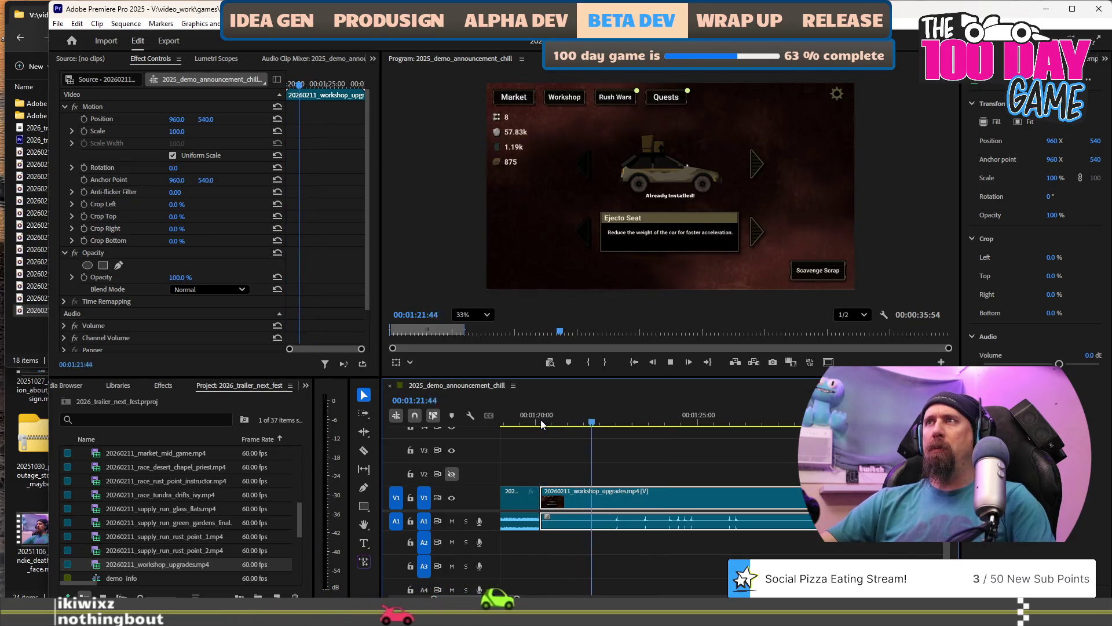
{"action": "key", "text": "space"}
{"action": "left_click", "coordinate": [540, 419]}
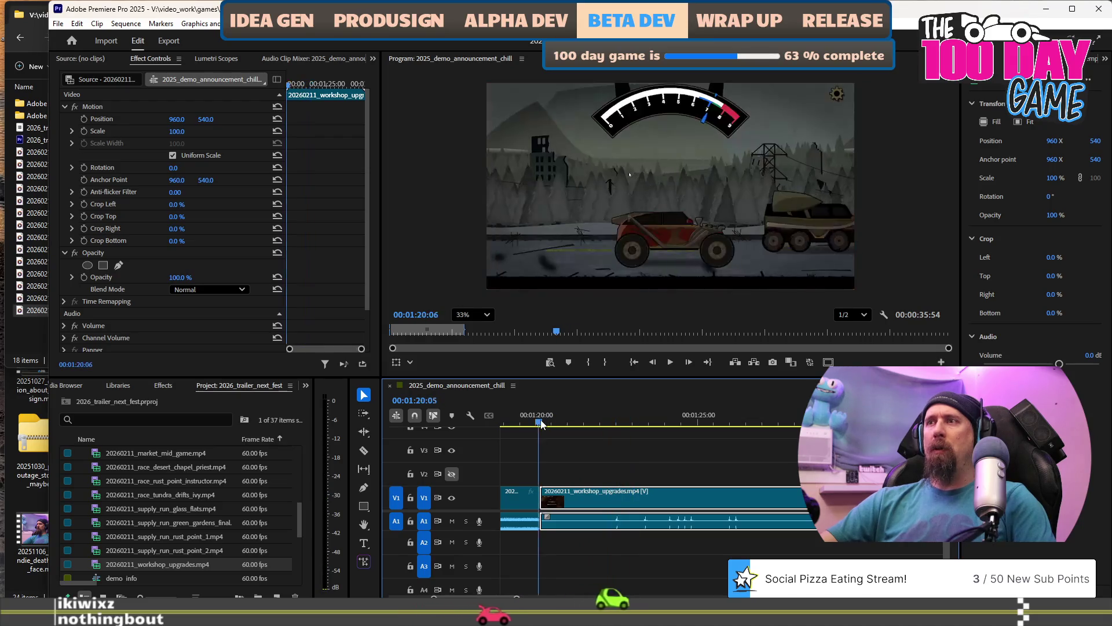
{"action": "key", "text": "space"}
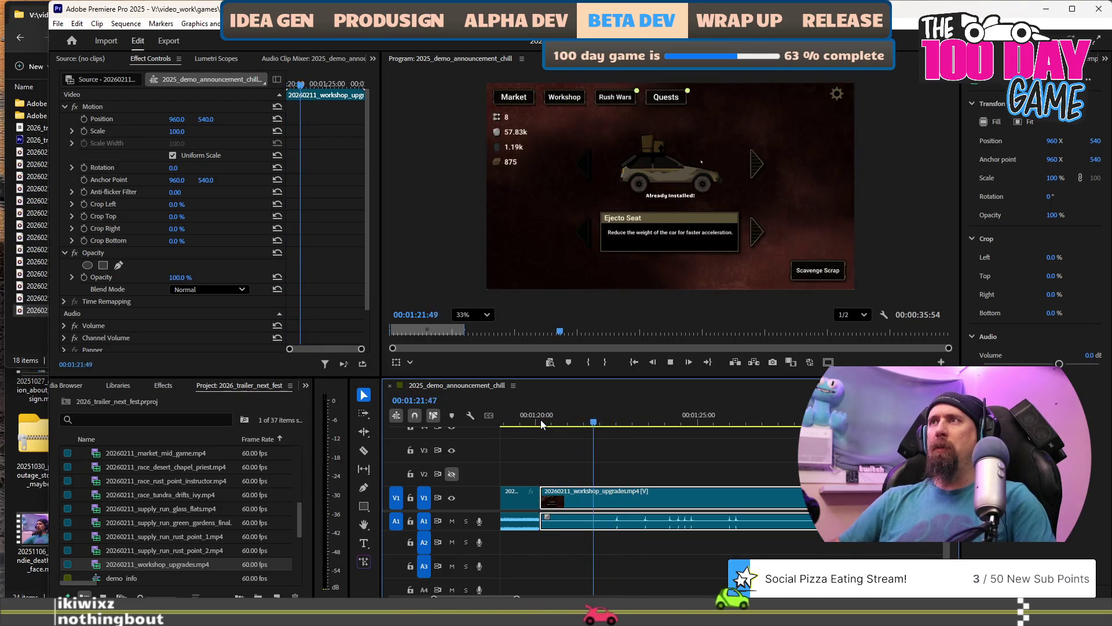
Stop at 00:01:22:10 and ripple-trim the rest of the workshop clip with W.
{"action": "left_click", "coordinate": [541, 421]}
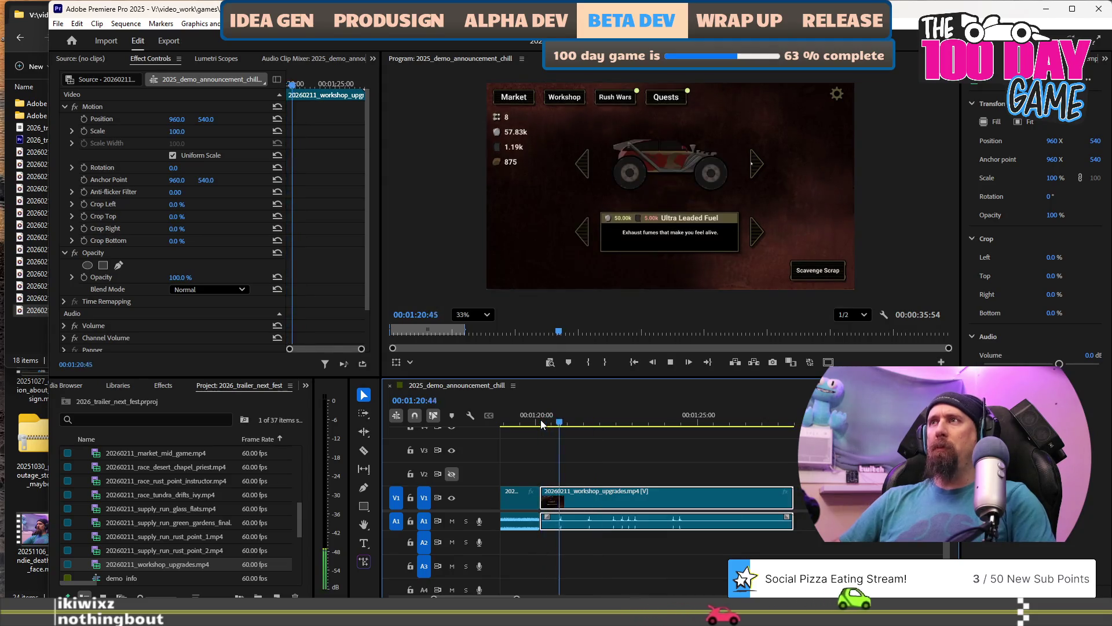
{"action": "key", "text": "space"}
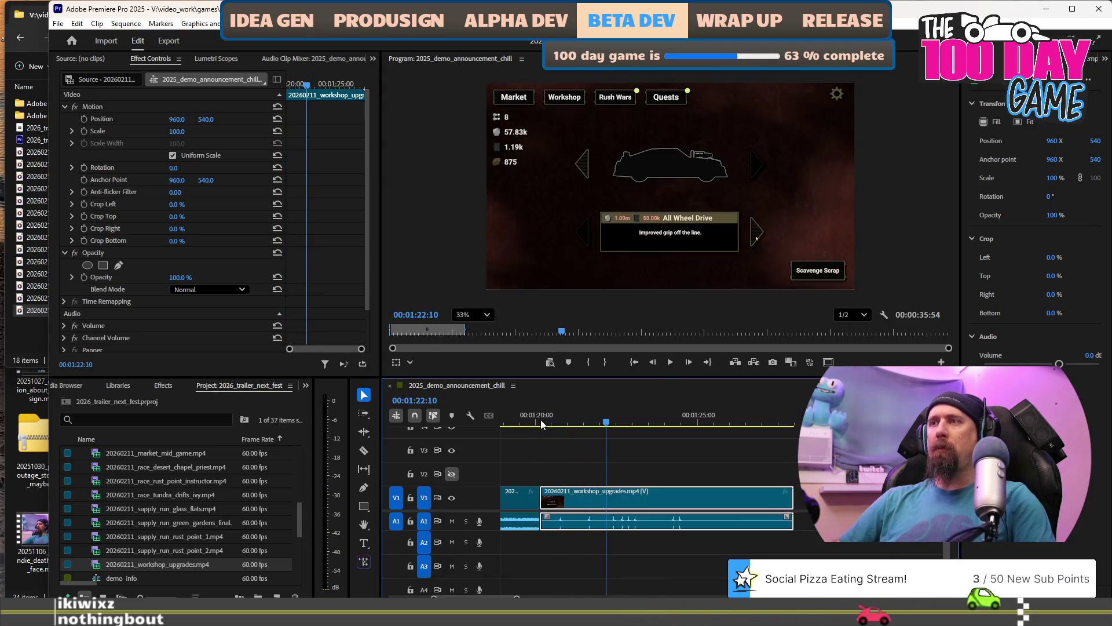
{"action": "key", "text": "w"}
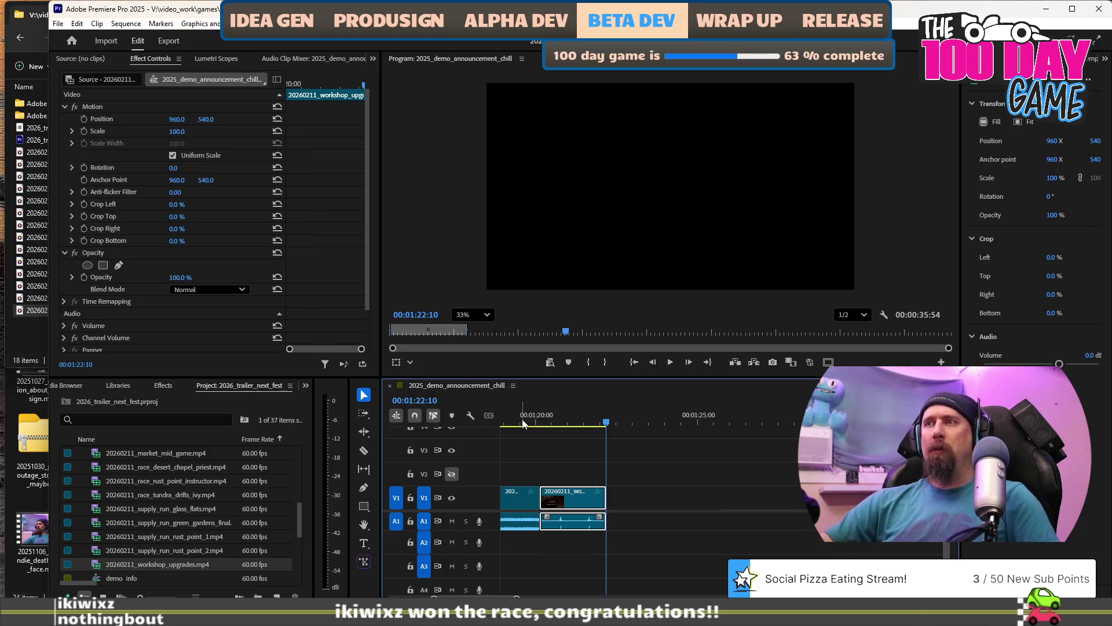
{"action": "scroll", "coordinate": [522, 422], "scroll_direction": "down", "scroll_amount": 2}
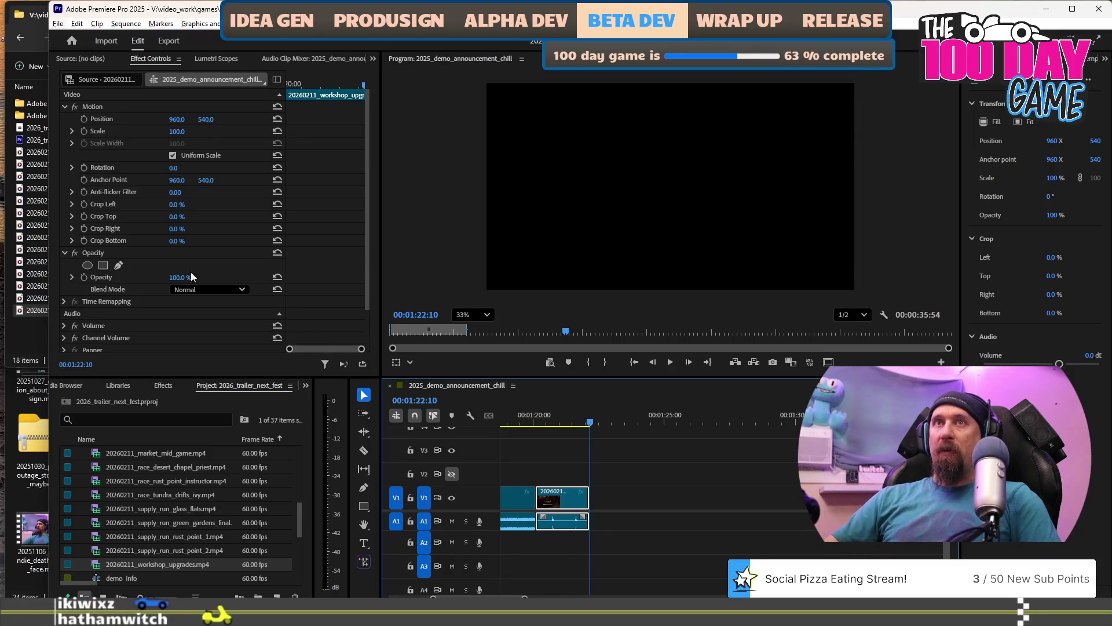
{"action": "left_click", "coordinate": [22, 337]}
Drag 20260211_quests_charms_hover.mp4 from Explorer onto the timeline after the workshop clip.
{"action": "left_click", "coordinate": [69, 311]}
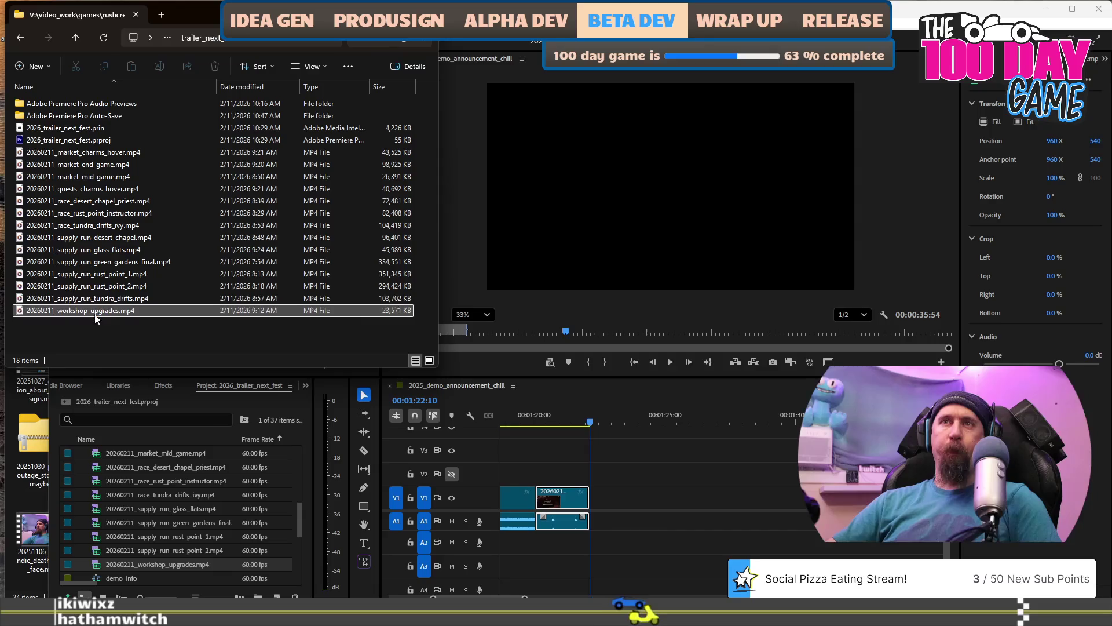
{"action": "mouse_move", "coordinate": [103, 303]}
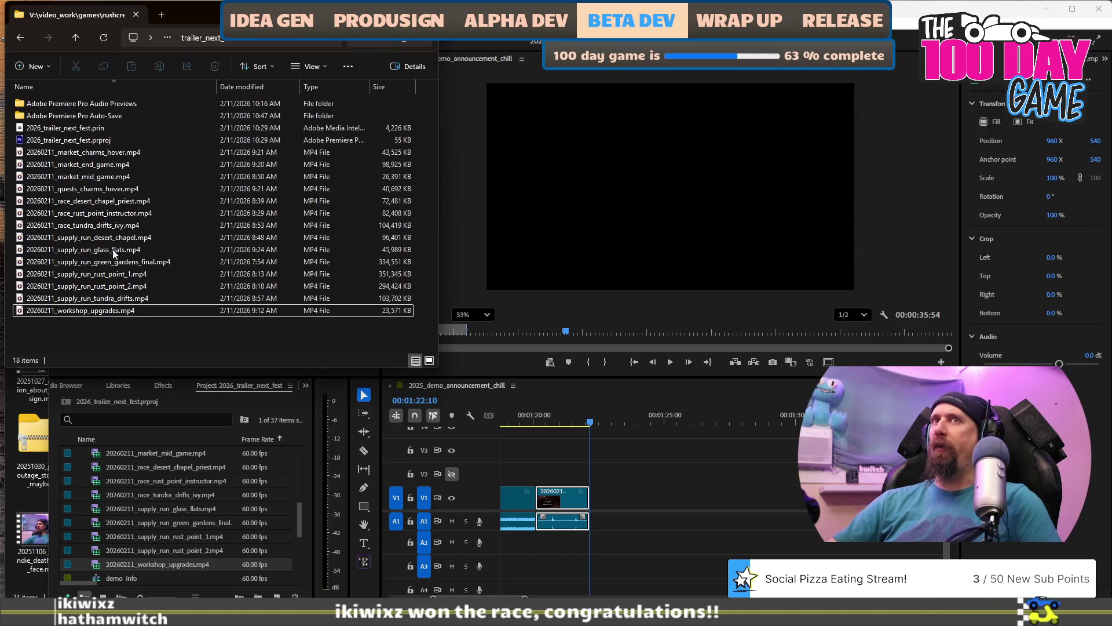
{"action": "mouse_move", "coordinate": [157, 200]}
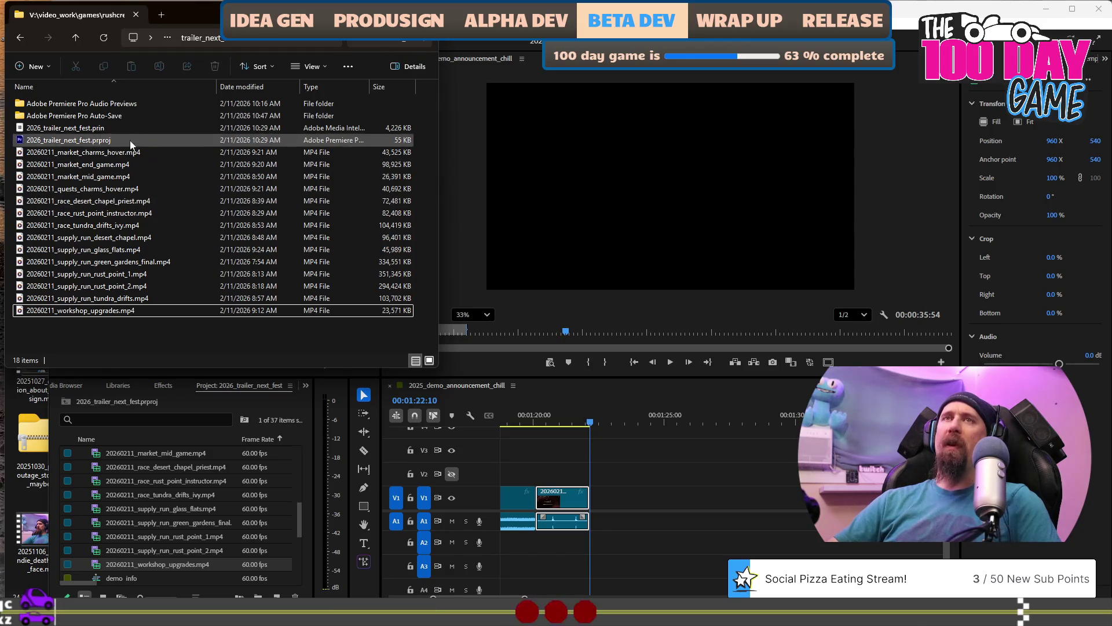
{"action": "left_click", "coordinate": [112, 190]}
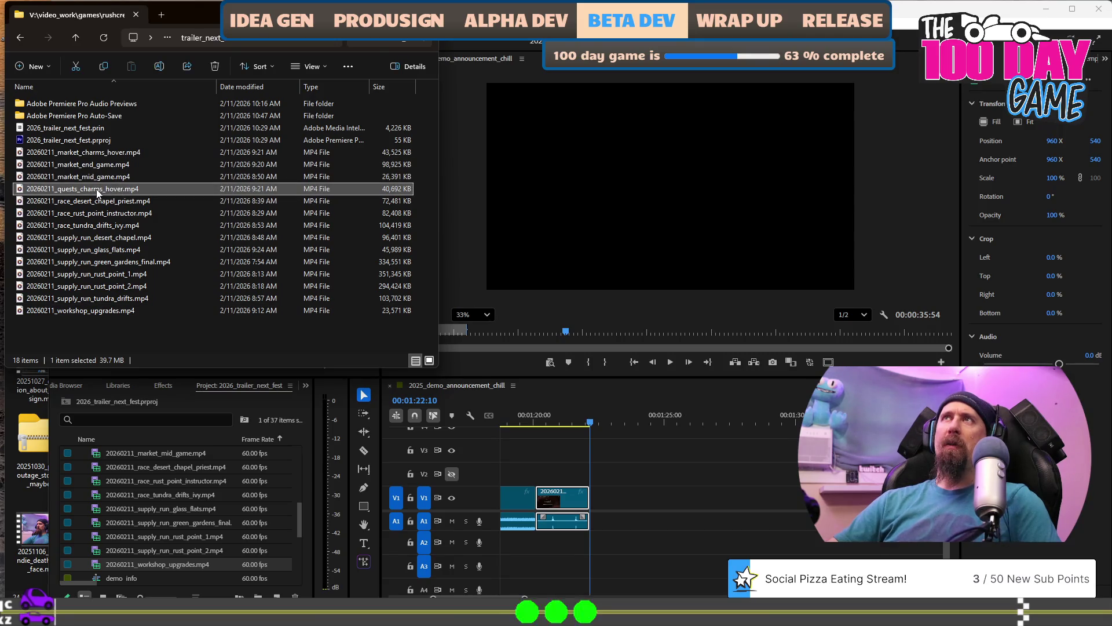
{"action": "mouse_move", "coordinate": [97, 193]}
{"action": "left_mouse_down"}
{"action": "mouse_move", "coordinate": [666, 432]}
{"action": "mouse_move", "coordinate": [633, 504]}
{"action": "mouse_move", "coordinate": [697, 503]}
{"action": "left_mouse_up"}
{"action": "scroll", "coordinate": [696, 507], "scroll_direction": "up", "scroll_amount": 3, "text": "alt"}
{"action": "left_click", "coordinate": [633, 426]}
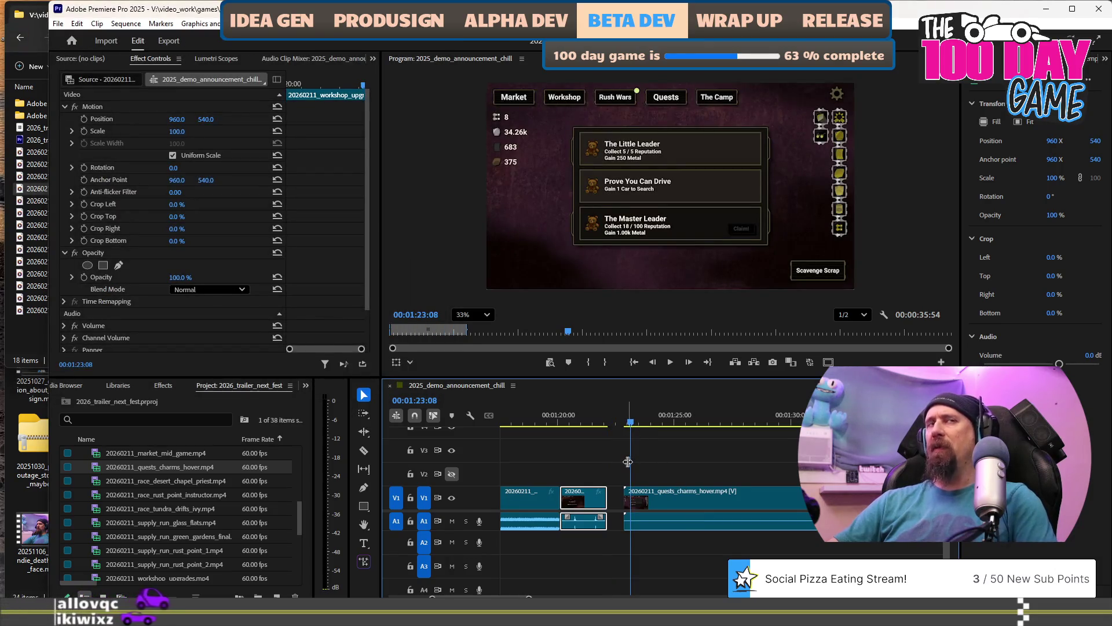
Snap the quests clip against the workshop clip and preview it from 00:01:22:18.
{"action": "scroll", "coordinate": [628, 461], "scroll_direction": "up", "scroll_amount": 1, "text": "alt"}
{"action": "left_click_drag", "start_coordinate": [666, 494], "coordinate": [654, 501]}
{"action": "left_click", "coordinate": [623, 412]}
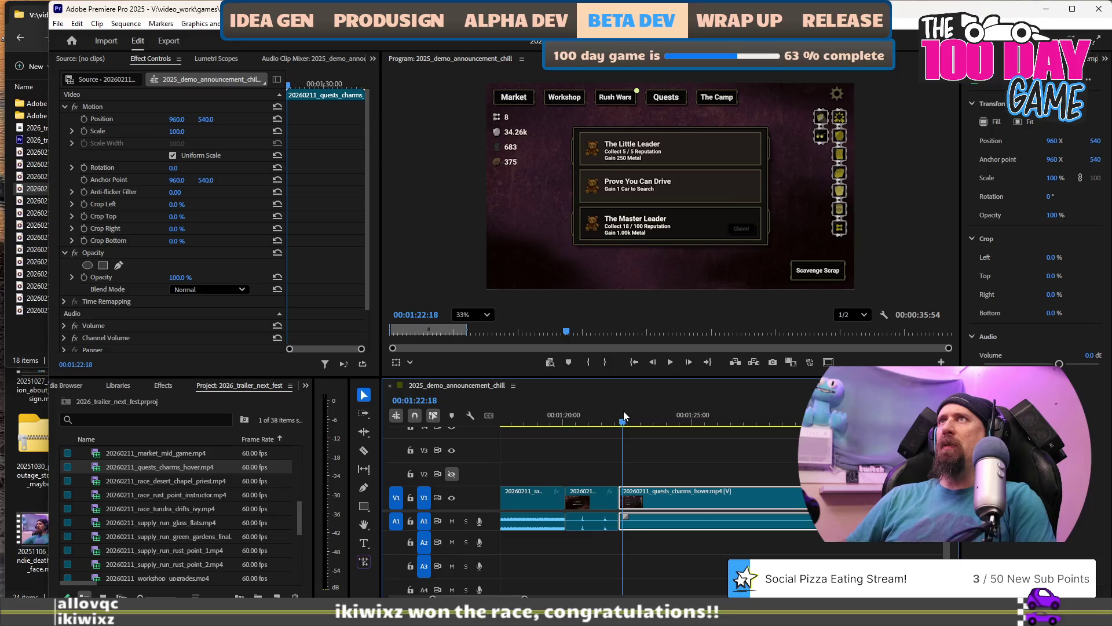
{"action": "key", "text": "space"}
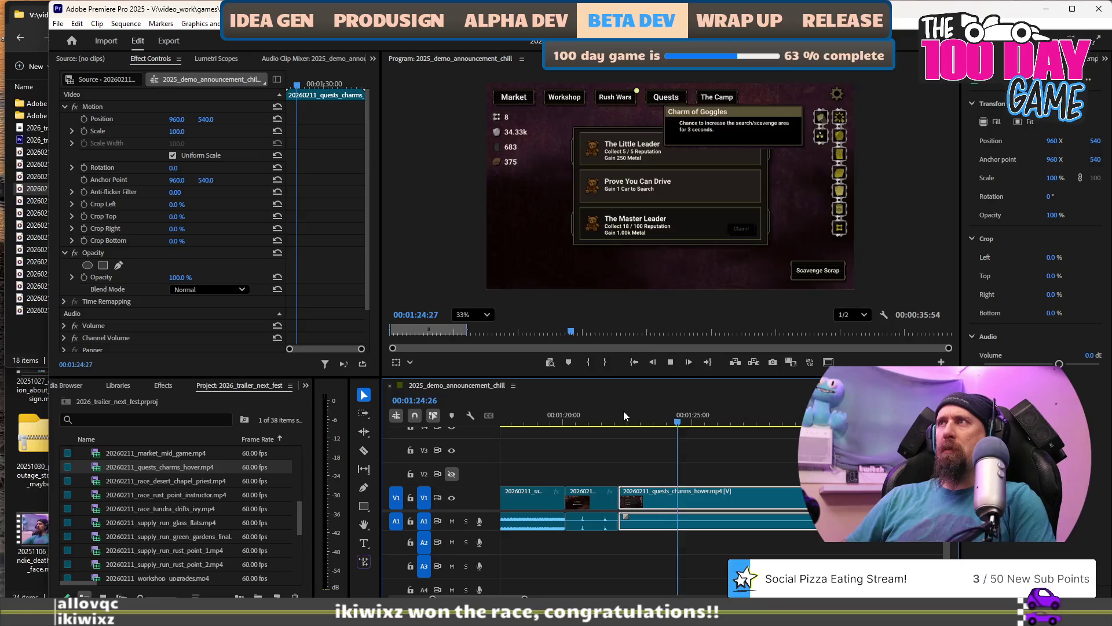
{"action": "key", "text": "j"}
{"action": "key", "text": "k"}
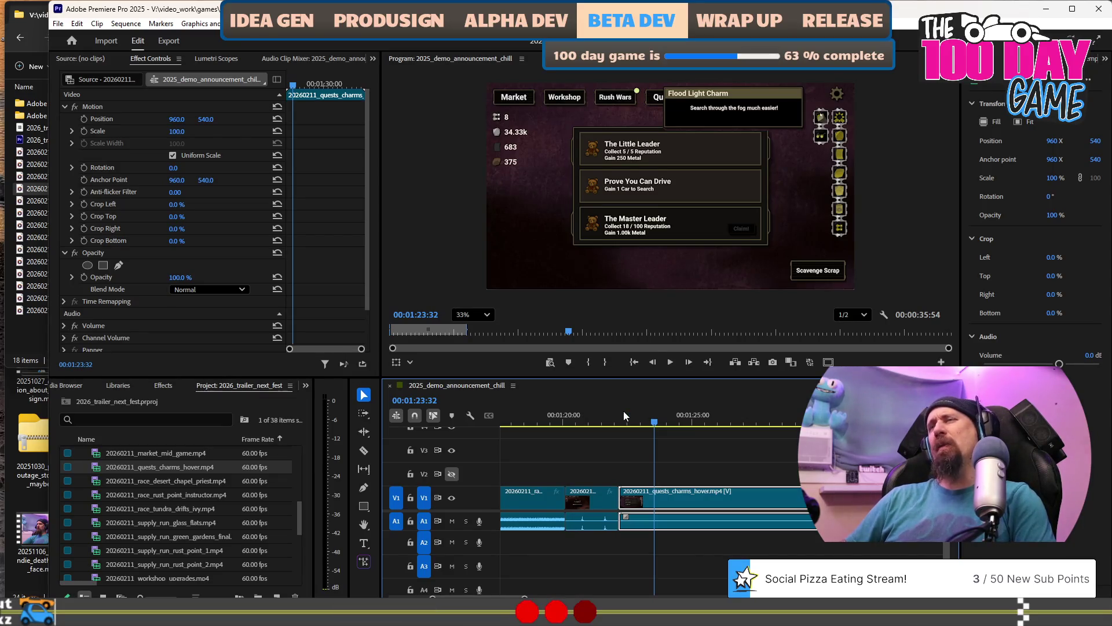
{"action": "key", "text": "space"}
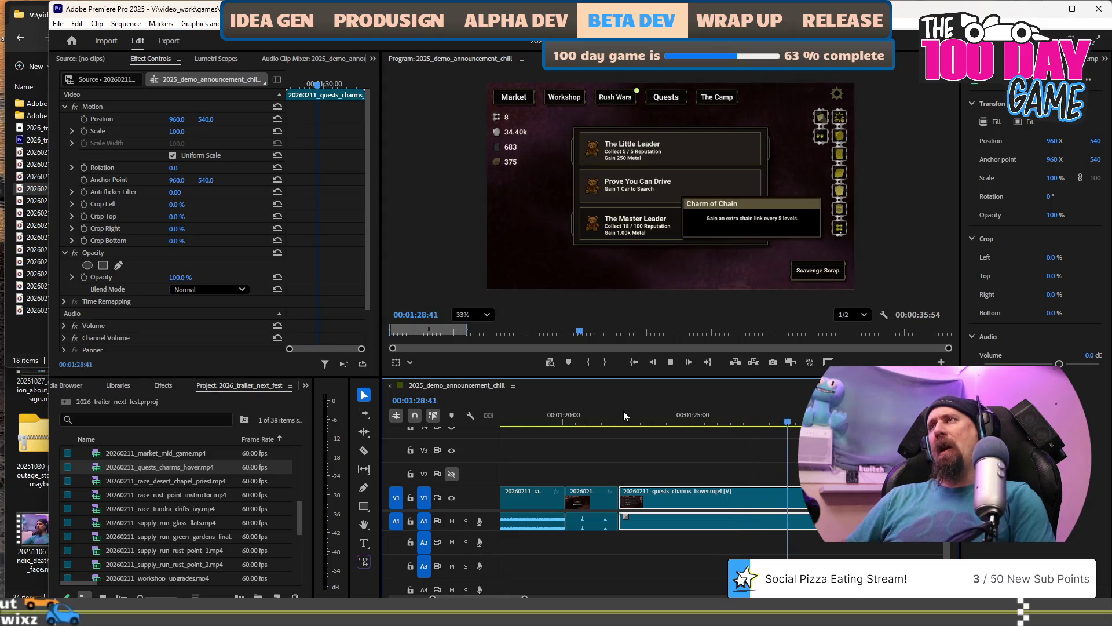
{"action": "key", "text": "space"}
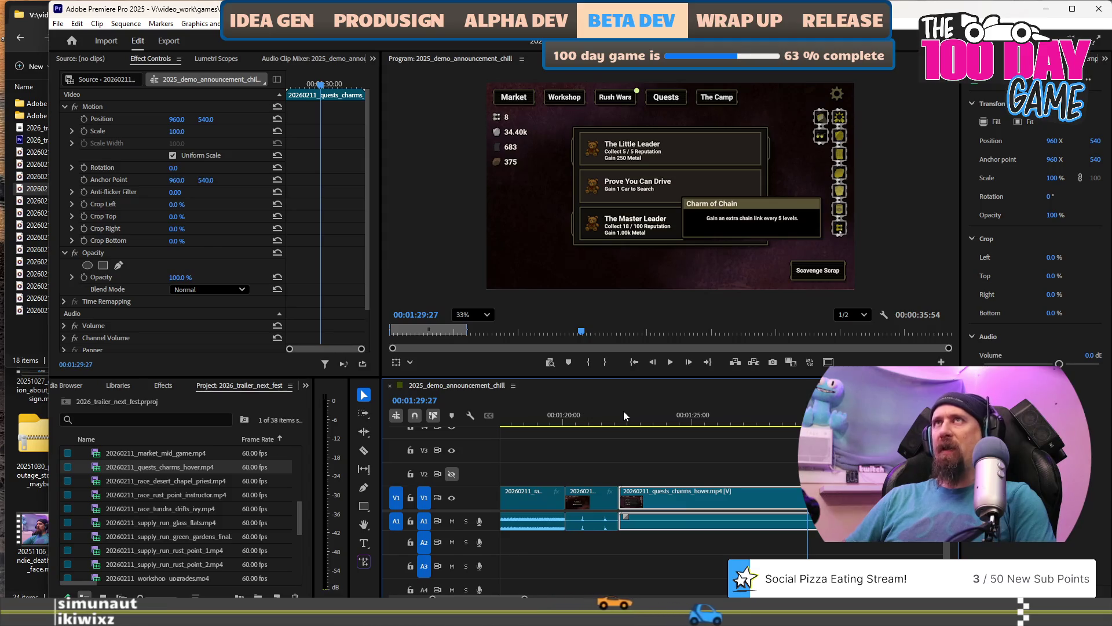
{"action": "key", "text": "space"}
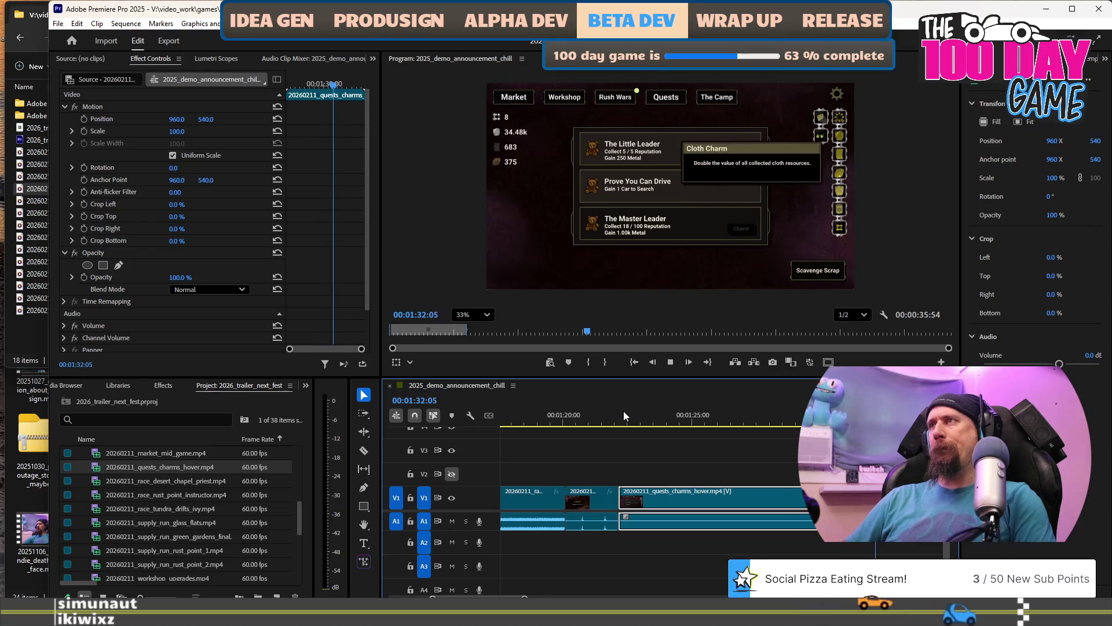
{"action": "key", "text": "space"}
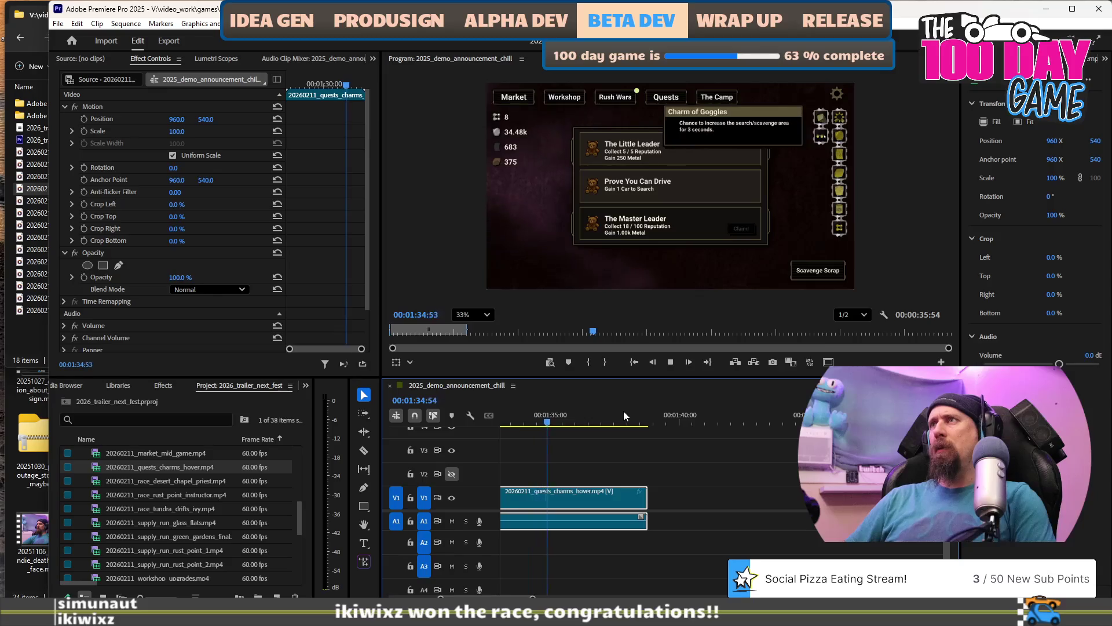
{"action": "key", "text": "shift+Left"}
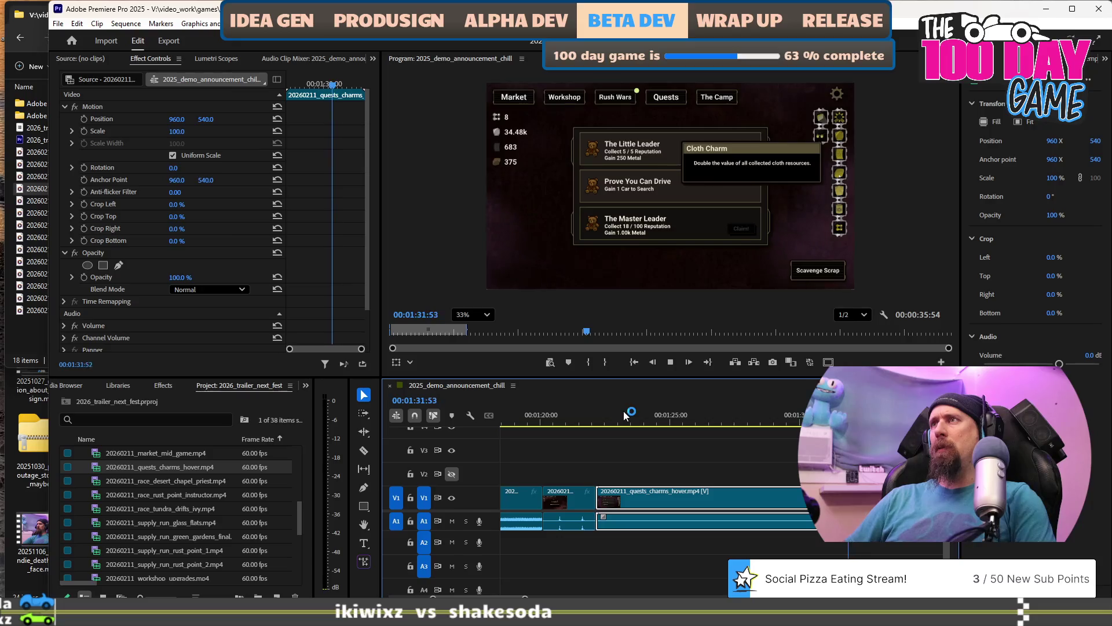
{"action": "key", "text": "l"}
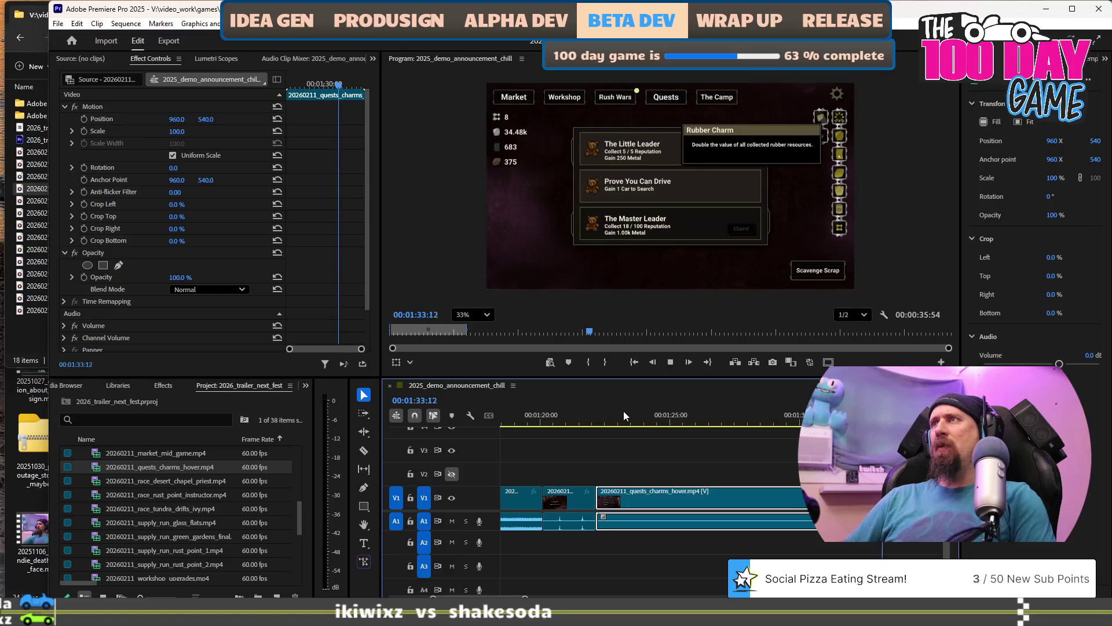
{"action": "key", "text": "k"}
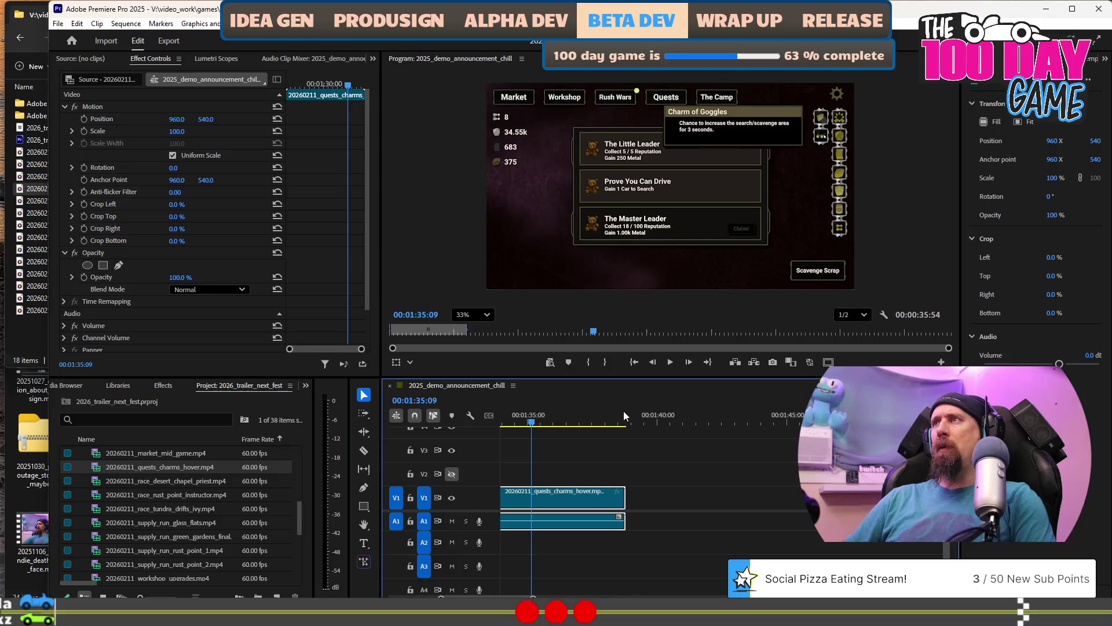
Park on the charm tooltip frame and ripple-trim the quests clip's end with W.
{"action": "key", "text": "l"}
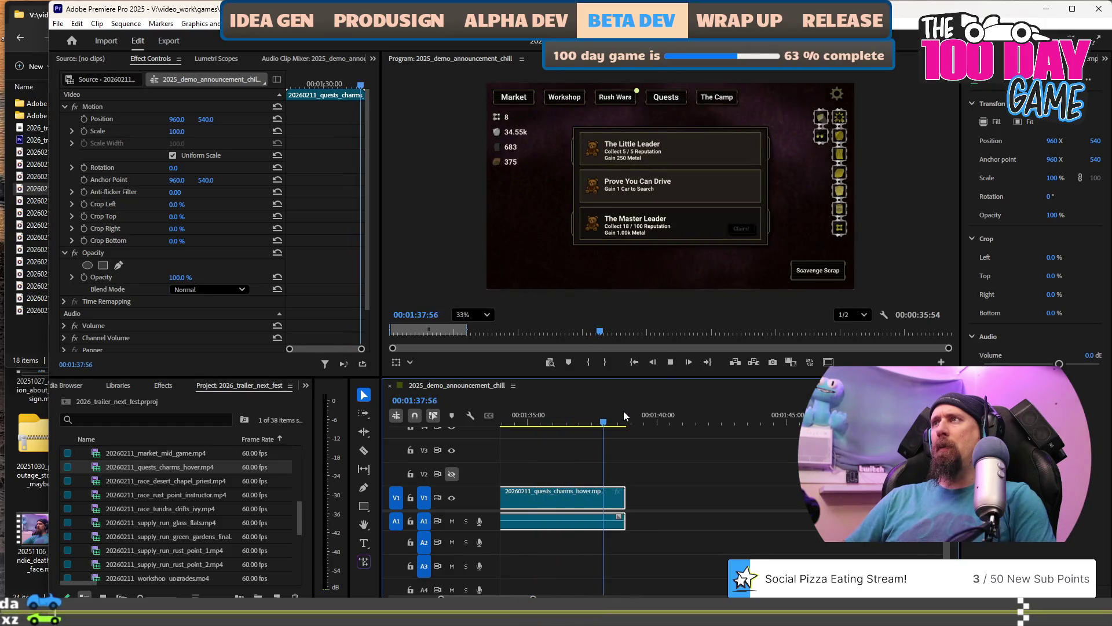
{"action": "key", "text": "j"}
{"action": "key", "text": "k"}
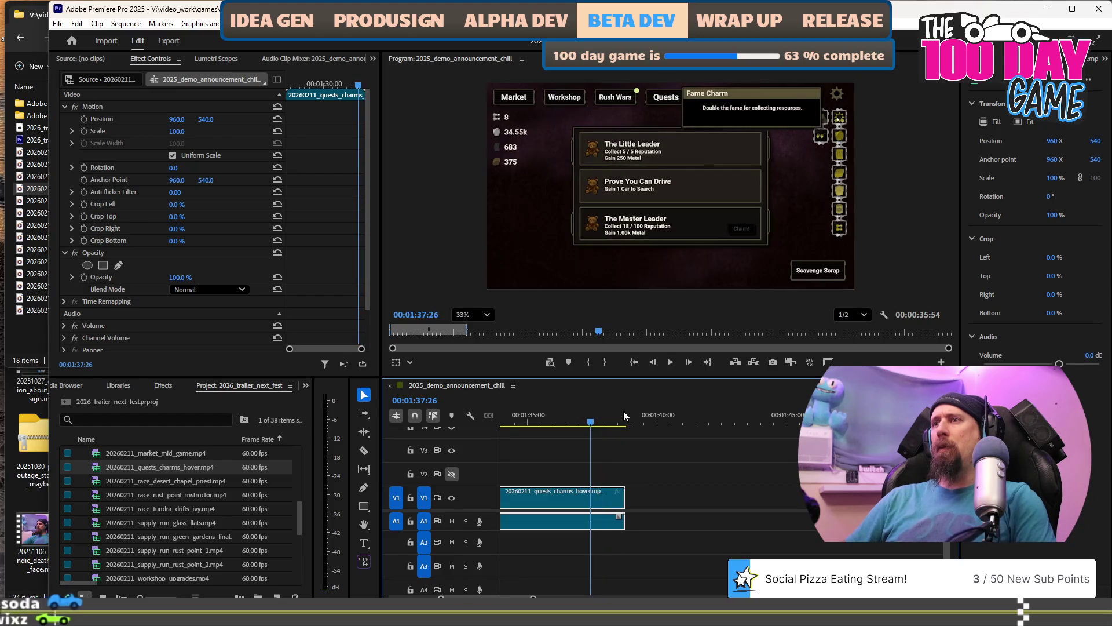
{"action": "key", "text": "w"}
Shuttle back to the Glass Charm frame and ripple-trim the clip's start with Q.
{"action": "key", "text": "j"}
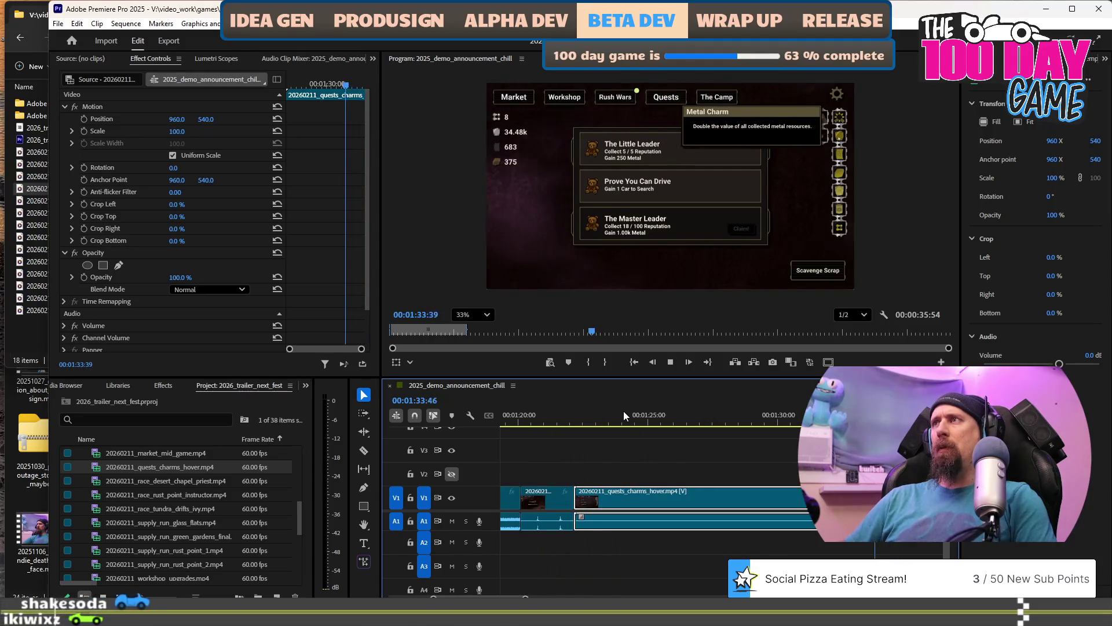
{"action": "key", "text": "k"}
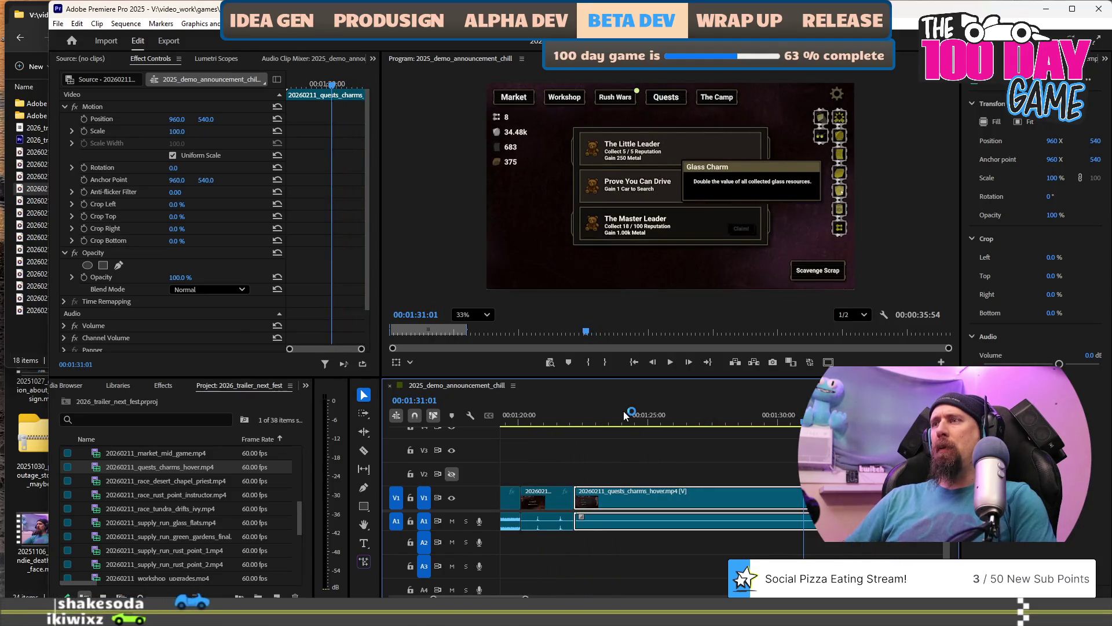
{"action": "key", "text": "q"}
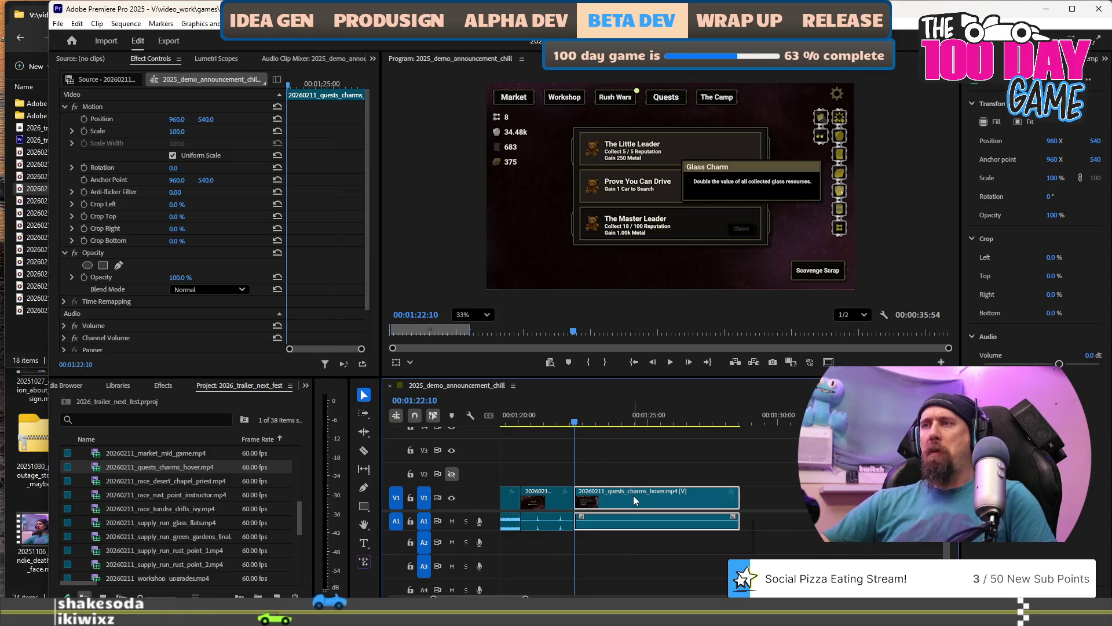
{"action": "key", "text": "alt+Tab"}
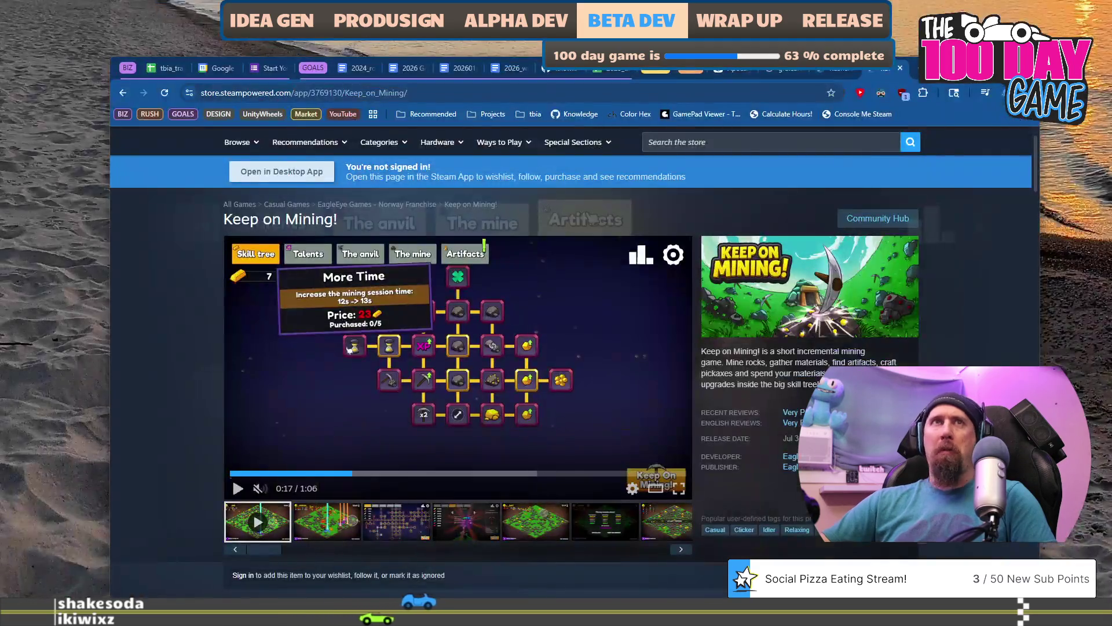
Search Google for 'adobe premiere play clip in reverse'.
{"action": "key", "text": "ctrl+t"}
{"action": "type", "text": "ad"}
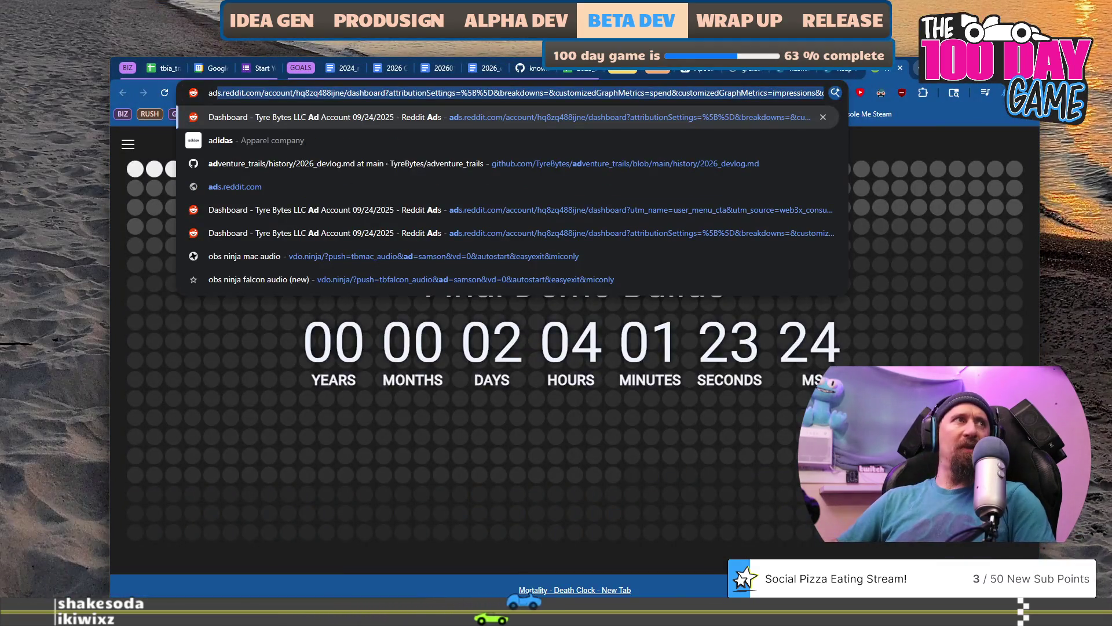
{"action": "type", "text": "obe premiere play clip in rev"}
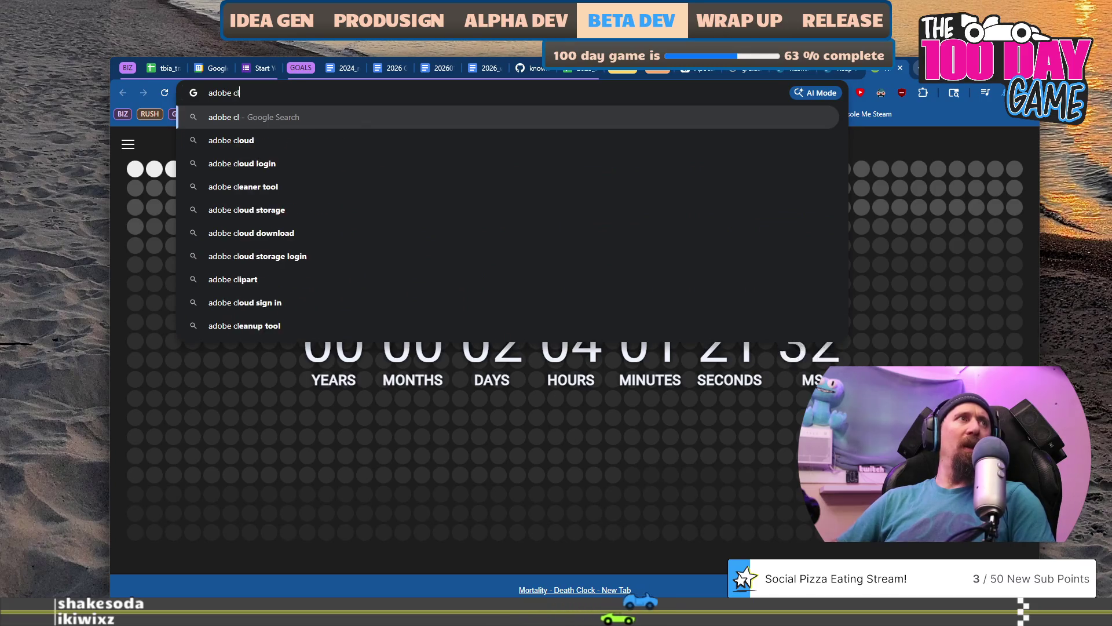
{"action": "type", "text": "ers"}
{"action": "key", "text": "Down"}
{"action": "key", "text": "Return"}
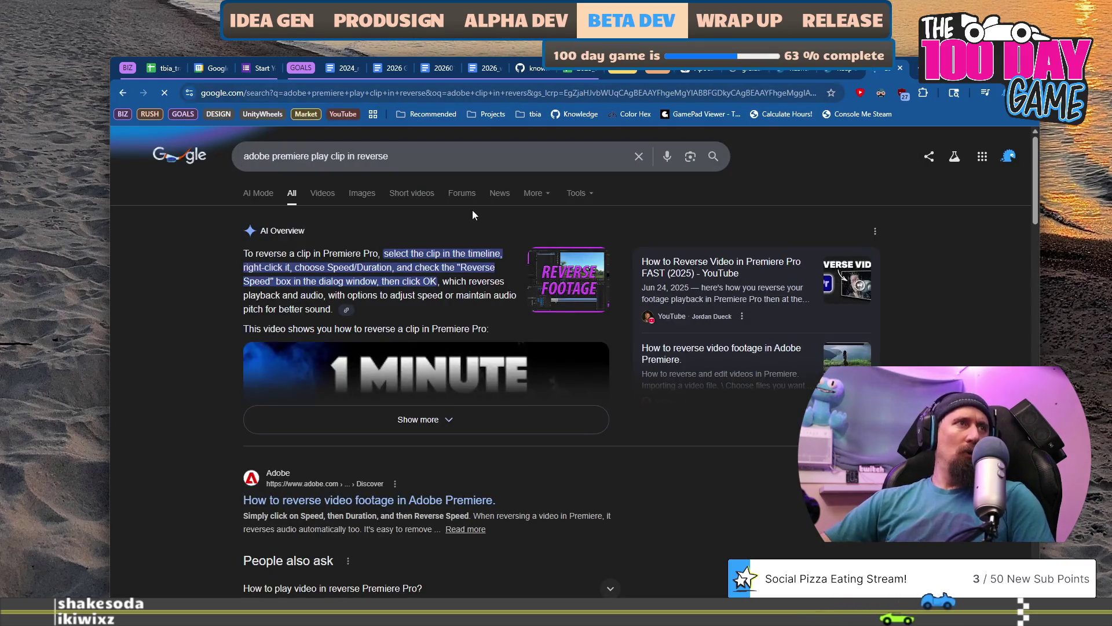
Open Adobe's video reverser guide and read its Clip Speed / Duration section.
{"action": "scroll", "coordinate": [314, 335], "scroll_direction": "down", "scroll_amount": 3}
{"action": "left_click", "coordinate": [315, 327]}
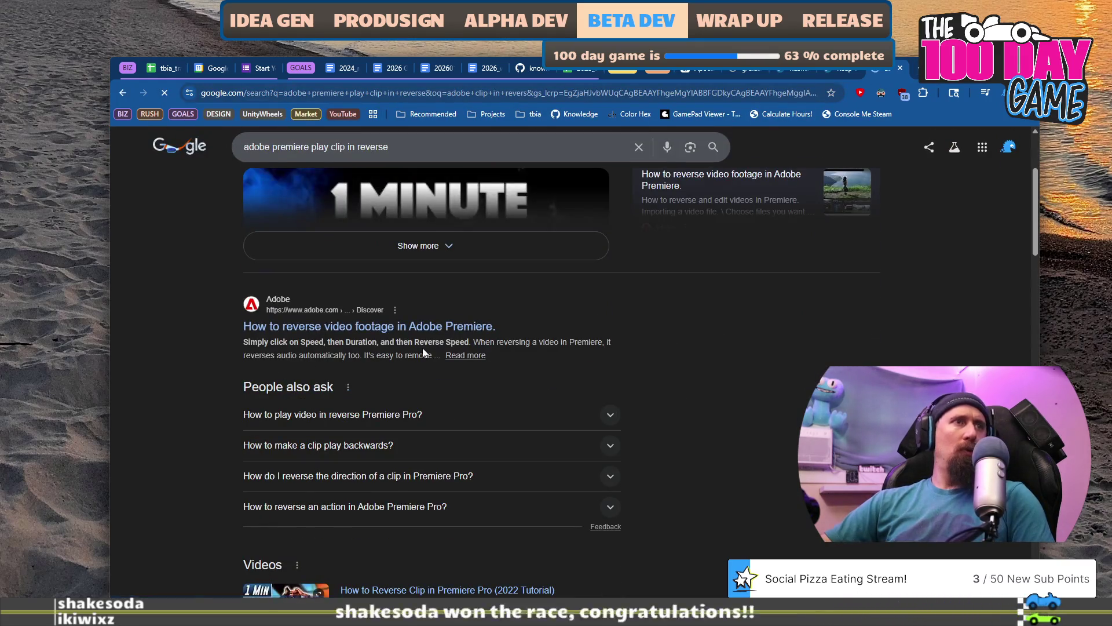
{"action": "scroll", "coordinate": [247, 398], "scroll_direction": "down", "scroll_amount": 15}
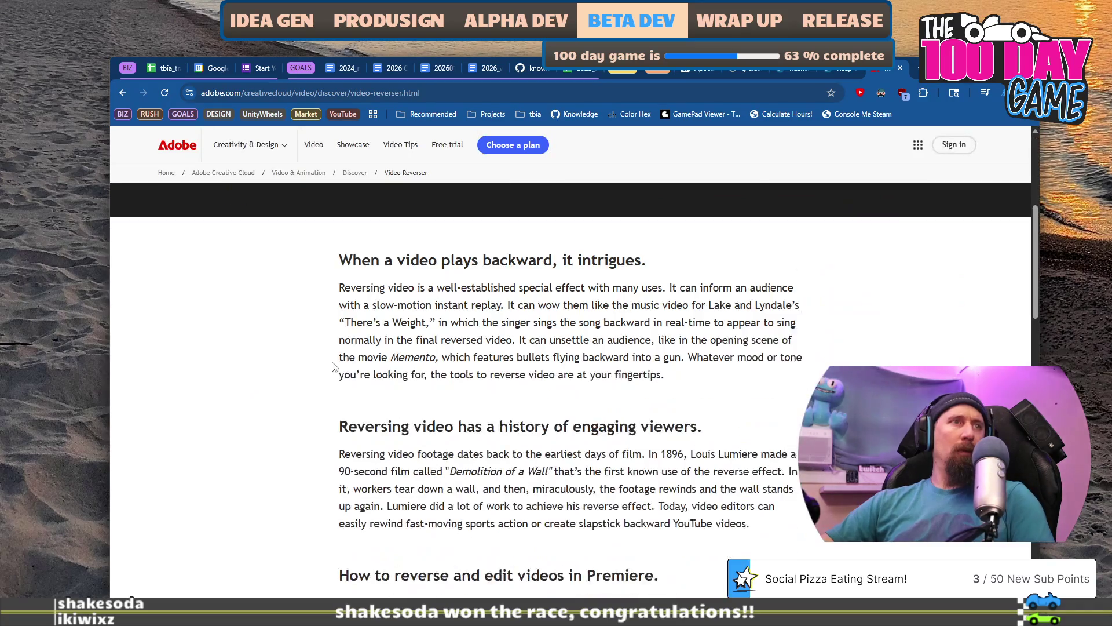
{"action": "scroll", "coordinate": [347, 366], "scroll_direction": "down", "scroll_amount": 8}
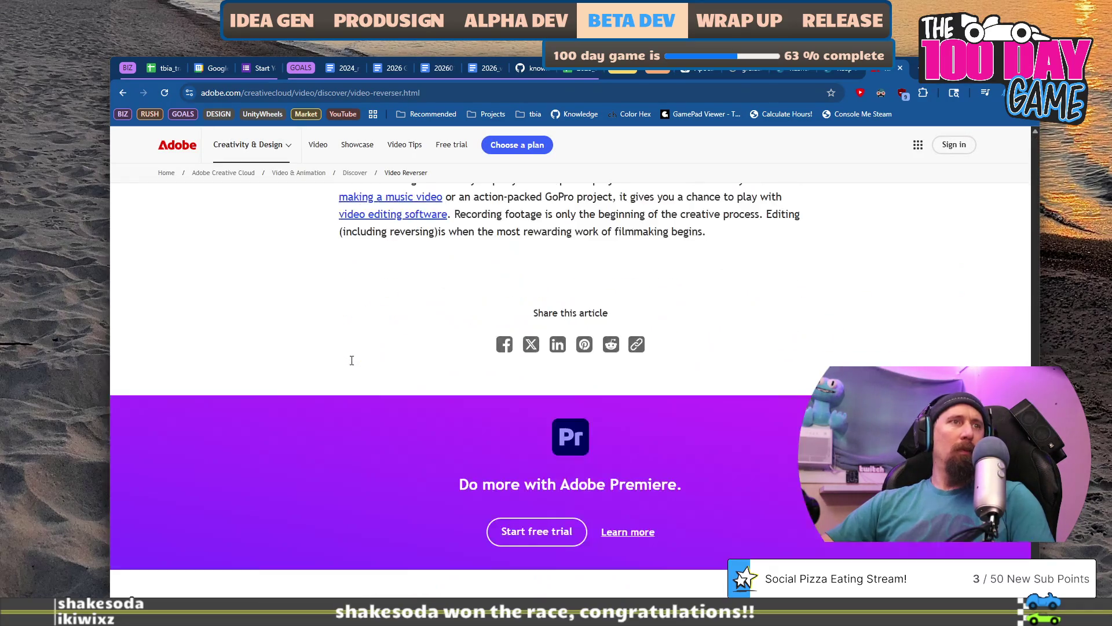
{"action": "scroll", "coordinate": [350, 360], "scroll_direction": "up", "scroll_amount": 4}
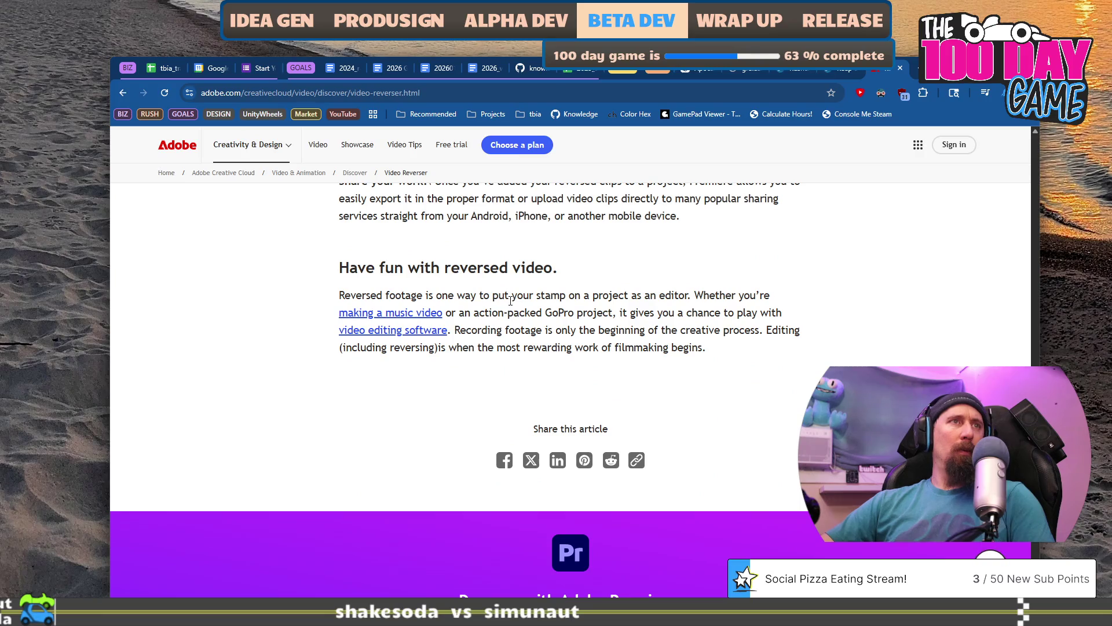
{"action": "scroll", "coordinate": [510, 300], "scroll_direction": "up", "scroll_amount": 4}
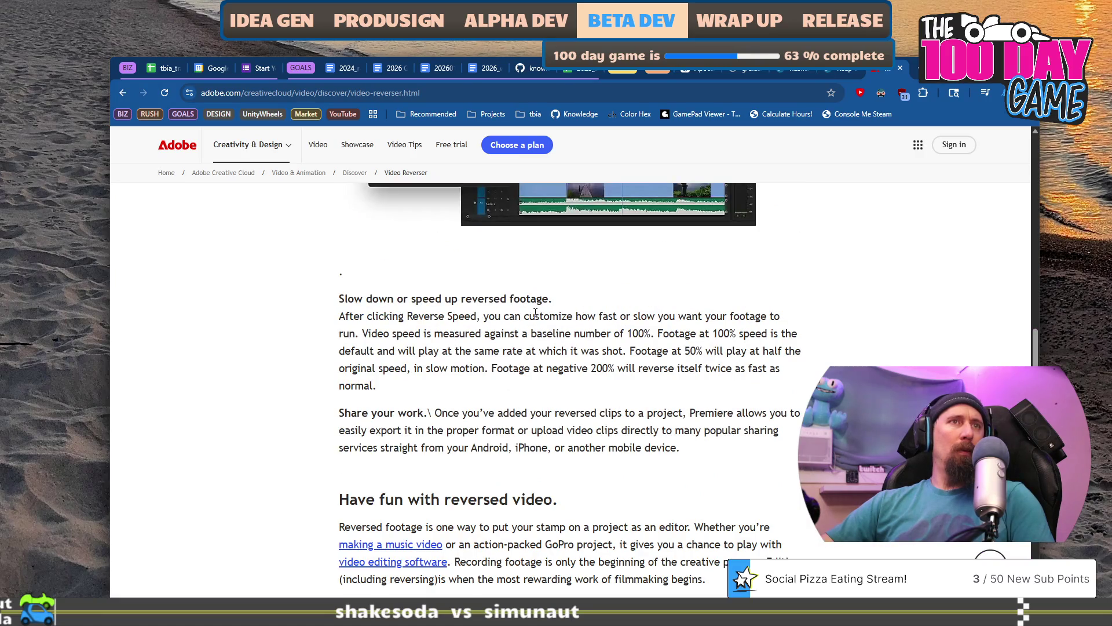
{"action": "scroll", "coordinate": [511, 302], "scroll_direction": "up", "scroll_amount": 3}
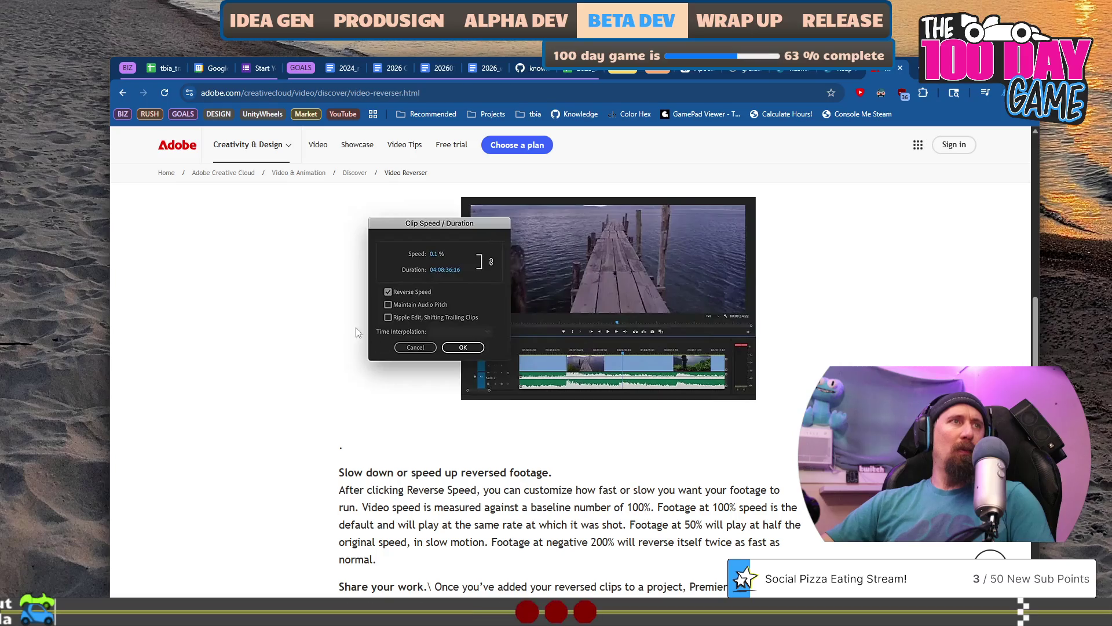
{"action": "key", "text": "alt+Tab"}
{"action": "right_click", "coordinate": [657, 493]}
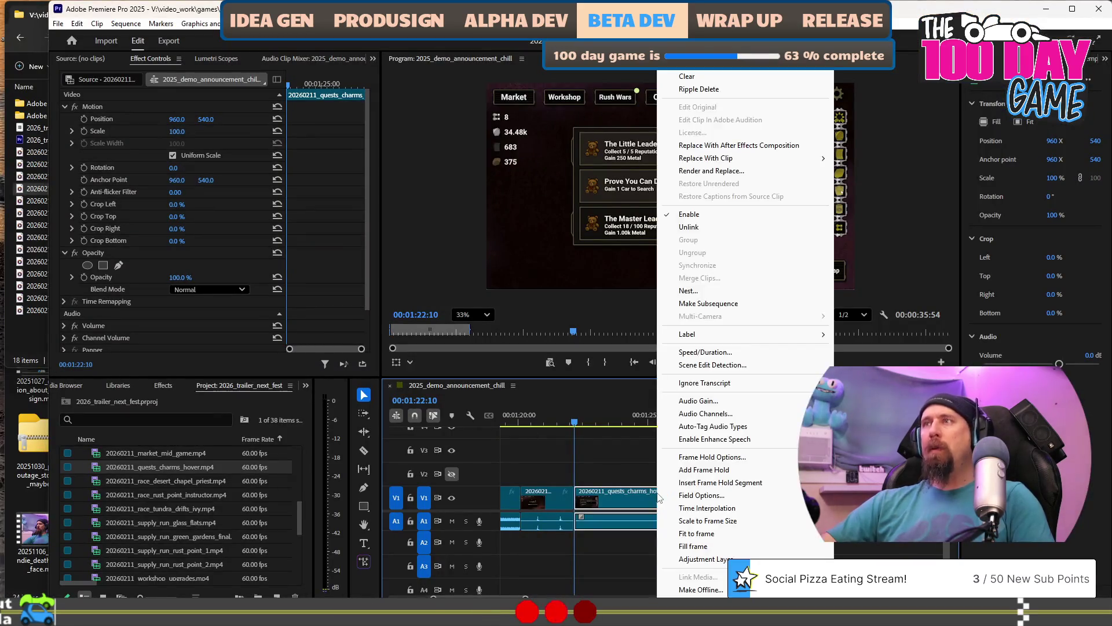
Tick Reverse Speed in the clip's Speed/Duration settings and play back the reversed clip.
{"action": "left_click", "coordinate": [728, 351]}
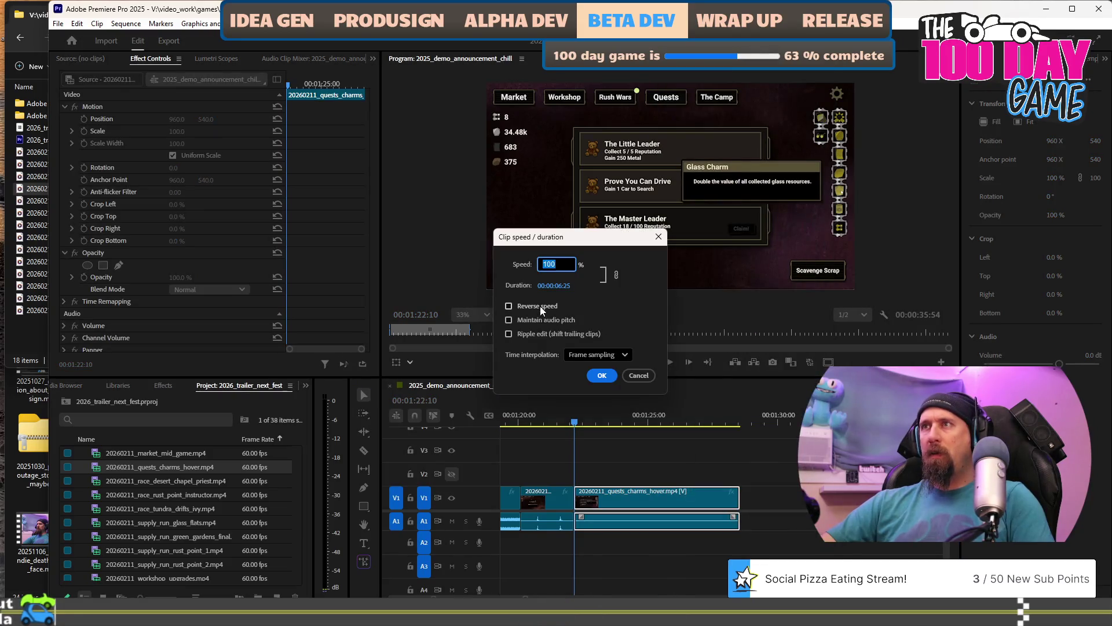
{"action": "left_click", "coordinate": [540, 306]}
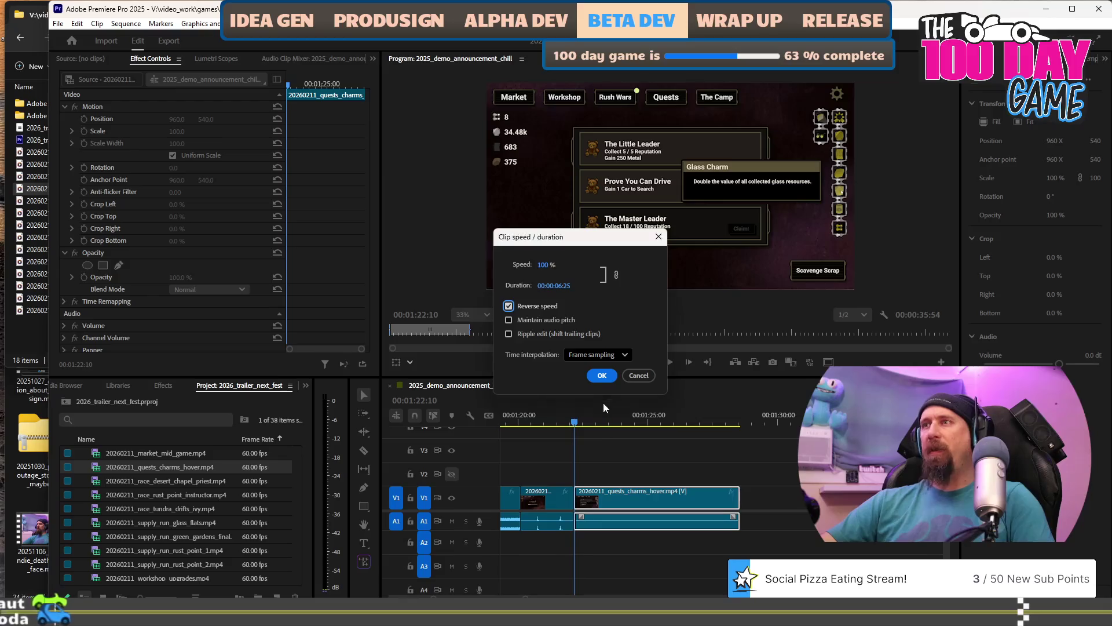
{"action": "left_click", "coordinate": [600, 376]}
{"action": "left_click", "coordinate": [568, 422]}
{"action": "key", "text": "space"}
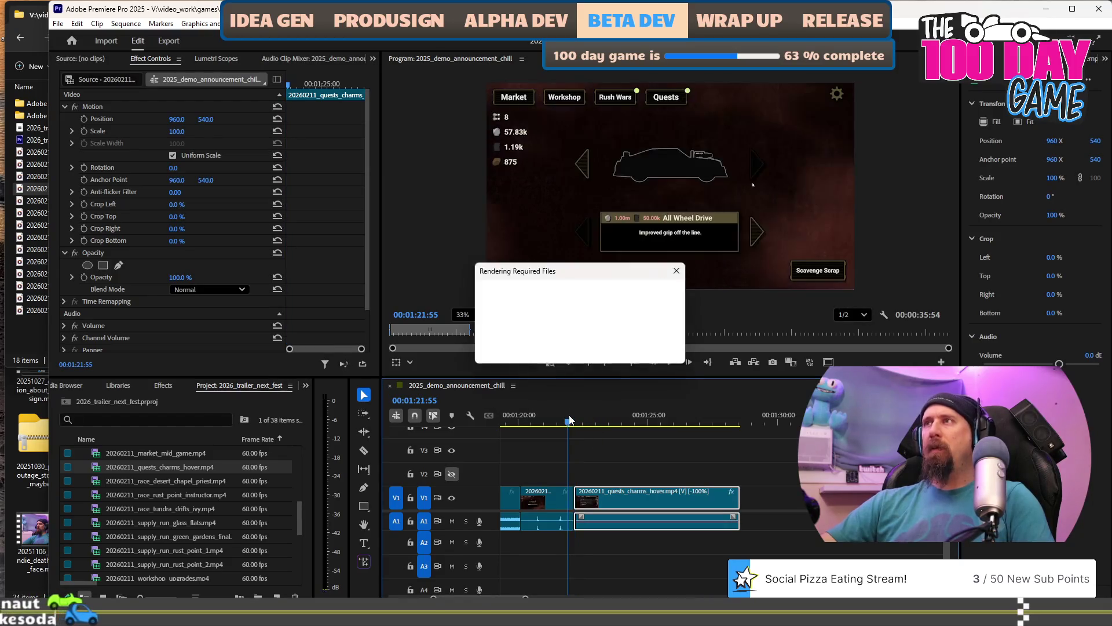
{"action": "key", "text": "space"}
{"action": "key", "text": "space"}
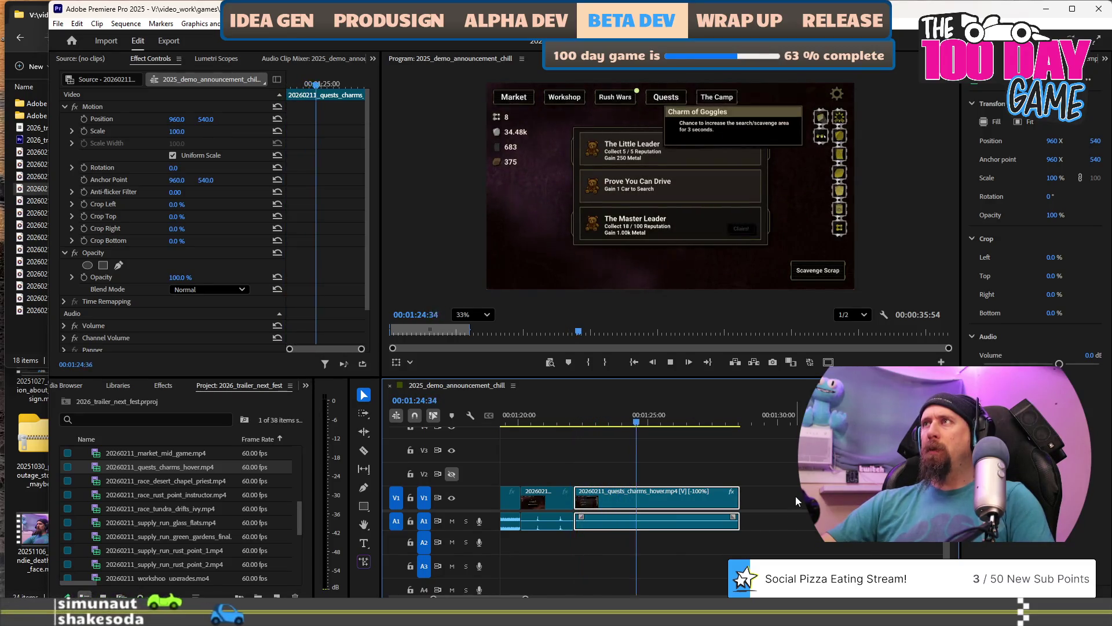
Replay the reversed clip from 01:23:24 and split it at the playhead with Ctrl+K.
{"action": "key", "text": "space"}
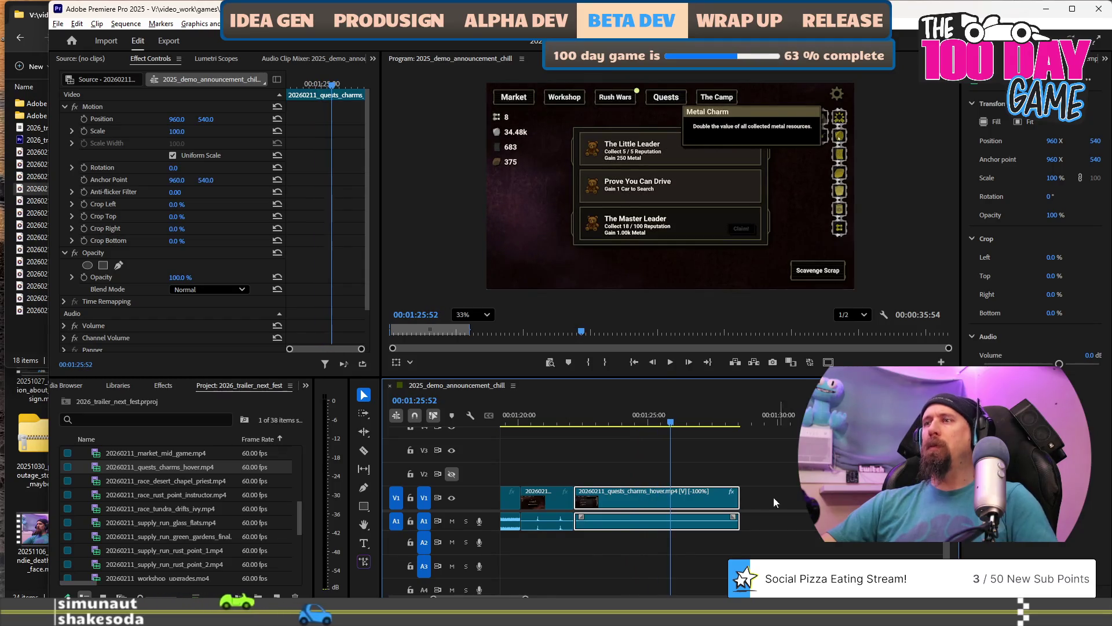
{"action": "key", "text": "equal"}
{"action": "key", "text": "minus"}
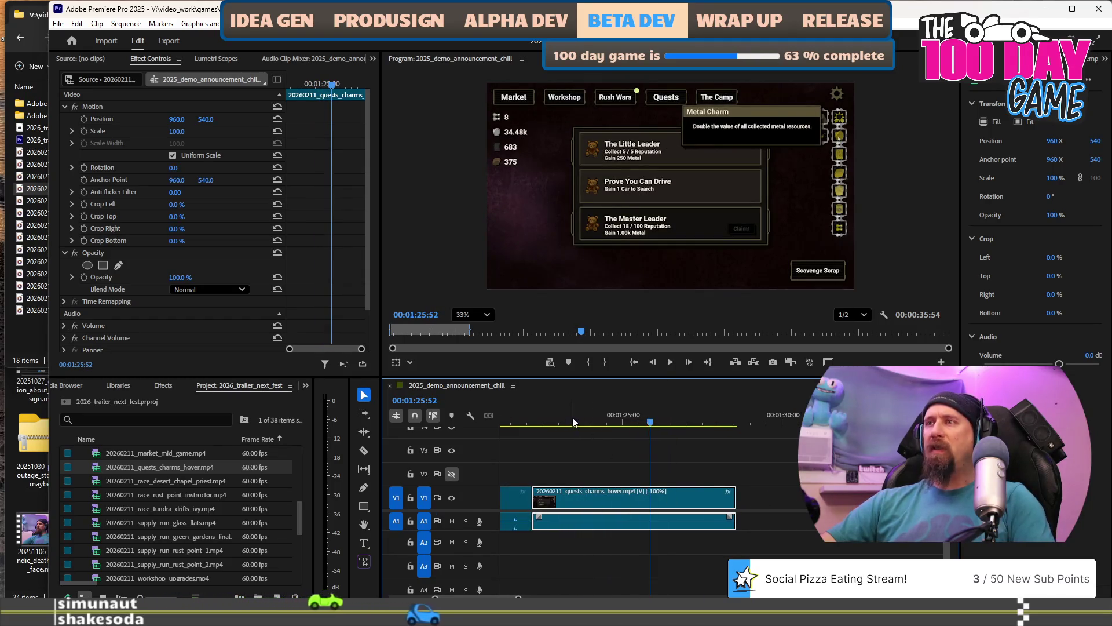
{"action": "left_click", "coordinate": [571, 422]}
{"action": "key", "text": "space"}
{"action": "key", "text": "space"}
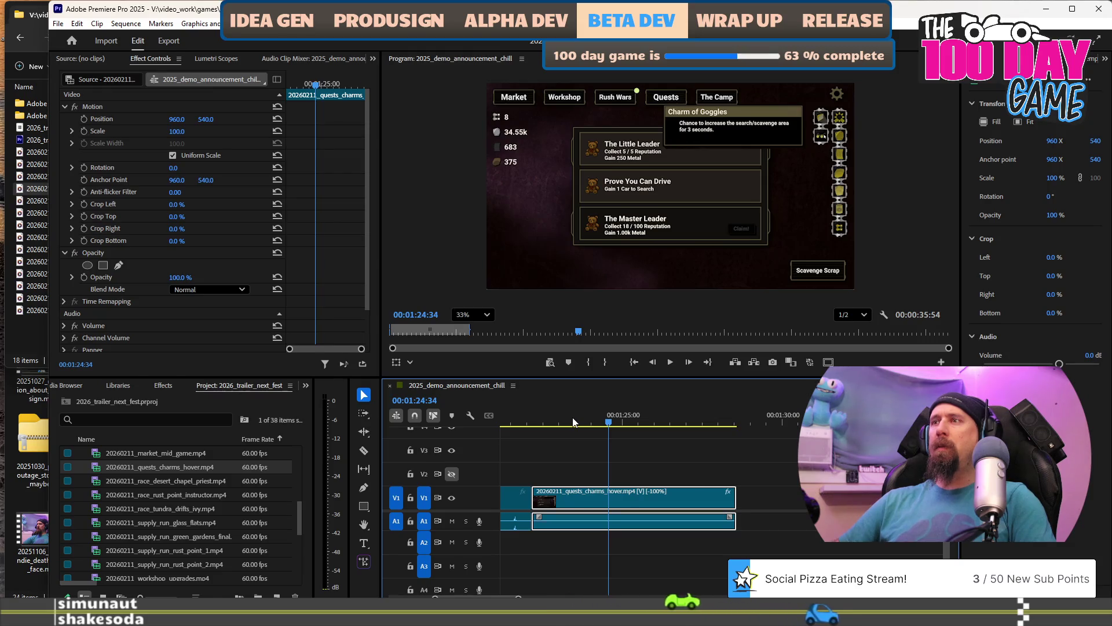
{"action": "key", "text": "ctrl+k"}
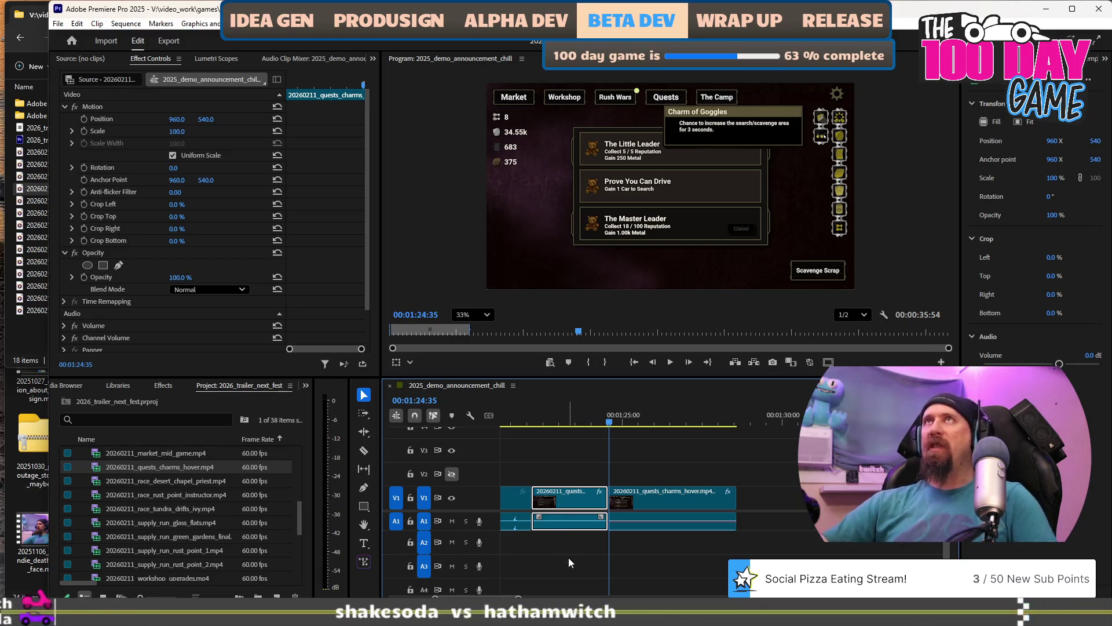
Select the workshop_upgrades clip and move the playhead back to 01:20:14.
{"action": "scroll", "coordinate": [631, 489], "scroll_direction": "up", "scroll_amount": 1, "text": "alt"}
{"action": "scroll", "coordinate": [631, 485], "scroll_direction": "up", "scroll_amount": 1, "text": "alt"}
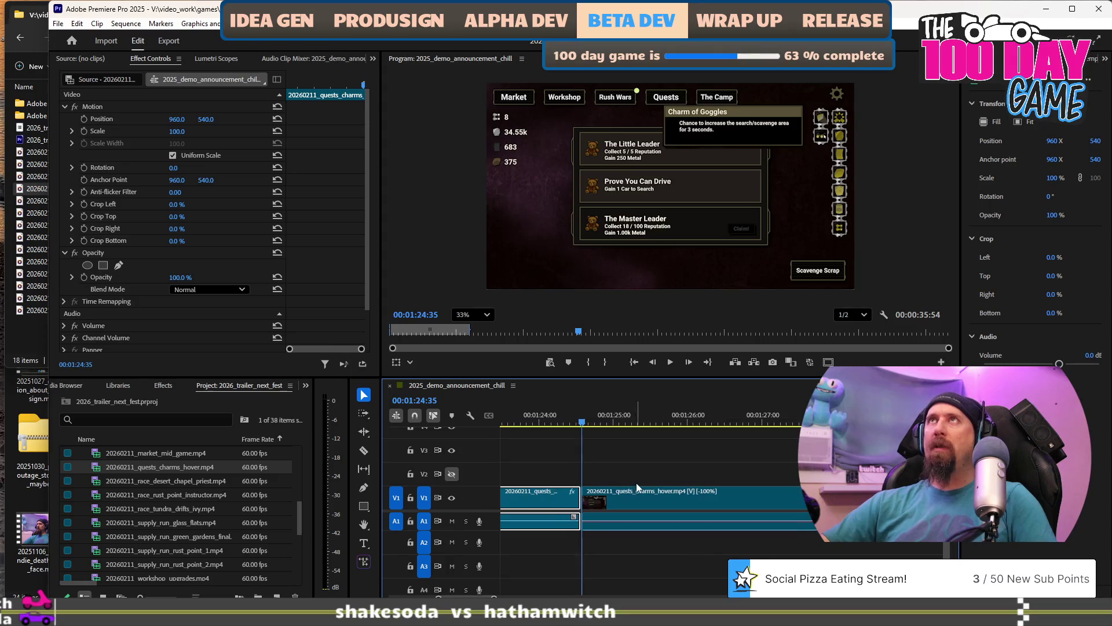
{"action": "scroll", "coordinate": [636, 482], "scroll_direction": "up", "scroll_amount": 2}
{"action": "scroll", "coordinate": [637, 485], "scroll_direction": "up", "scroll_amount": 1}
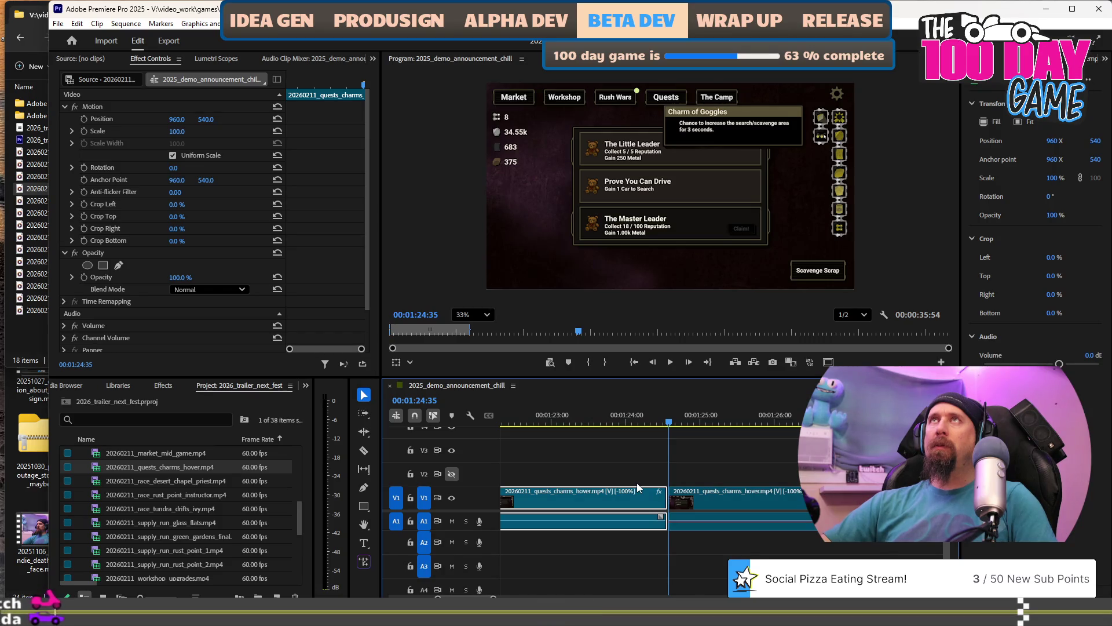
{"action": "scroll", "coordinate": [617, 493], "scroll_direction": "down", "scroll_amount": 1, "text": "alt"}
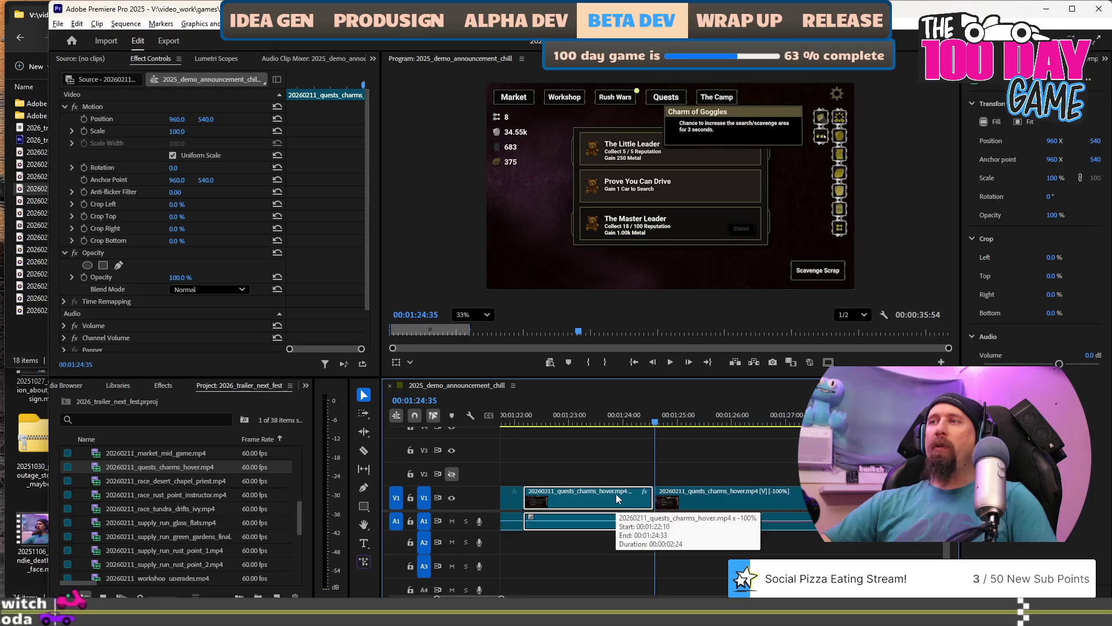
{"action": "scroll", "coordinate": [616, 493], "scroll_direction": "up", "scroll_amount": 2}
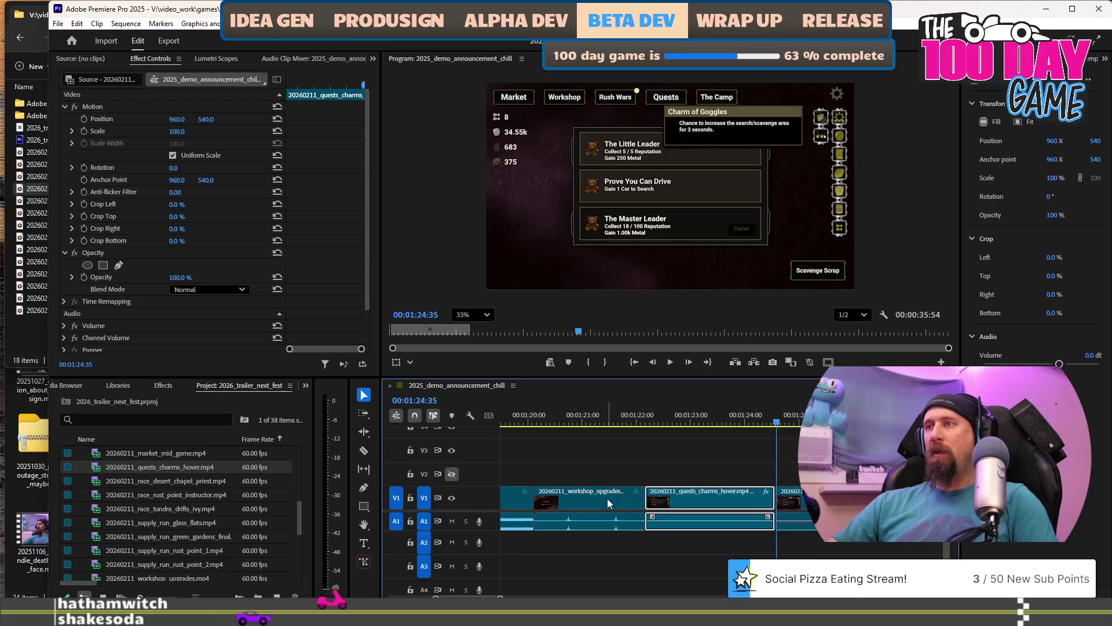
{"action": "left_click", "coordinate": [608, 498]}
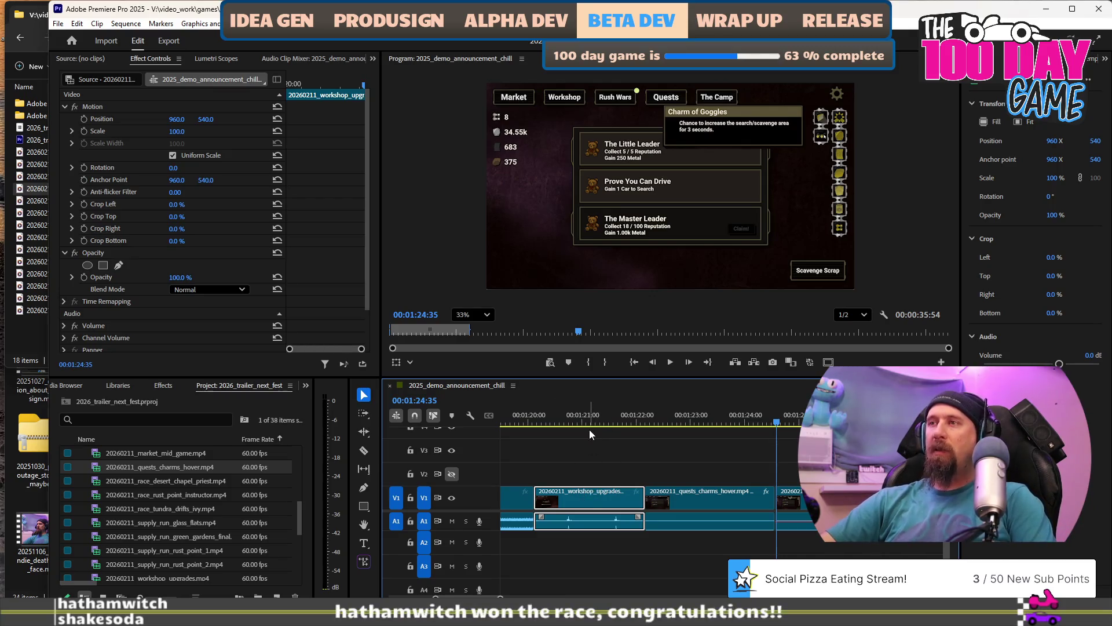
{"action": "left_click_drag", "start_coordinate": [532, 418], "coordinate": [540, 417]}
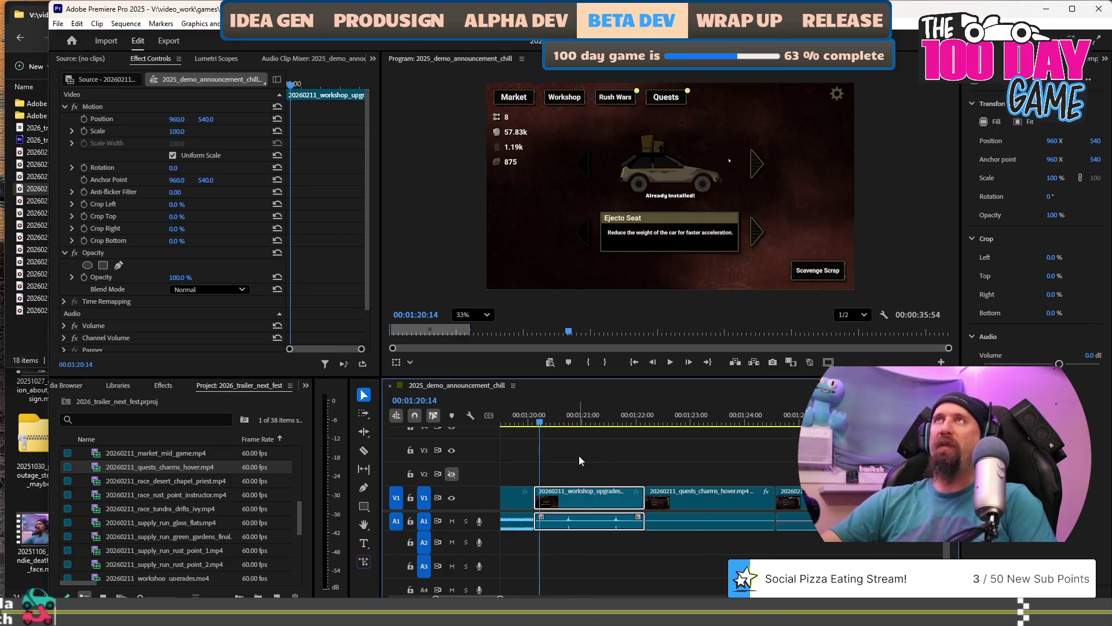
From the workshop_upgrades clip's context menu, bring up its Speed/Duration settings.
{"action": "right_click", "coordinate": [578, 498]}
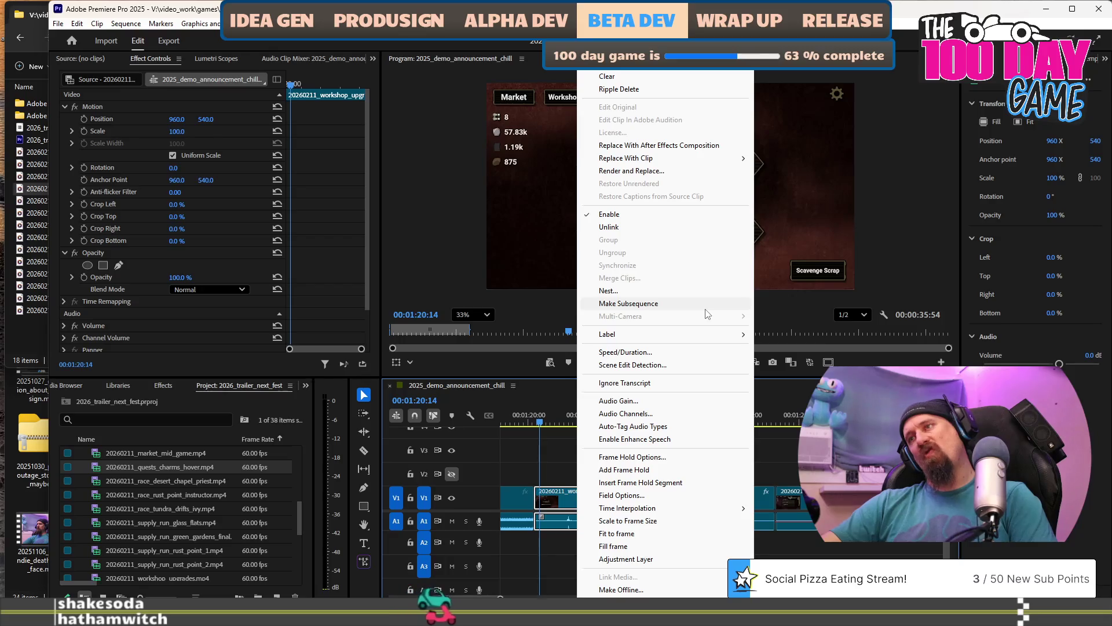
{"action": "left_click", "coordinate": [560, 494]}
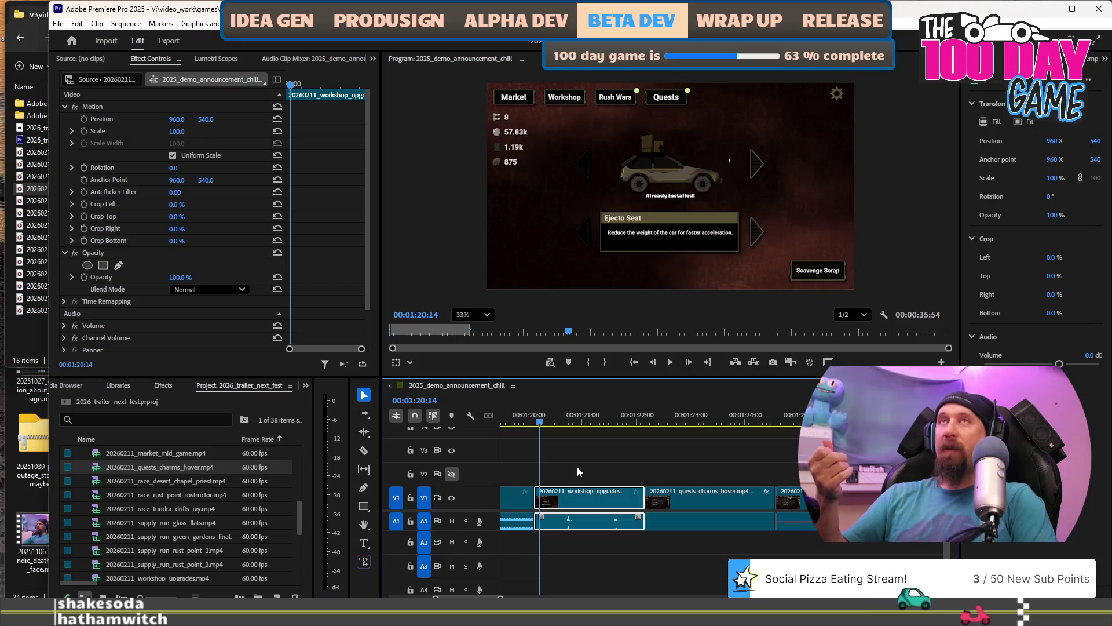
{"action": "scroll", "coordinate": [581, 467], "scroll_direction": "up", "scroll_amount": 2}
{"action": "right_click", "coordinate": [589, 502]}
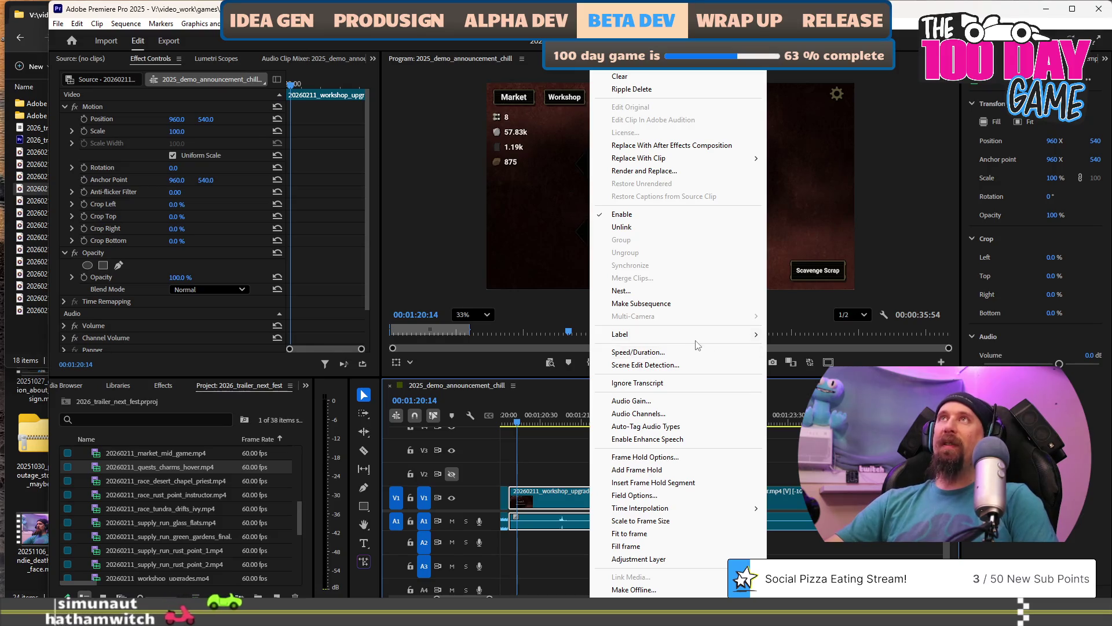
{"action": "mouse_move", "coordinate": [696, 341]}
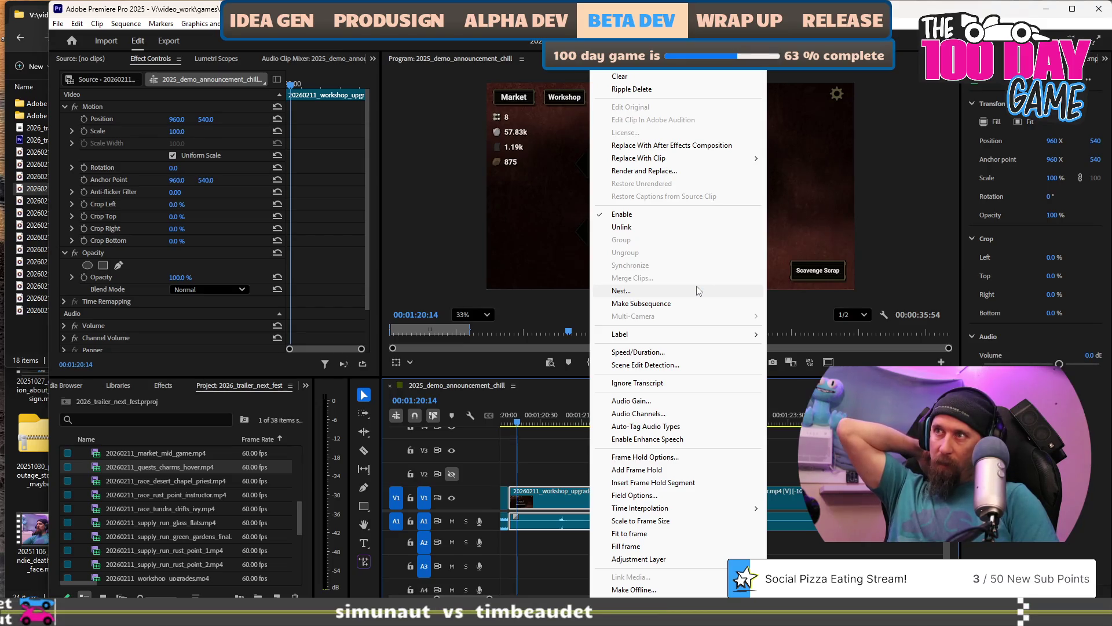
{"action": "left_click", "coordinate": [689, 356]}
Apply 250% speed to the workshop clip, close the gap before the quests clip, and play it.
{"action": "type", "text": "250"}
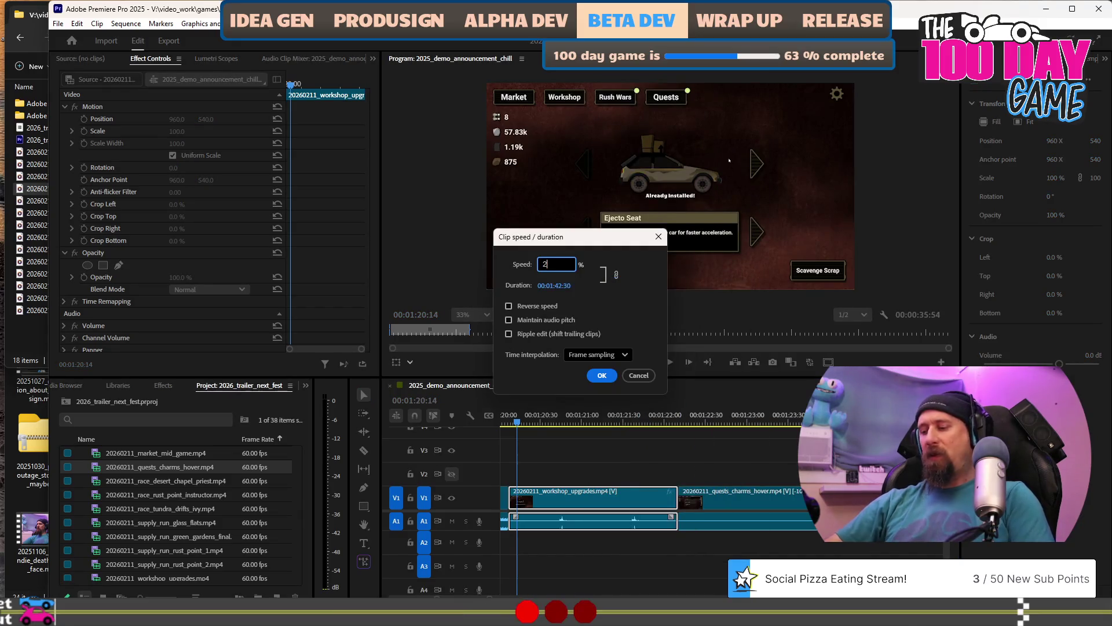
{"action": "key", "text": "Return"}
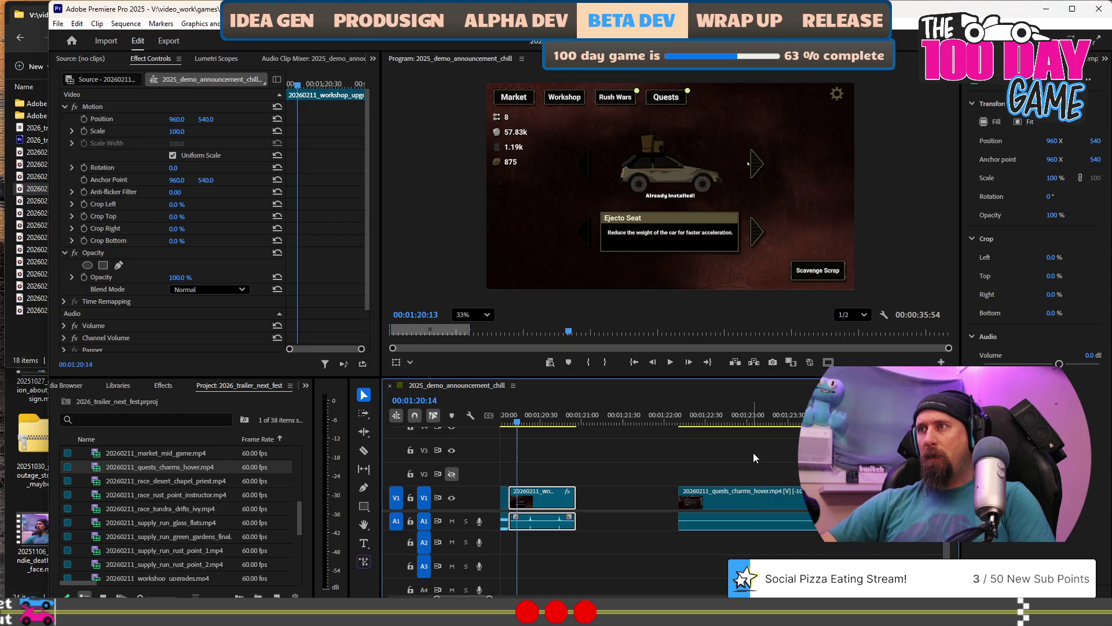
{"action": "left_click_drag", "start_coordinate": [739, 493], "coordinate": [717, 496]}
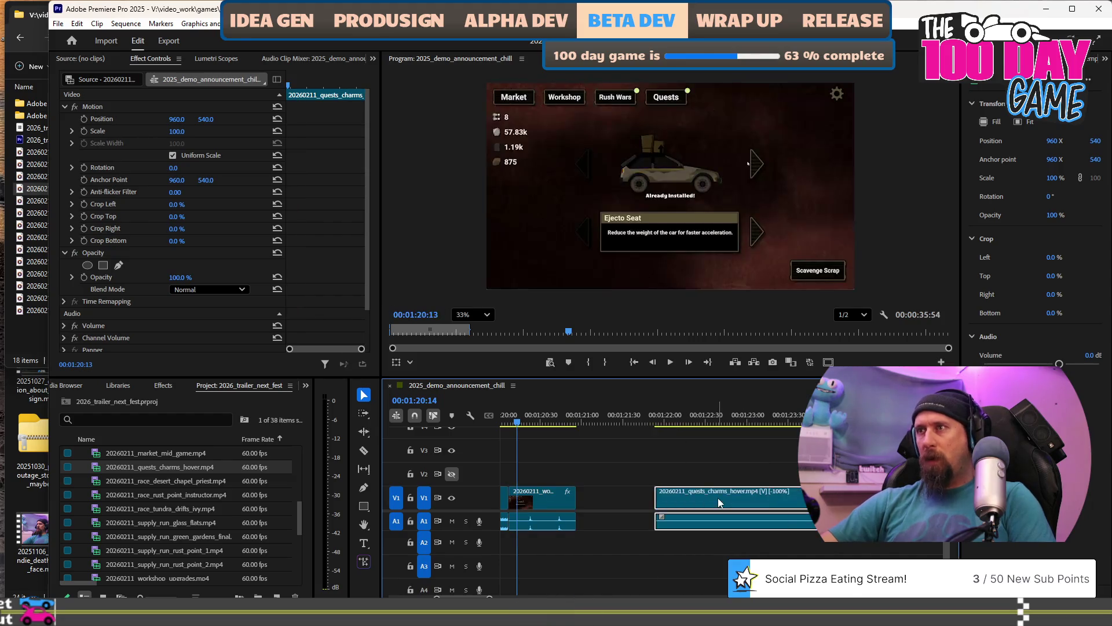
{"action": "left_click", "coordinate": [658, 421]}
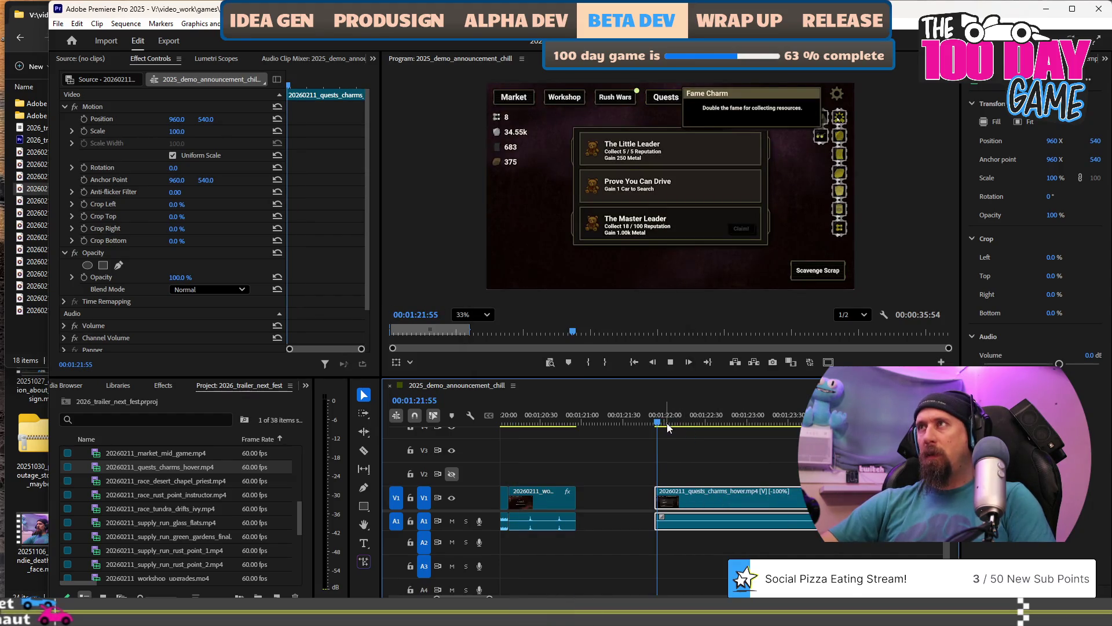
{"action": "left_click_drag", "start_coordinate": [525, 422], "coordinate": [587, 422]}
{"action": "left_click", "coordinate": [600, 499]}
{"action": "key", "text": "ctrl+z"}
{"action": "key", "text": "ctrl+z"}
{"action": "key", "text": "space"}
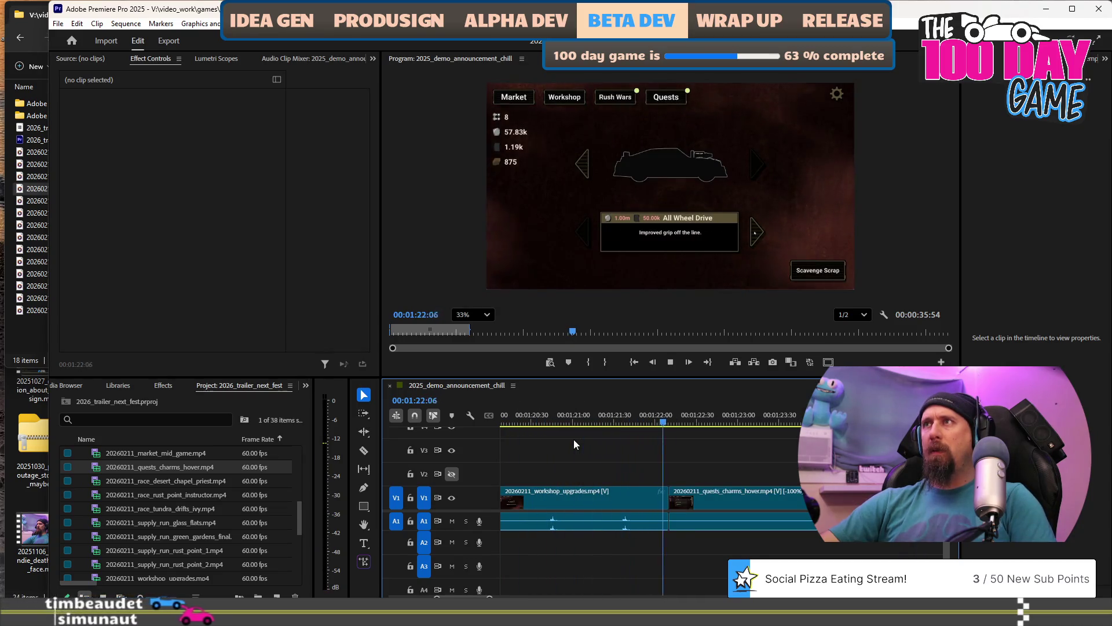
{"action": "key", "text": "space"}
Set the quests_charms_hover clip to 200% reversed speed and extend its end slightly.
{"action": "left_click", "coordinate": [769, 499]}
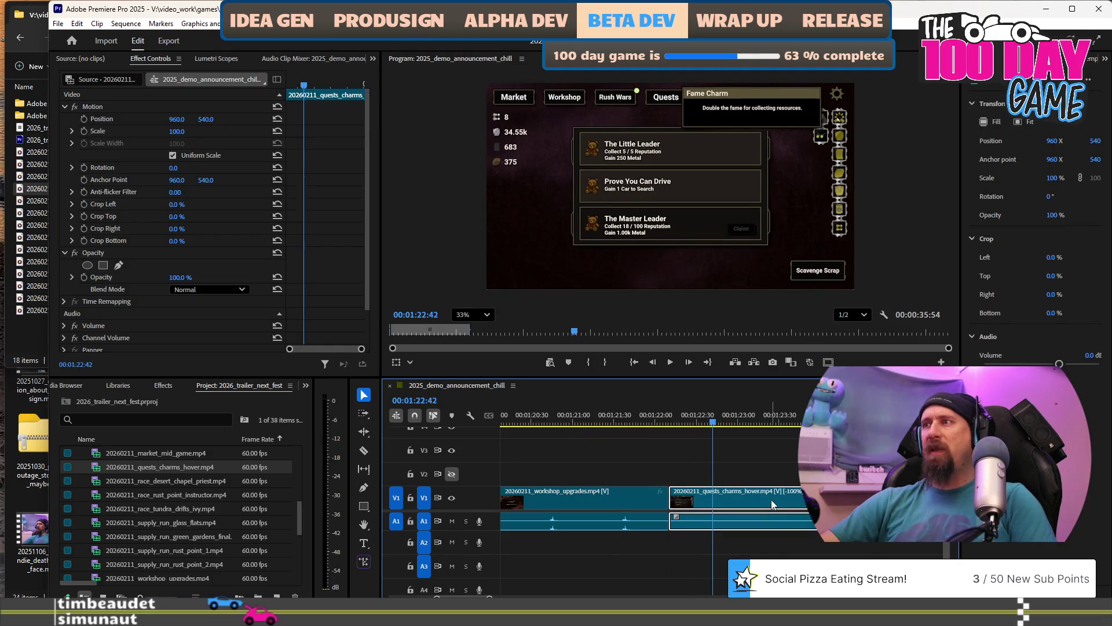
{"action": "right_click", "coordinate": [770, 504]}
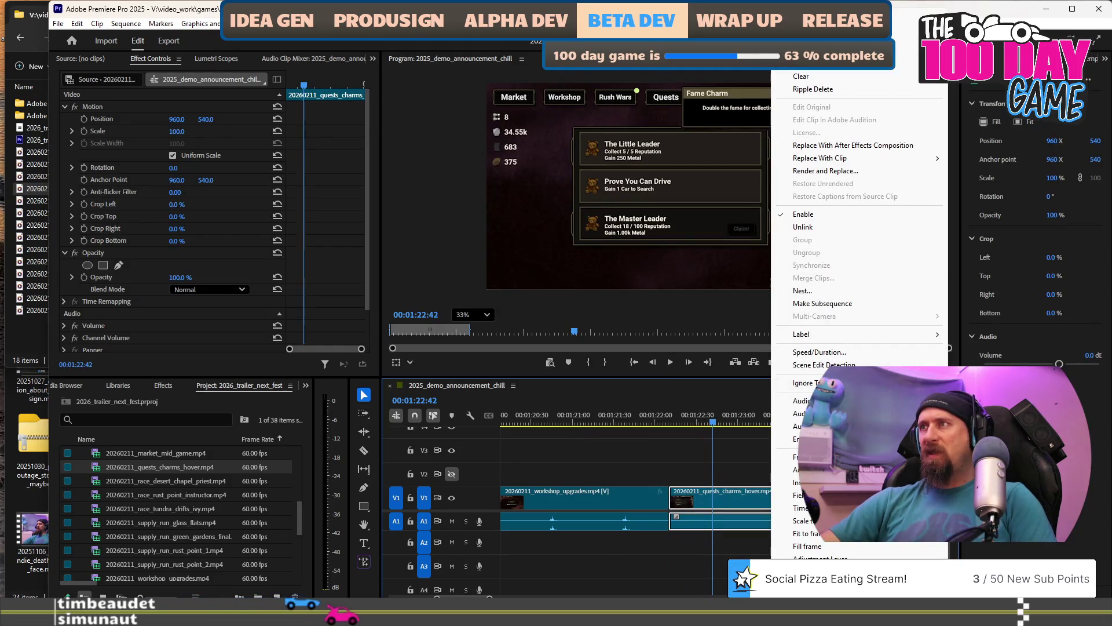
{"action": "left_click", "coordinate": [854, 352]}
{"action": "type", "text": "200"}
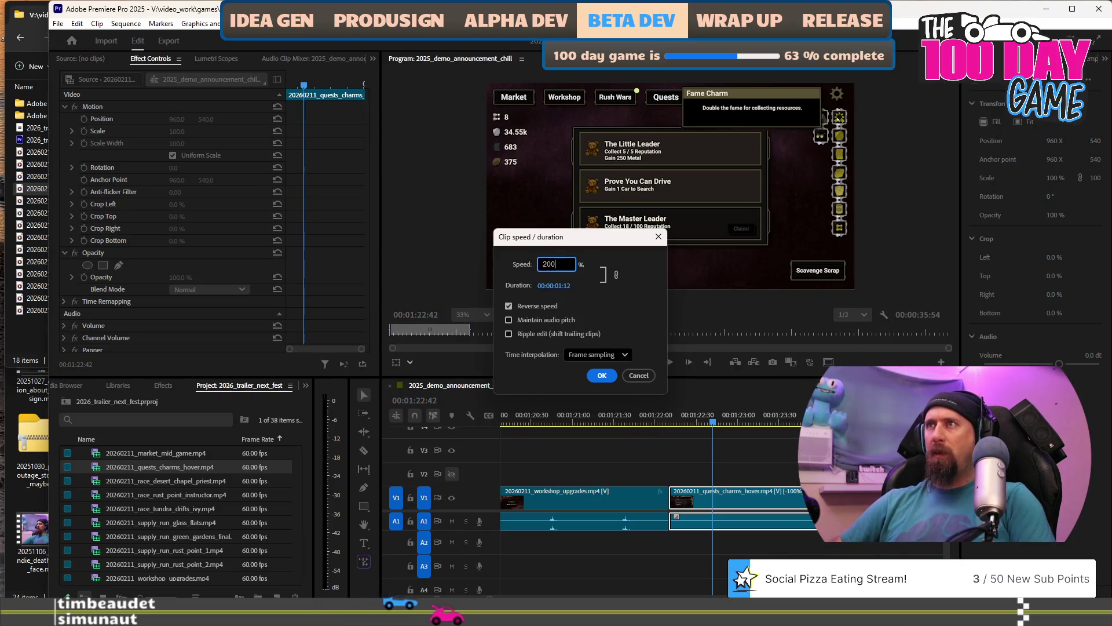
{"action": "key", "text": "Return"}
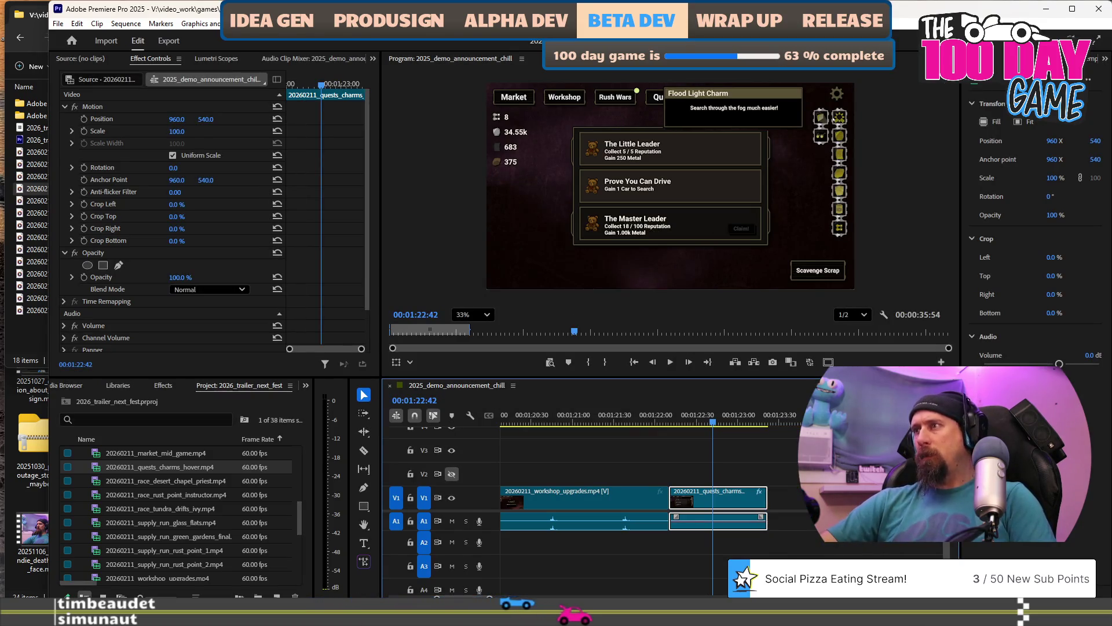
{"action": "key", "text": "equal"}
{"action": "mouse_move", "coordinate": [690, 499]}
{"action": "left_mouse_down"}
{"action": "mouse_move", "coordinate": [740, 514]}
{"action": "mouse_move", "coordinate": [696, 500]}
{"action": "mouse_move", "coordinate": [753, 500]}
{"action": "left_mouse_up"}
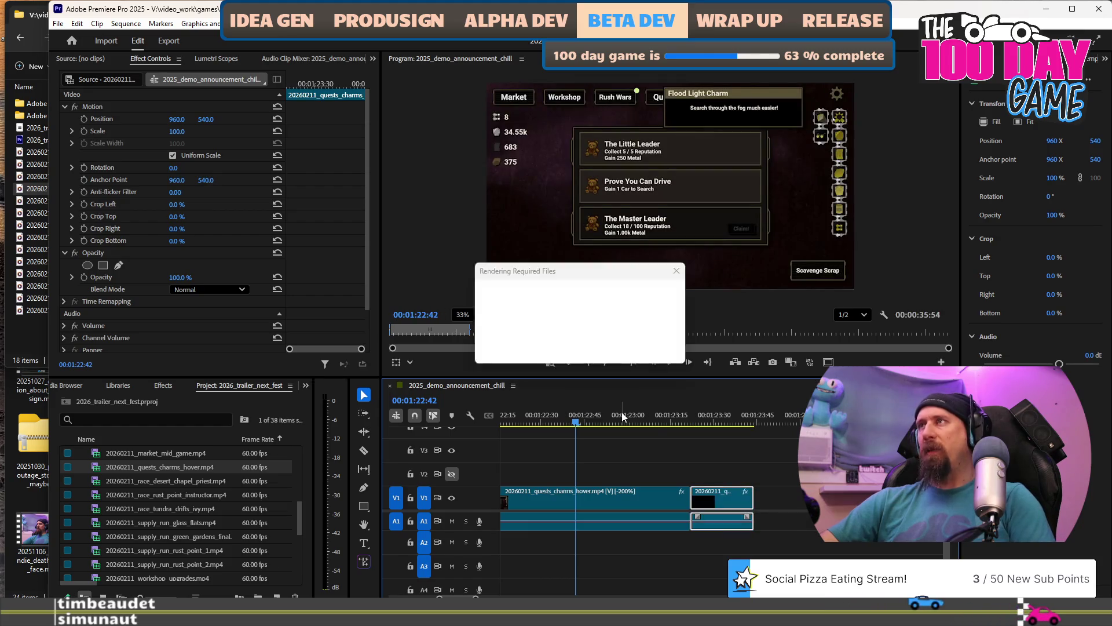
{"action": "key", "text": "minus"}
{"action": "key", "text": "minus"}
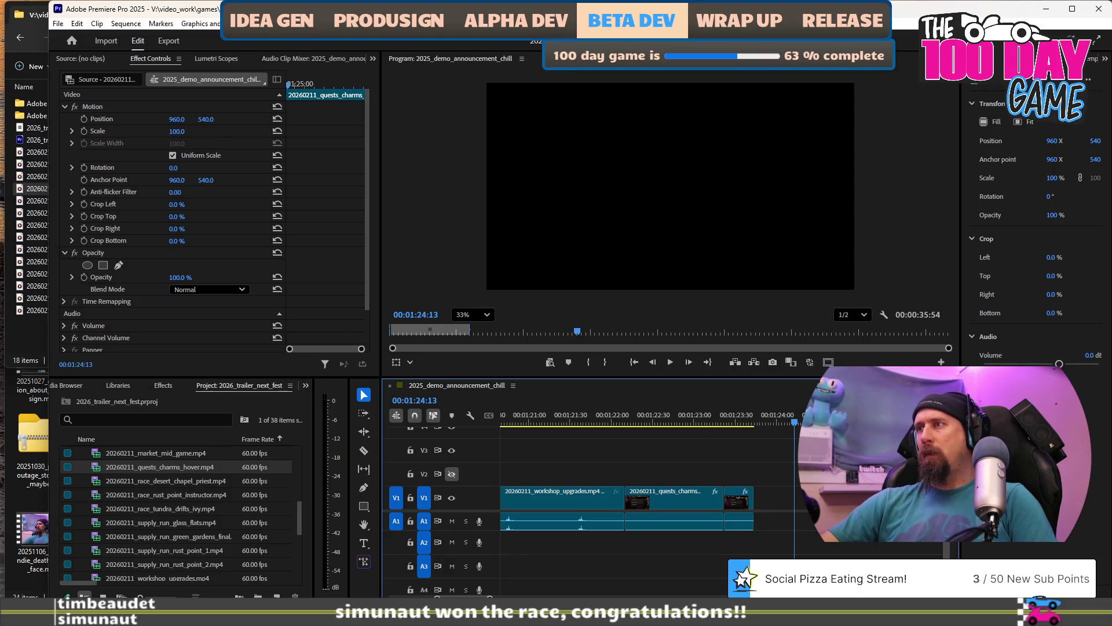
Add another quests_charms_hover piece after it at 200% speed and play from about 1:22.
{"action": "left_click_drag", "start_coordinate": [156, 466], "coordinate": [756, 499]}
{"action": "right_click", "coordinate": [798, 499]}
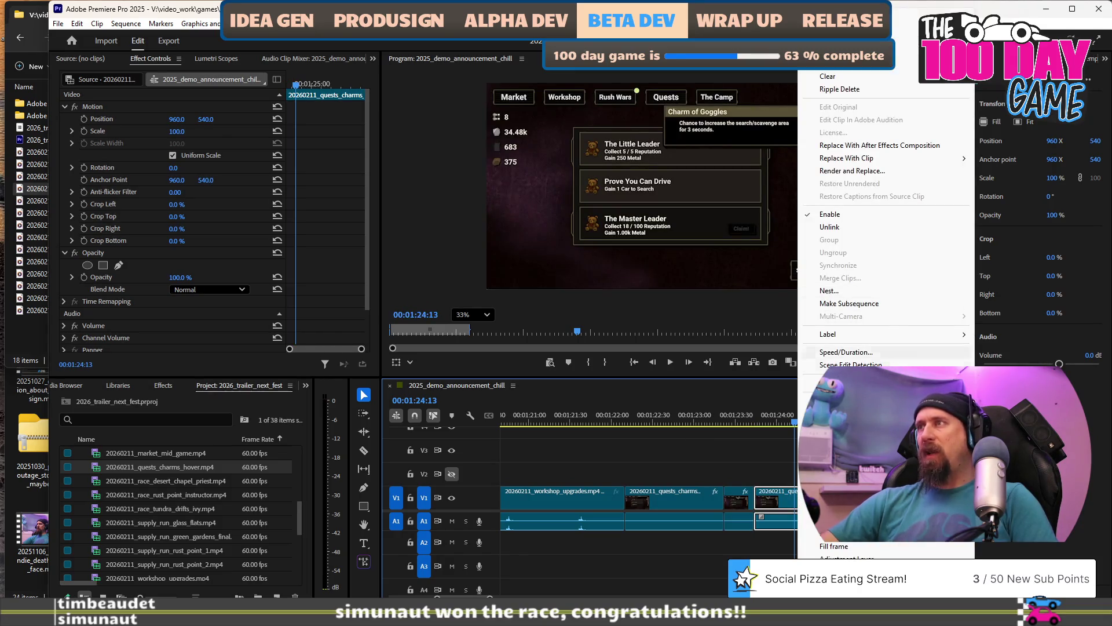
{"action": "left_click", "coordinate": [846, 352]}
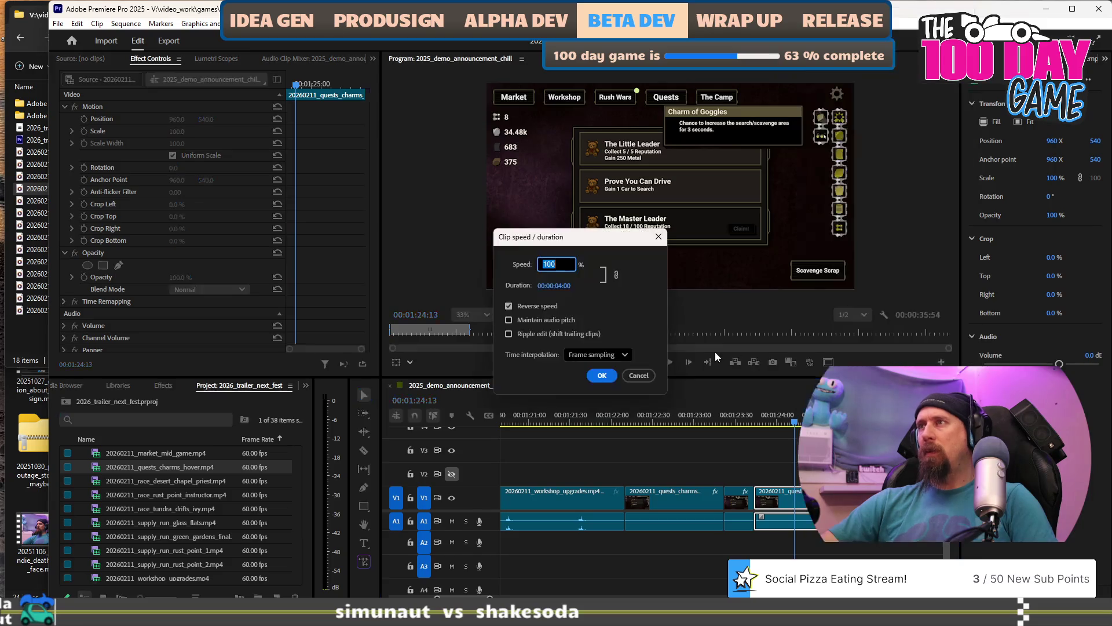
{"action": "type", "text": "200"}
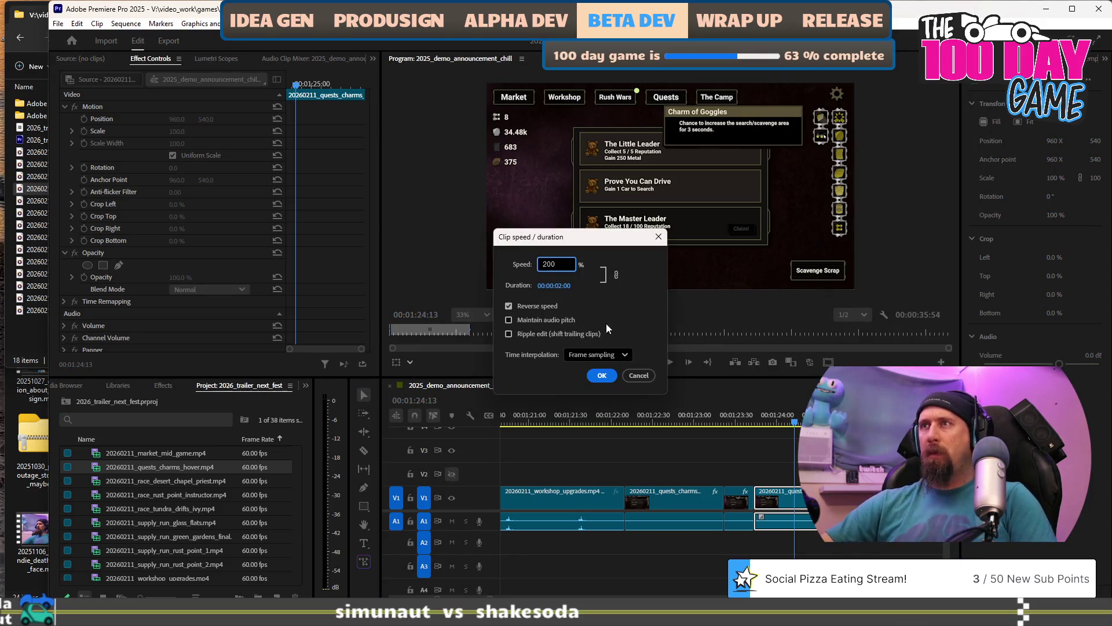
{"action": "left_click", "coordinate": [602, 375]}
{"action": "scroll", "coordinate": [747, 488], "scroll_direction": "down", "scroll_amount": 2}
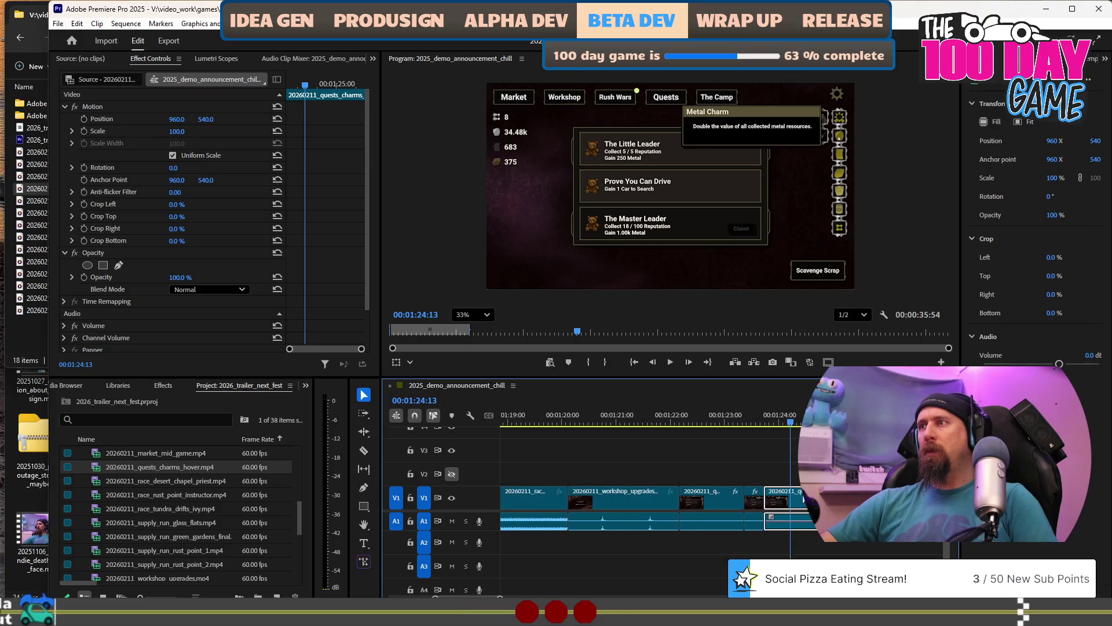
{"action": "left_click", "coordinate": [622, 428]}
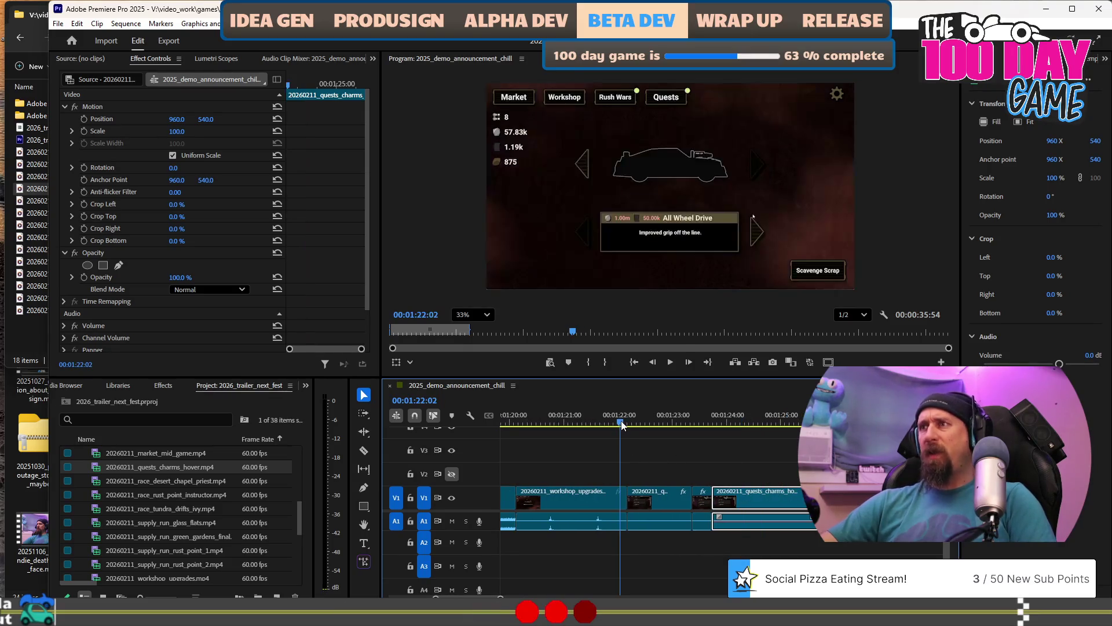
{"action": "key", "text": "space"}
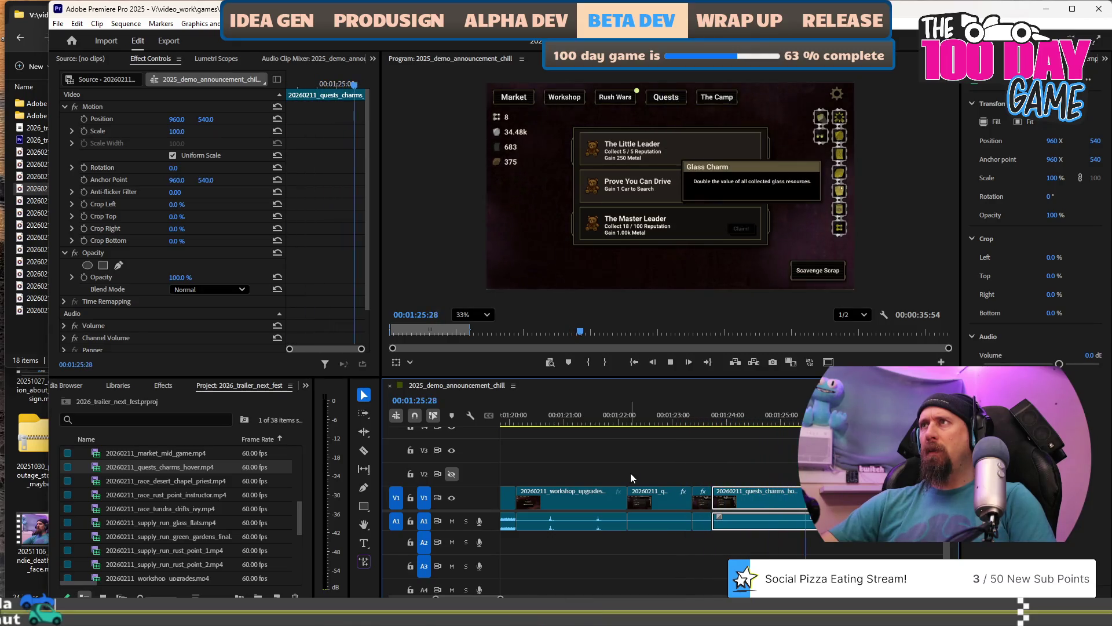
Speed the middle quests clip up to 350%.
{"action": "left_click", "coordinate": [651, 502]}
{"action": "right_click", "coordinate": [652, 501]}
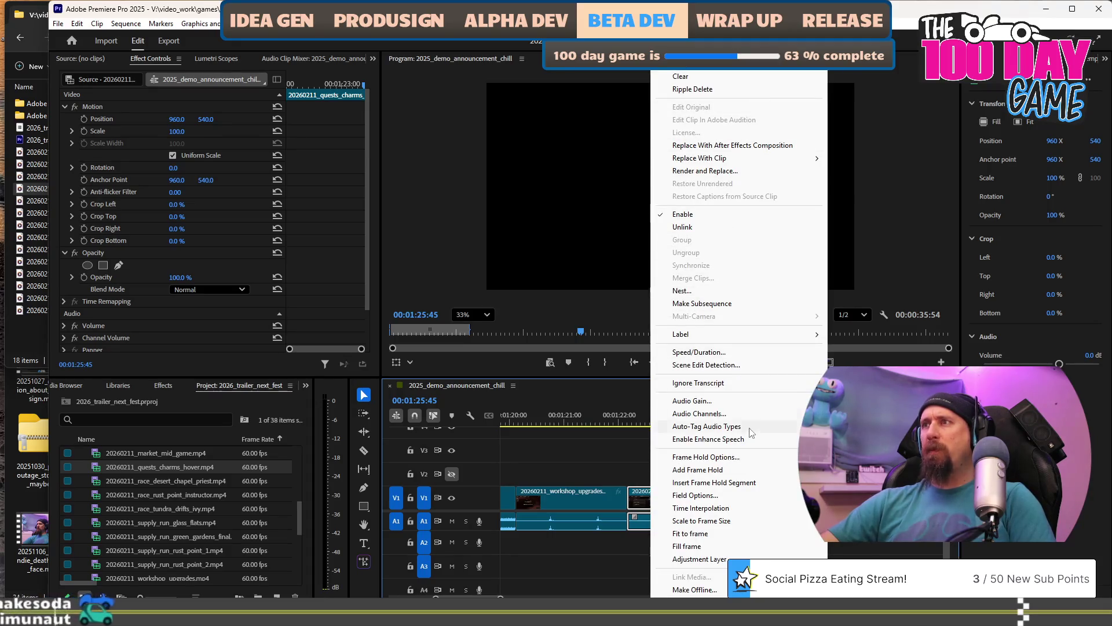
{"action": "left_click", "coordinate": [726, 353]}
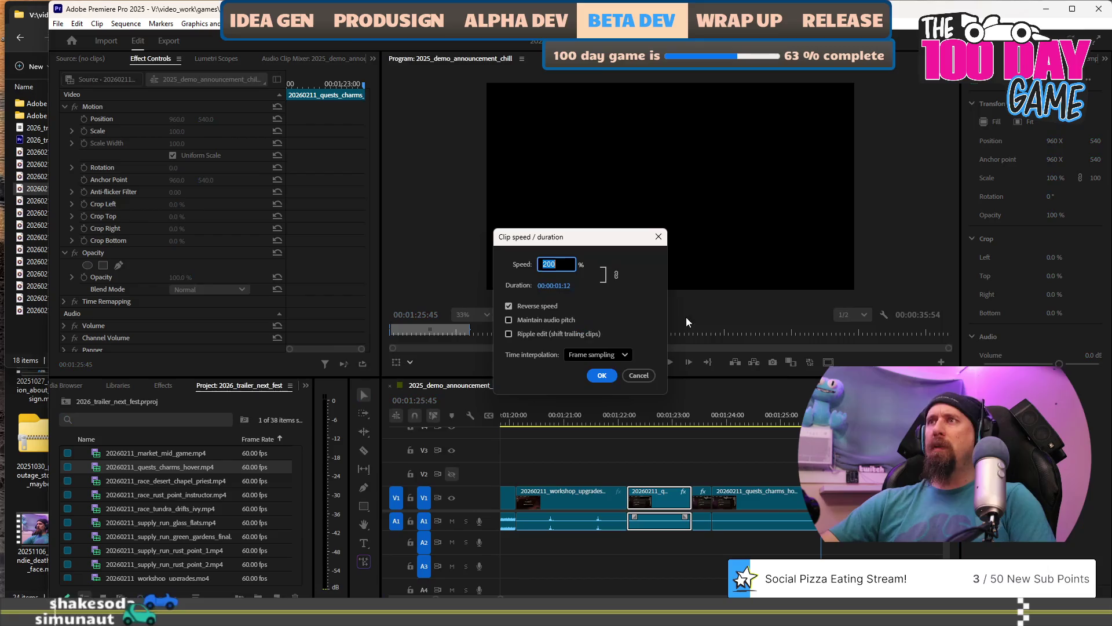
{"action": "type", "text": "350"}
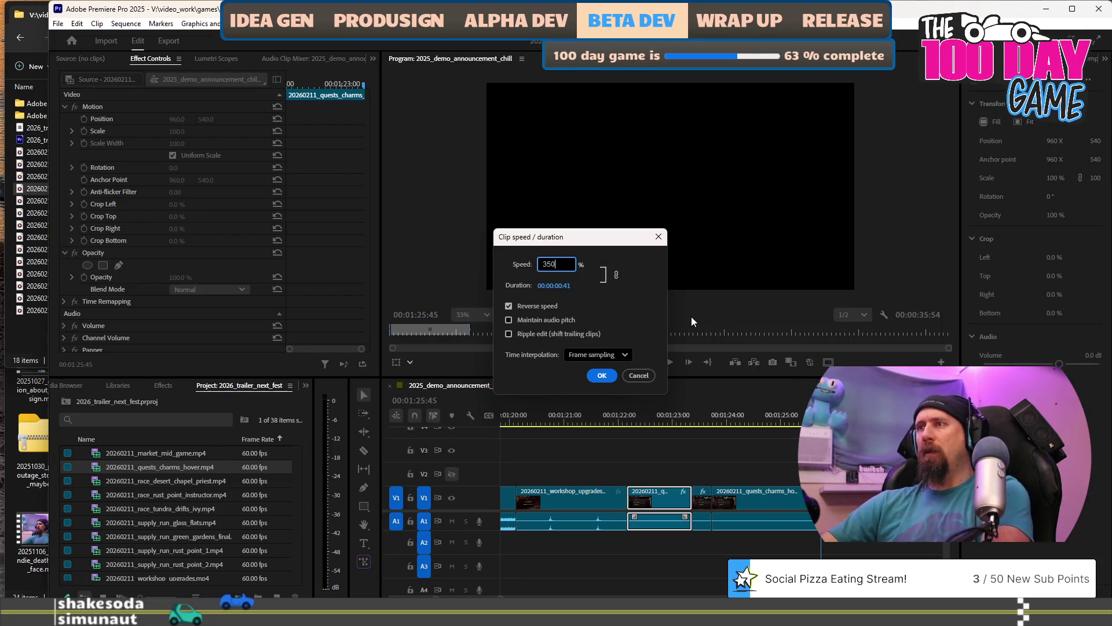
{"action": "key", "text": "Return"}
Slide the following clips left to close the gap, recheck 200% reversed speed, and replay from 1:22.
{"action": "scroll", "coordinate": [701, 527], "scroll_direction": "up", "scroll_amount": 2}
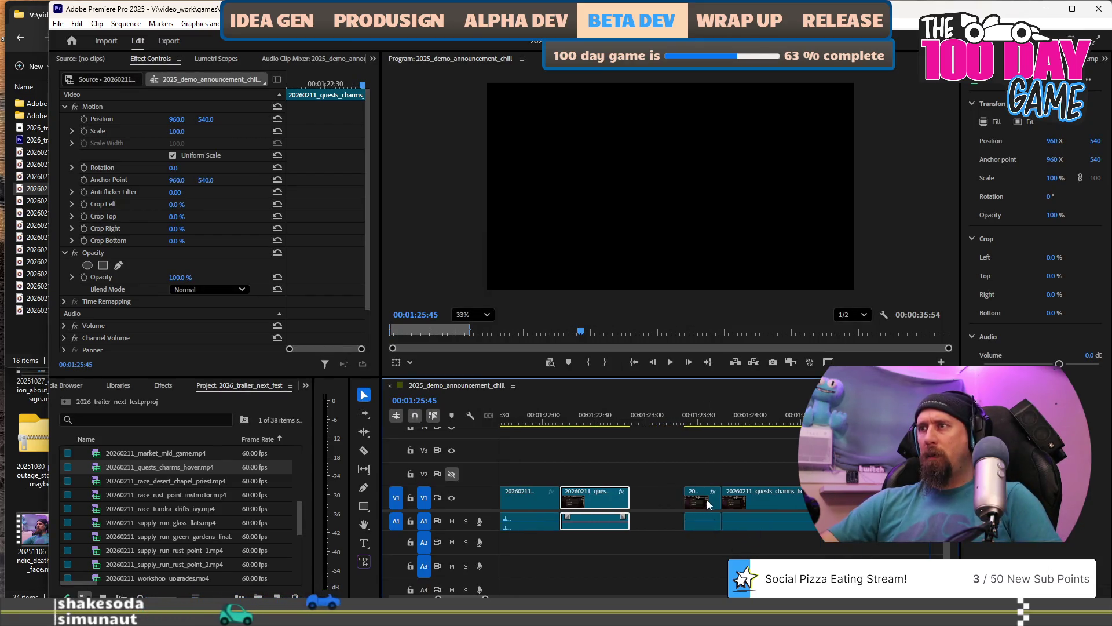
{"action": "left_click_drag", "start_coordinate": [707, 499], "coordinate": [654, 500]}
{"action": "left_click_drag", "start_coordinate": [764, 505], "coordinate": [718, 501]}
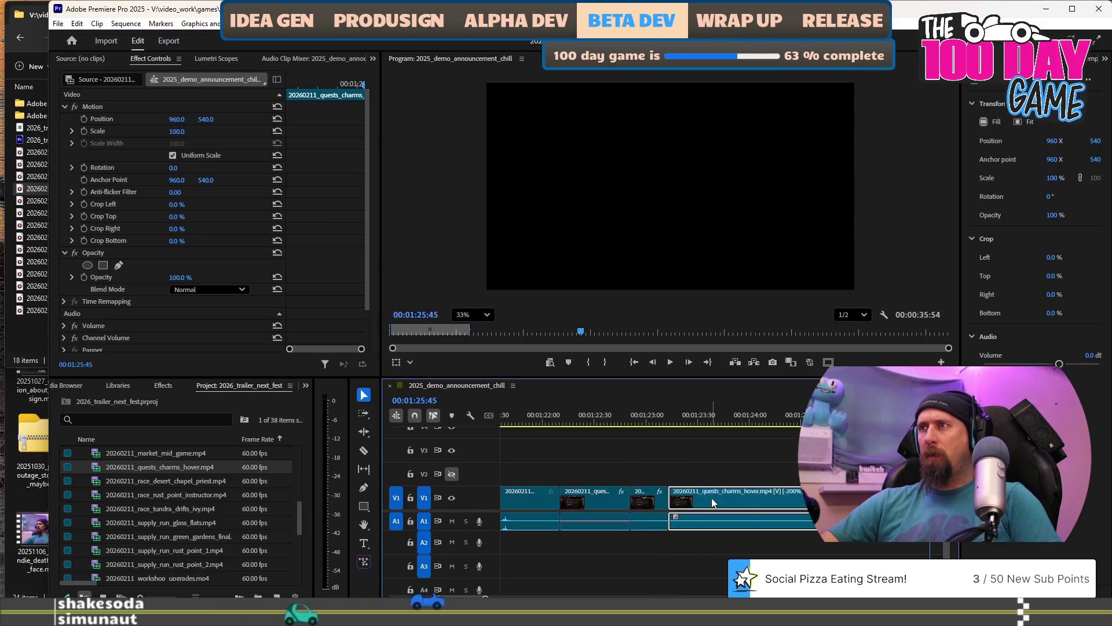
{"action": "right_click", "coordinate": [712, 501]}
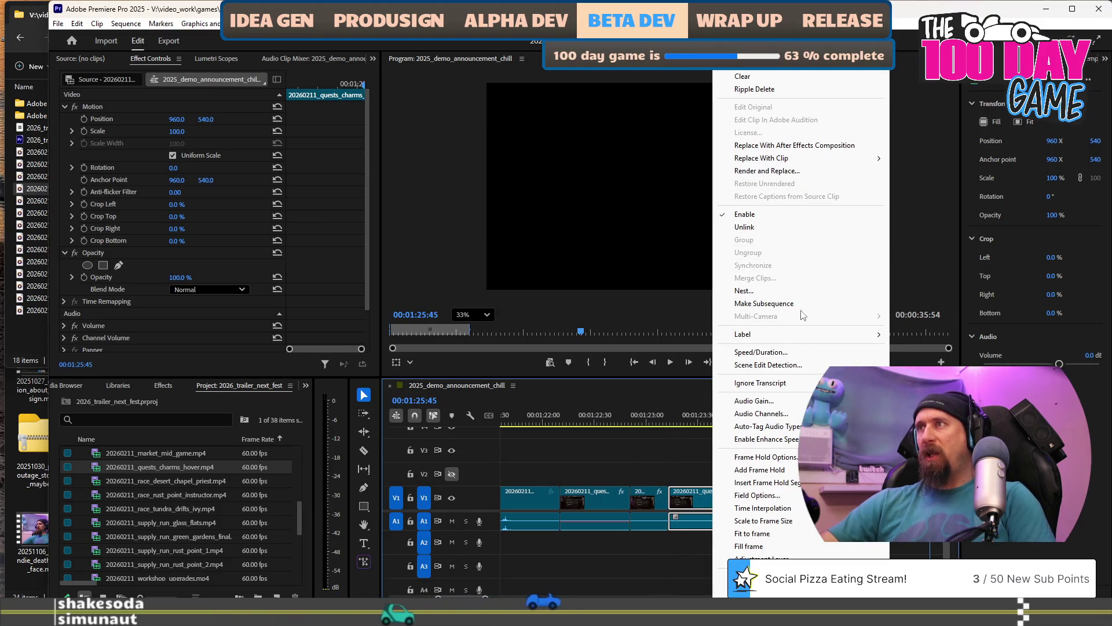
{"action": "left_click", "coordinate": [771, 351]}
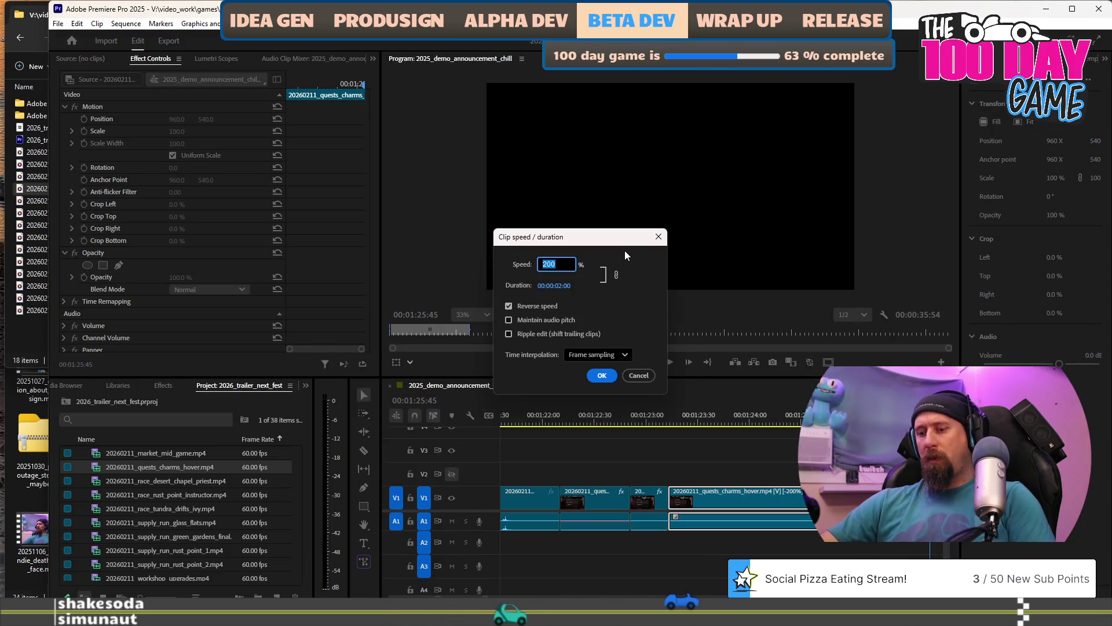
{"action": "key", "text": "Return"}
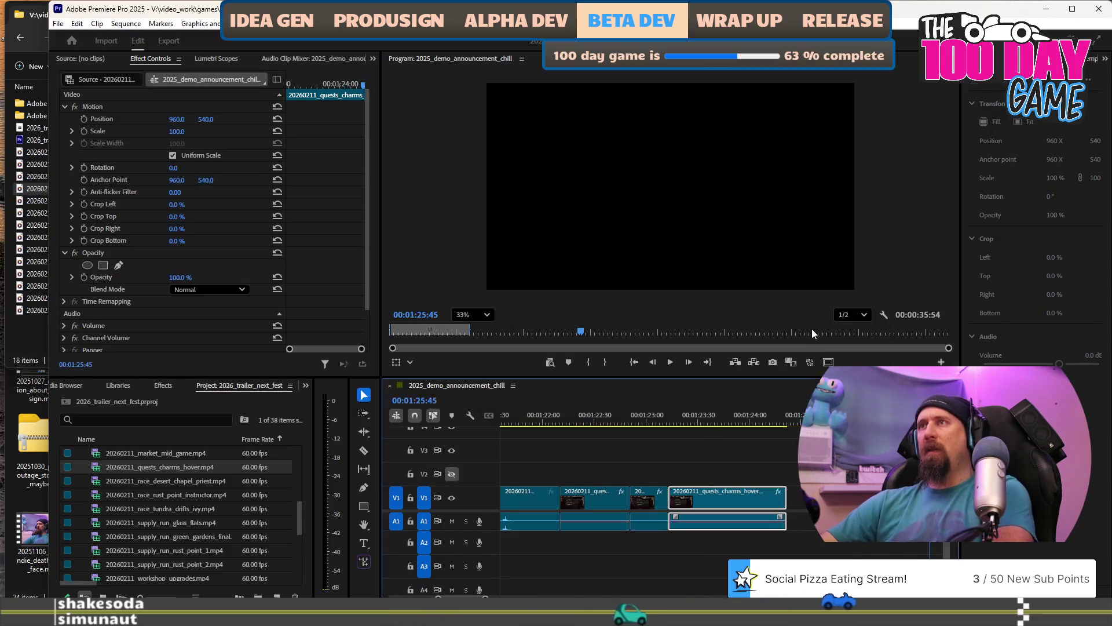
{"action": "scroll", "coordinate": [675, 452], "scroll_direction": "down", "scroll_amount": 2}
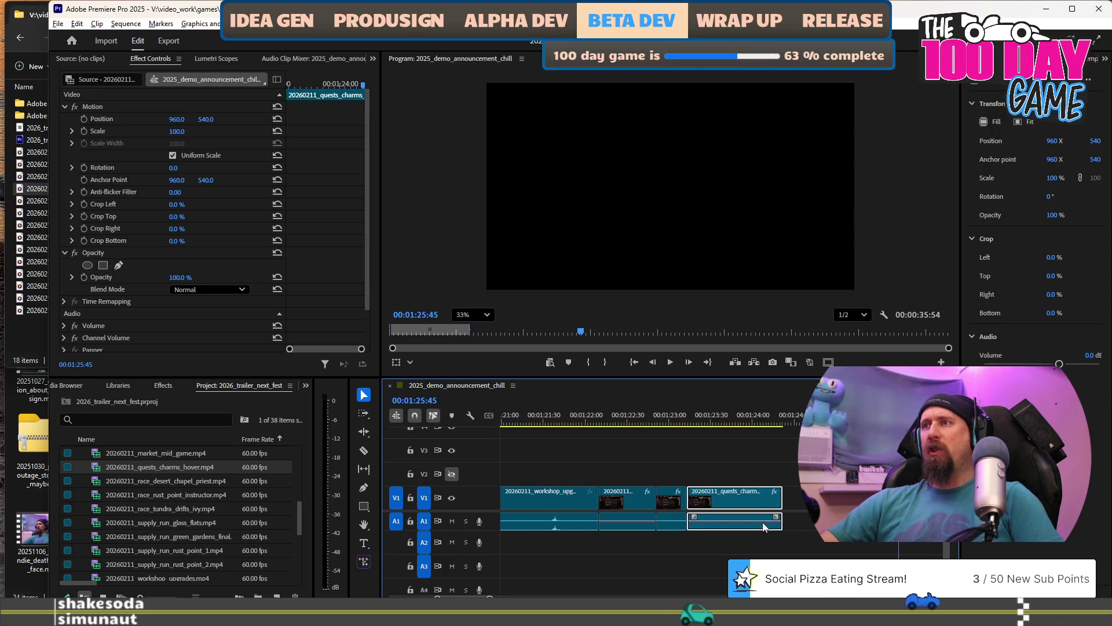
{"action": "left_click", "coordinate": [640, 418]}
{"action": "key", "text": "space"}
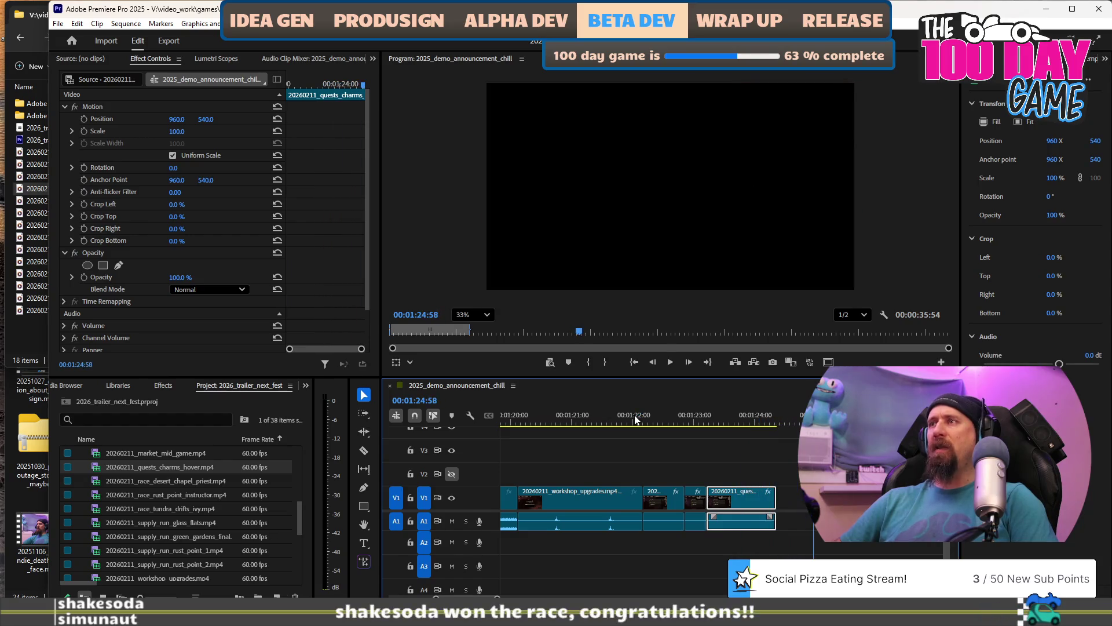
{"action": "scroll", "coordinate": [681, 456], "scroll_direction": "down", "scroll_amount": 4}
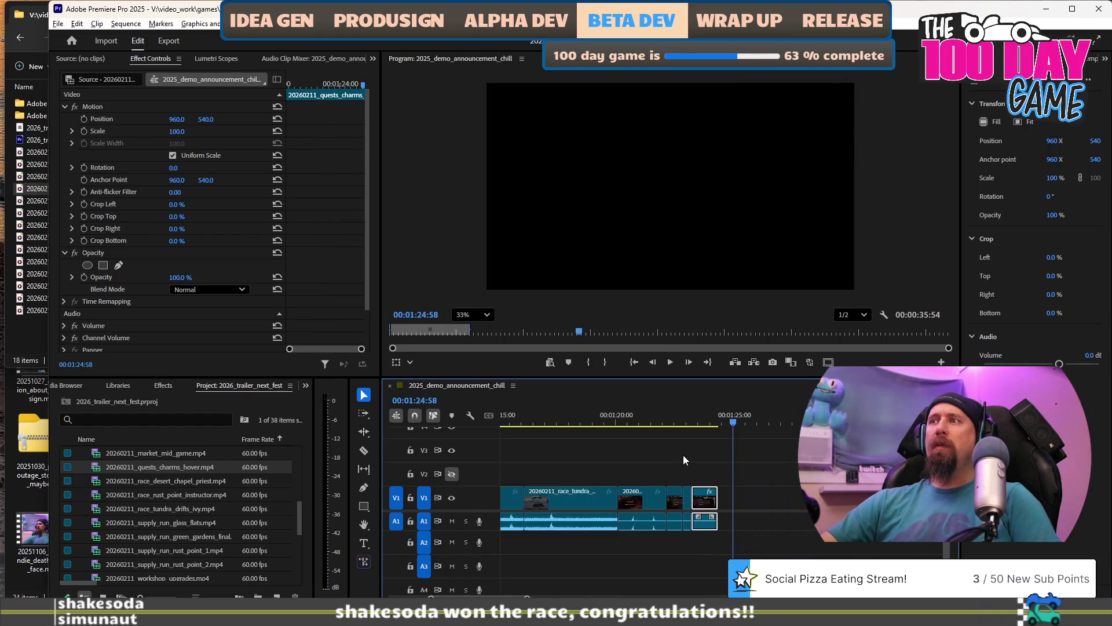
{"action": "scroll", "coordinate": [745, 491], "scroll_direction": "down", "scroll_amount": 1}
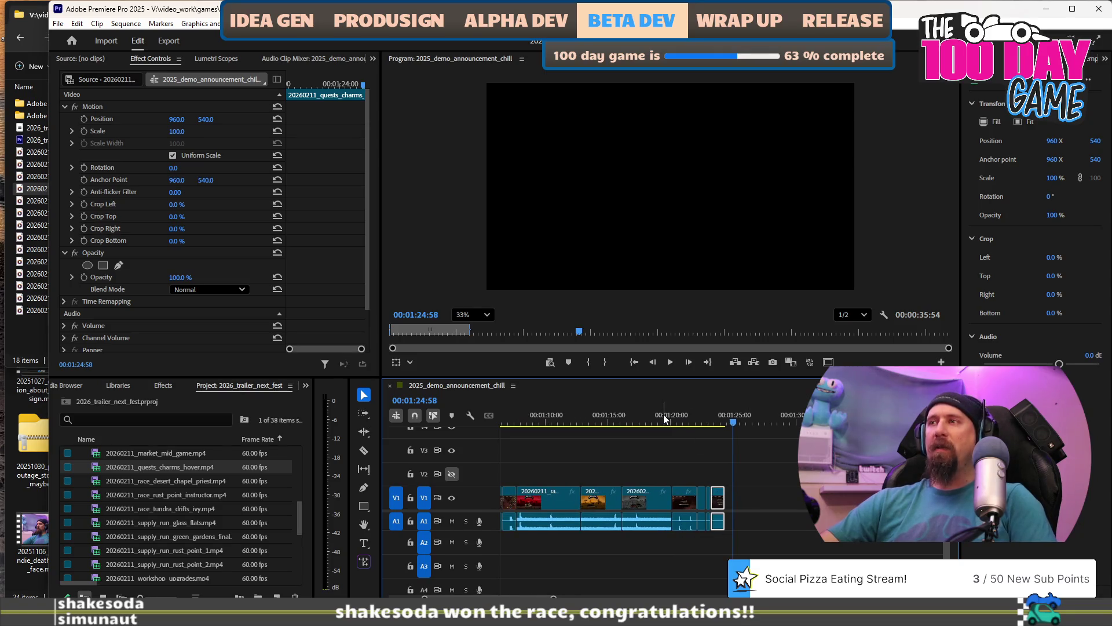
{"action": "left_click", "coordinate": [665, 417]}
{"action": "key", "text": "space"}
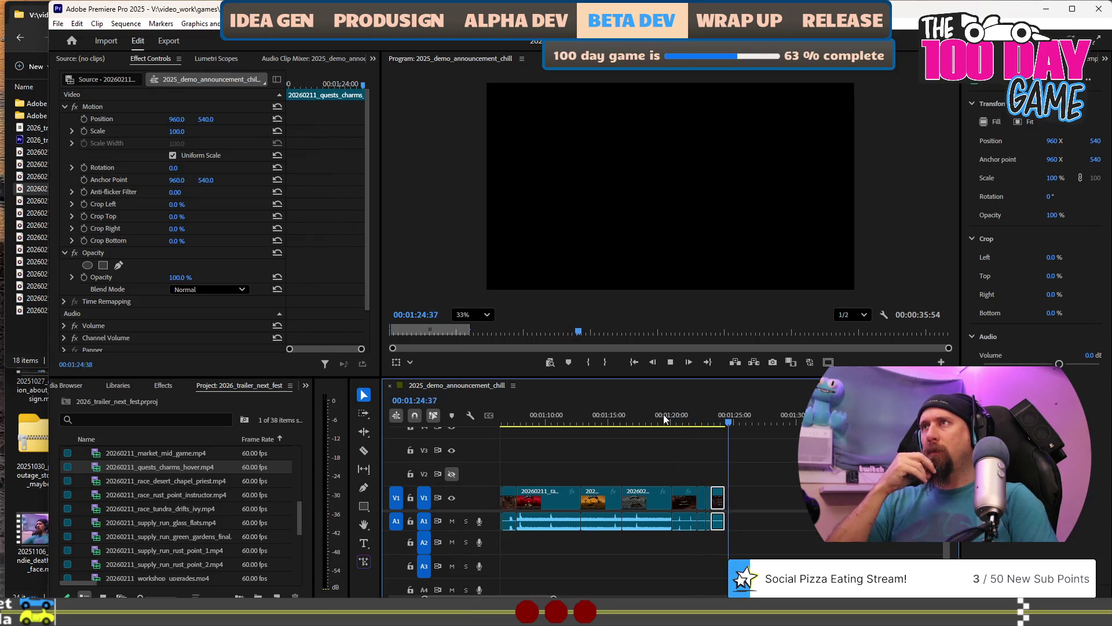
{"action": "key", "text": "minus"}
{"action": "key", "text": "minus"}
{"action": "key", "text": "minus"}
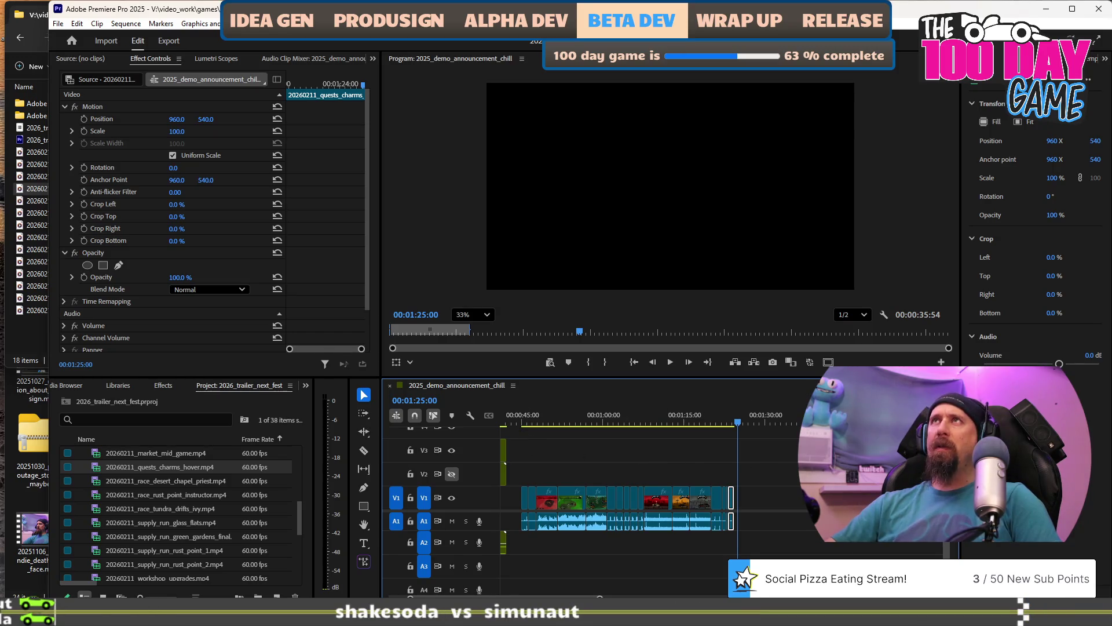
Ripple delete the two empty gaps between the later race clips on V1.
{"action": "scroll", "coordinate": [615, 504], "scroll_direction": "down", "scroll_amount": 5}
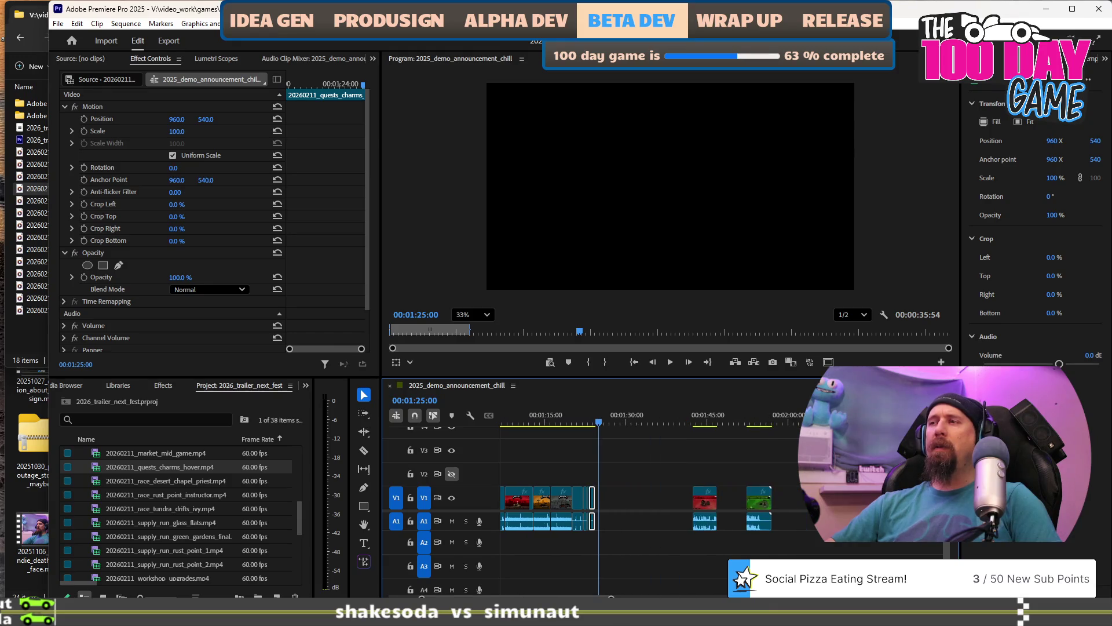
{"action": "left_click", "coordinate": [730, 504]}
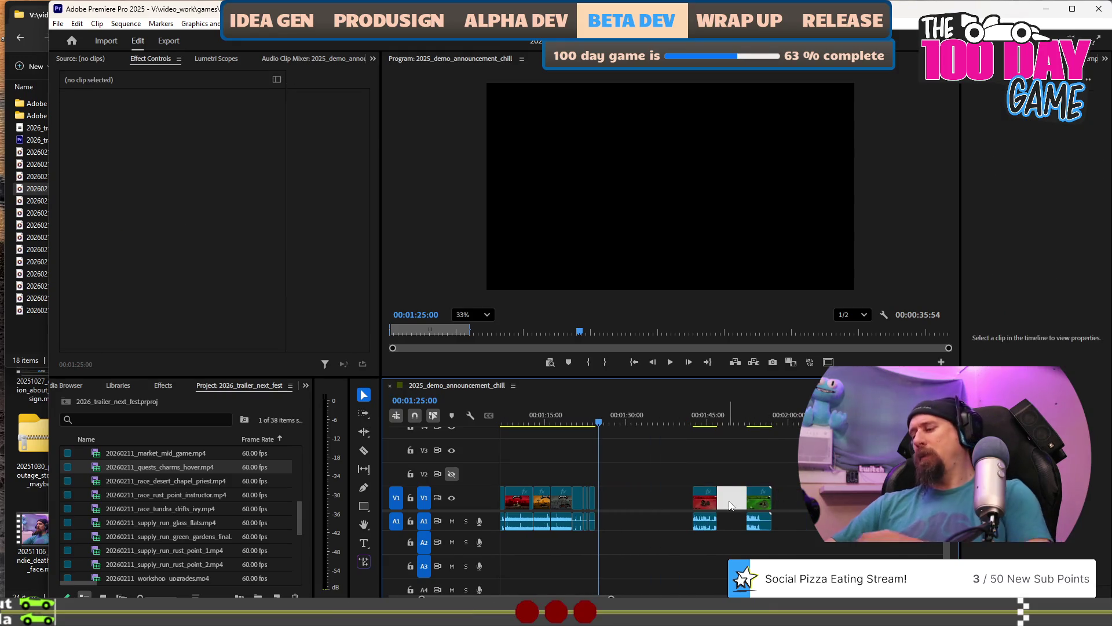
{"action": "key", "text": "Delete"}
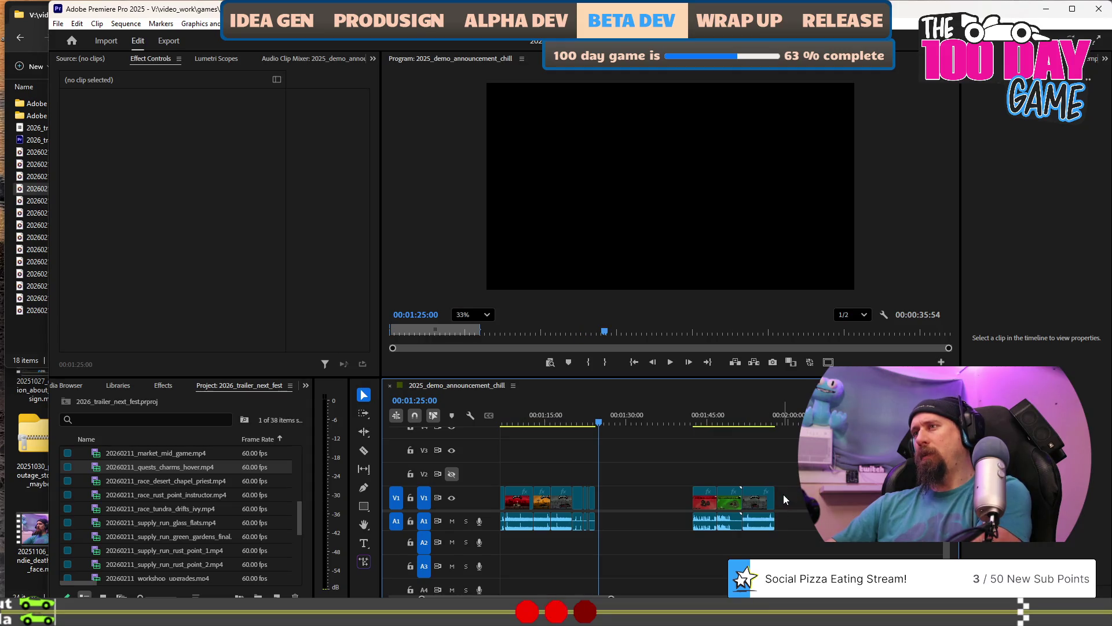
{"action": "scroll", "coordinate": [787, 499], "scroll_direction": "down", "scroll_amount": 6}
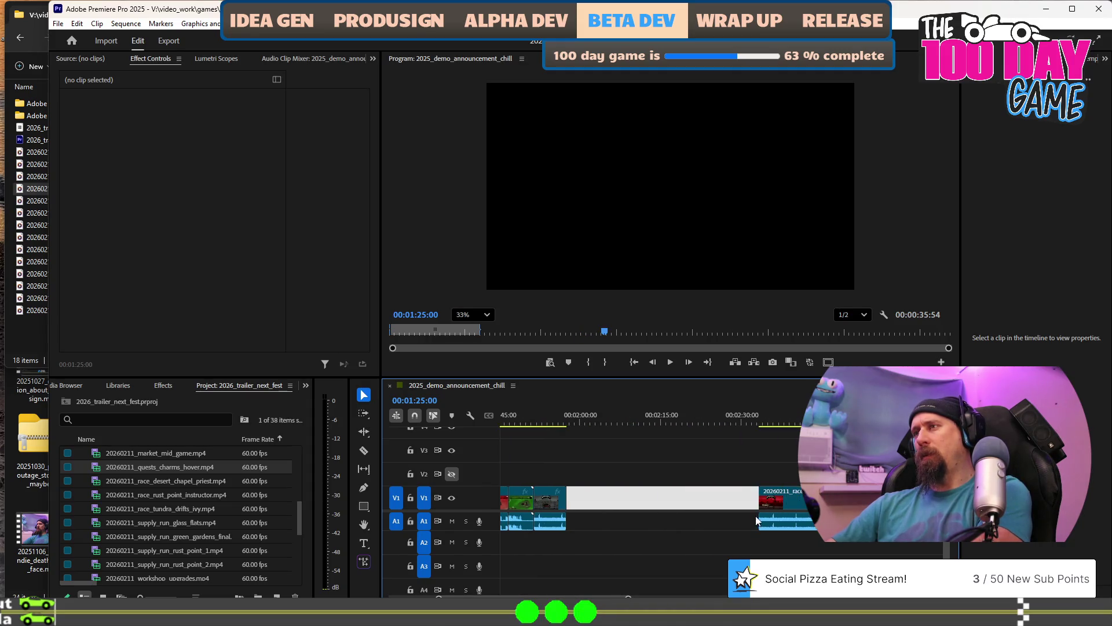
{"action": "left_click", "coordinate": [696, 506]}
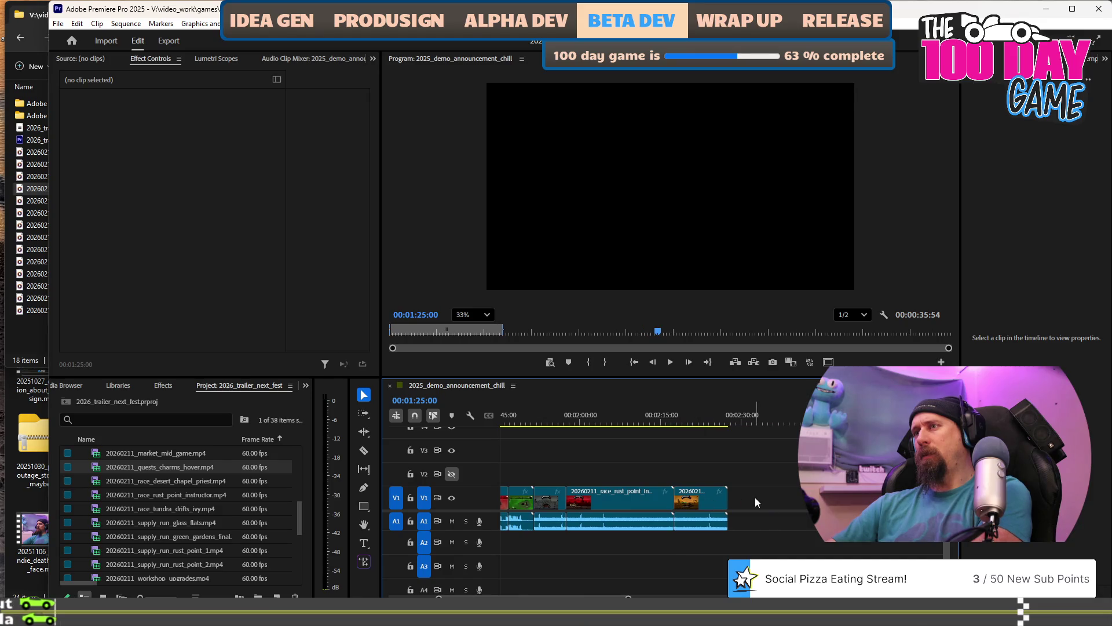
{"action": "key", "text": "Delete"}
Scrub the race footage at about 2:29, 2:08, 2:04, 1:53 and 1:44.
{"action": "scroll", "coordinate": [756, 497], "scroll_direction": "down", "scroll_amount": 1}
{"action": "scroll", "coordinate": [755, 497], "scroll_direction": "up", "scroll_amount": 3}
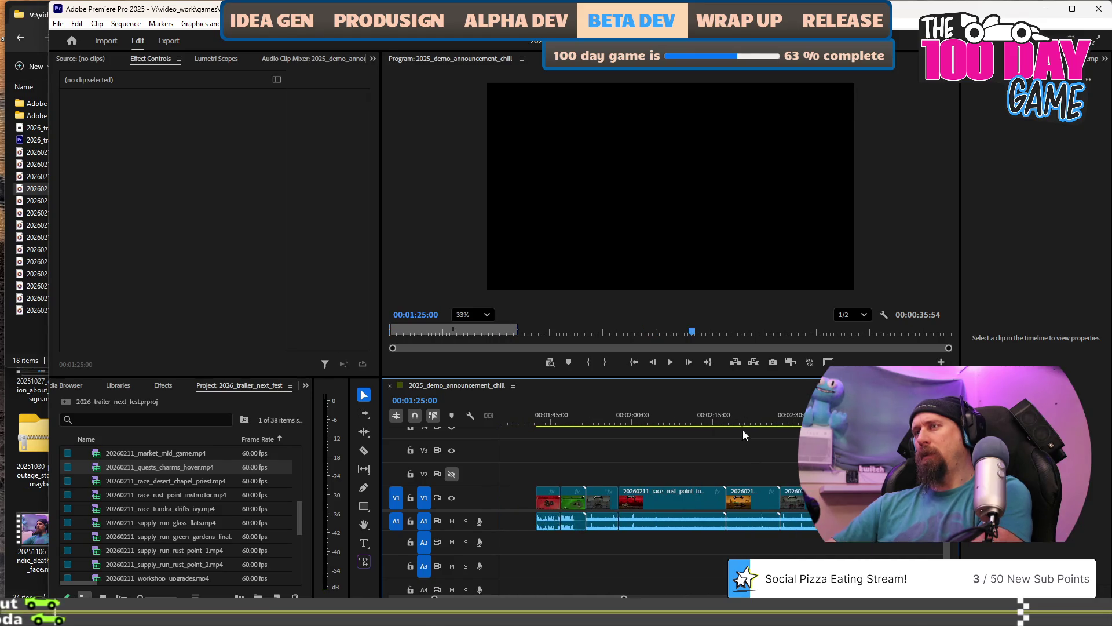
{"action": "left_click_drag", "start_coordinate": [739, 414], "coordinate": [793, 415]}
{"action": "left_click", "coordinate": [678, 416]}
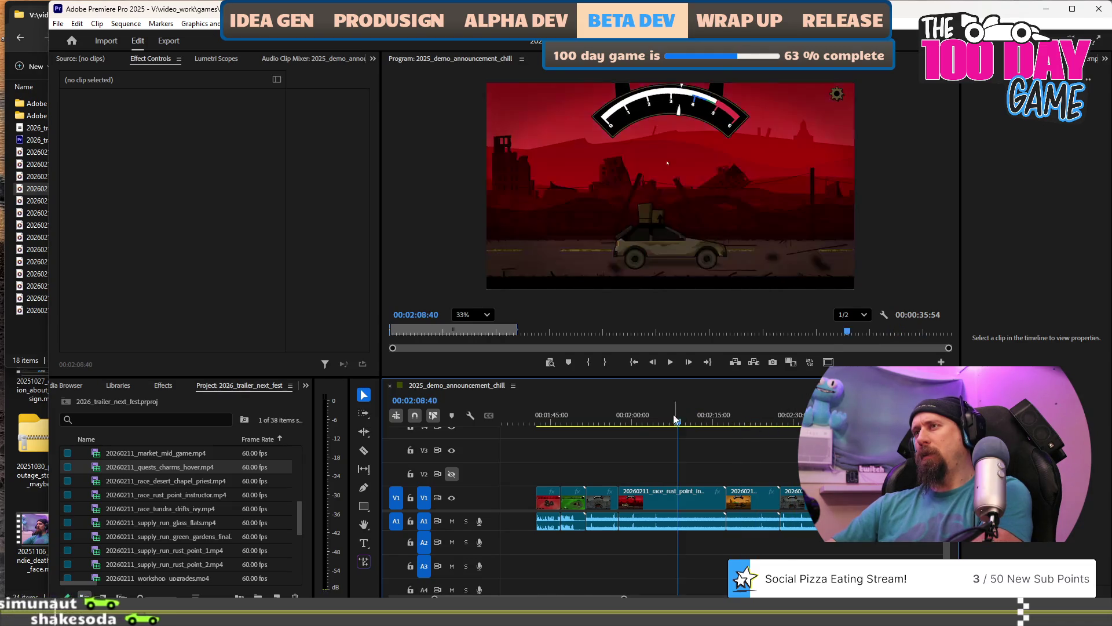
{"action": "left_click", "coordinate": [649, 428]}
{"action": "left_click", "coordinate": [600, 424]}
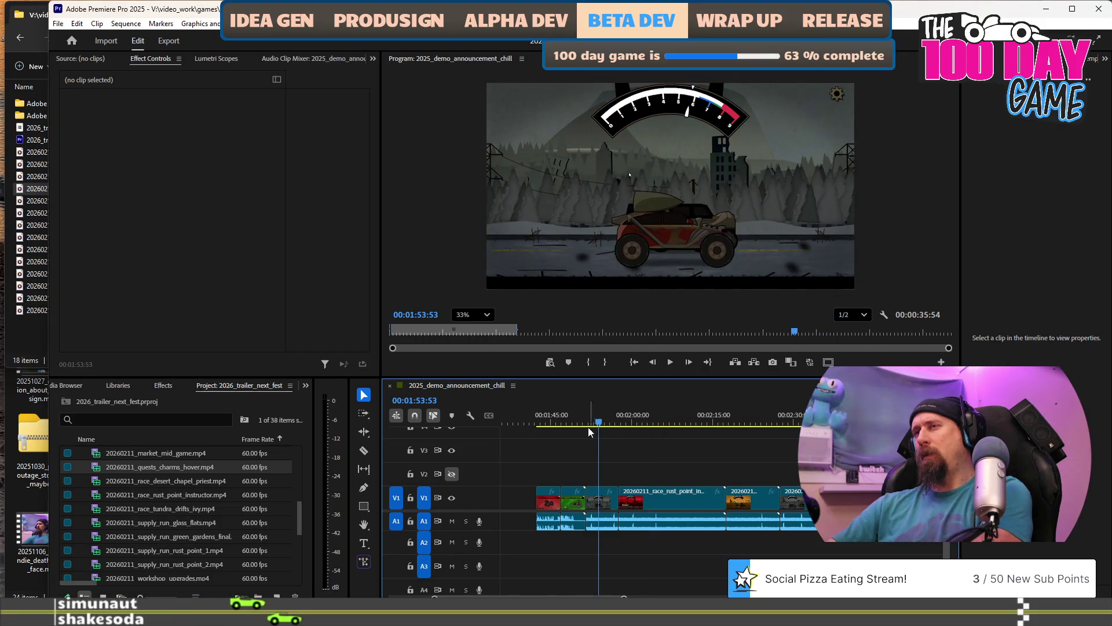
{"action": "left_click", "coordinate": [551, 424]}
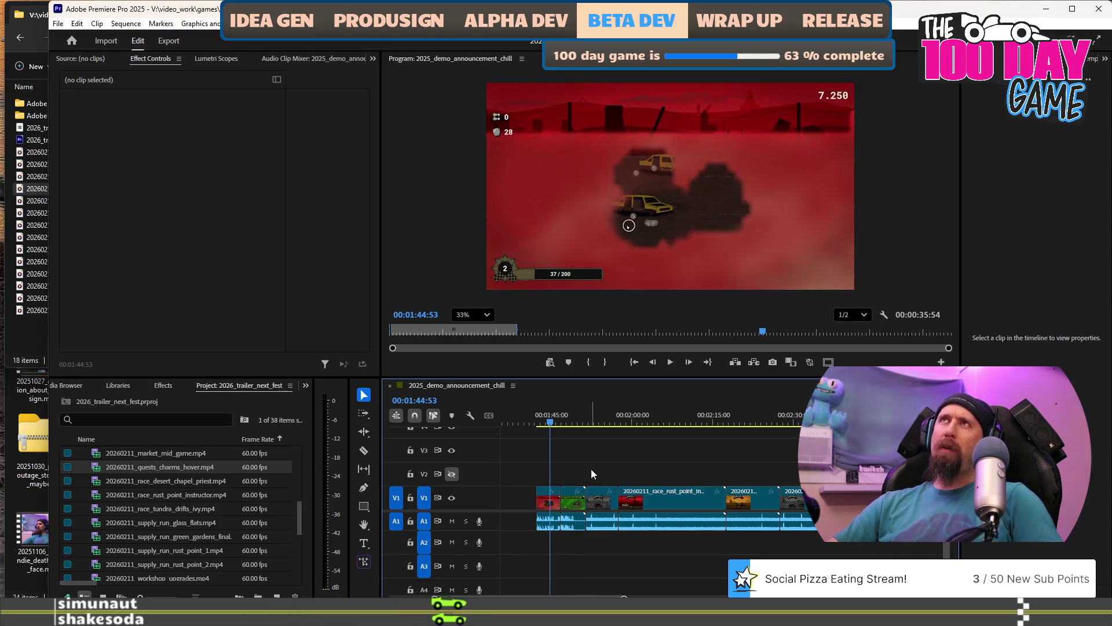
Marquee-select the demo_info overlay with its music clips and drag them later, then about a minute back.
{"action": "scroll", "coordinate": [591, 468], "scroll_direction": "down", "scroll_amount": 5}
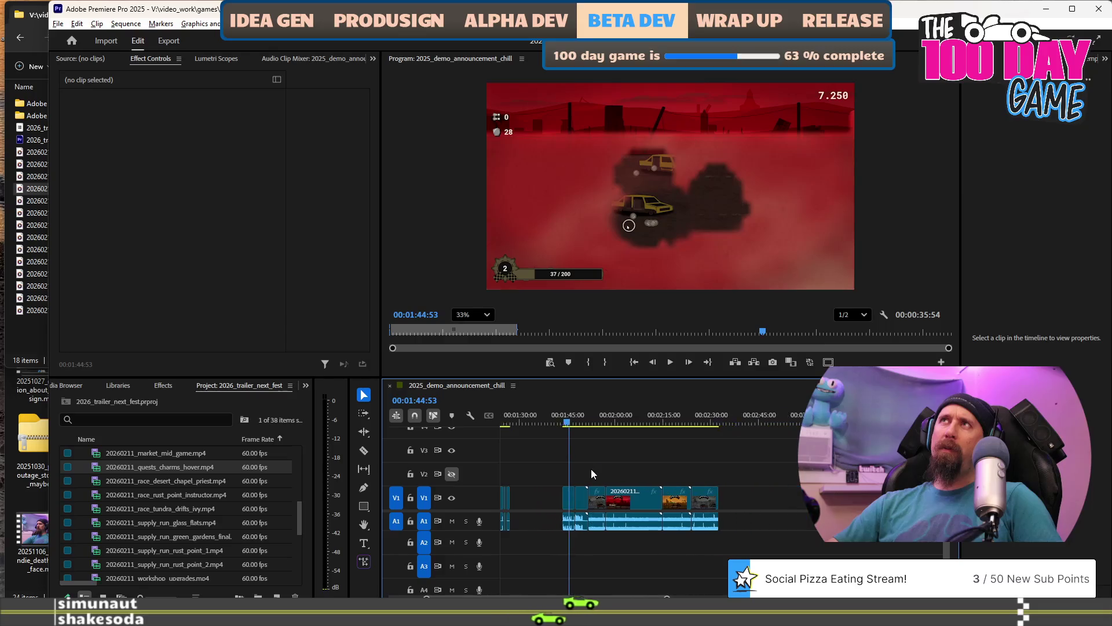
{"action": "scroll", "coordinate": [628, 492], "scroll_direction": "up", "scroll_amount": 1}
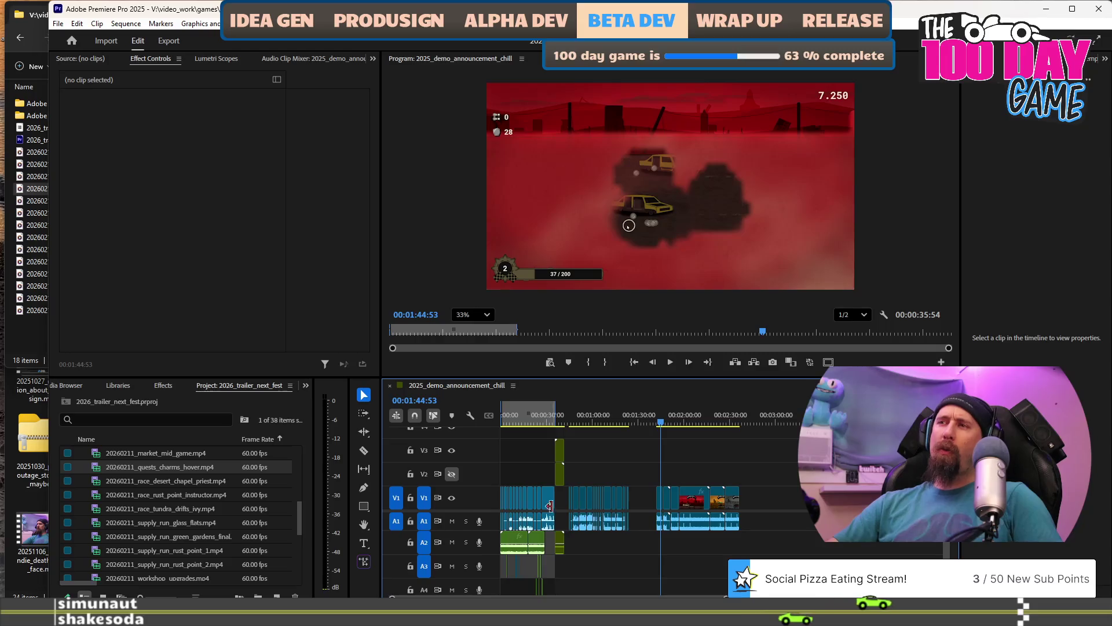
{"action": "scroll", "coordinate": [619, 554], "scroll_direction": "up", "scroll_amount": 5}
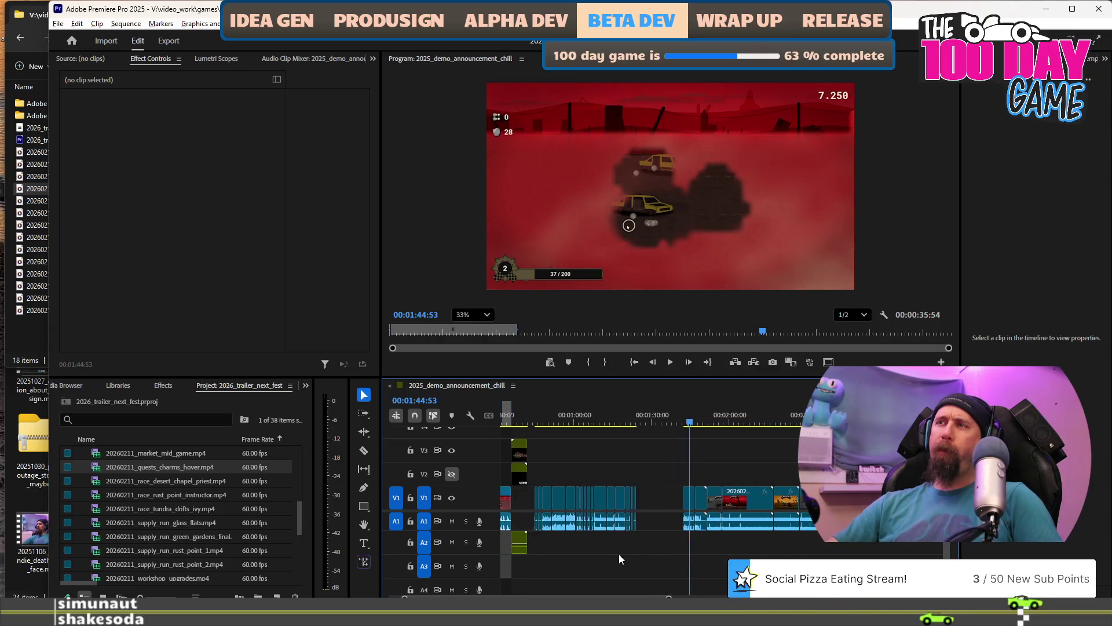
{"action": "scroll", "coordinate": [621, 540], "scroll_direction": "up", "scroll_amount": 3}
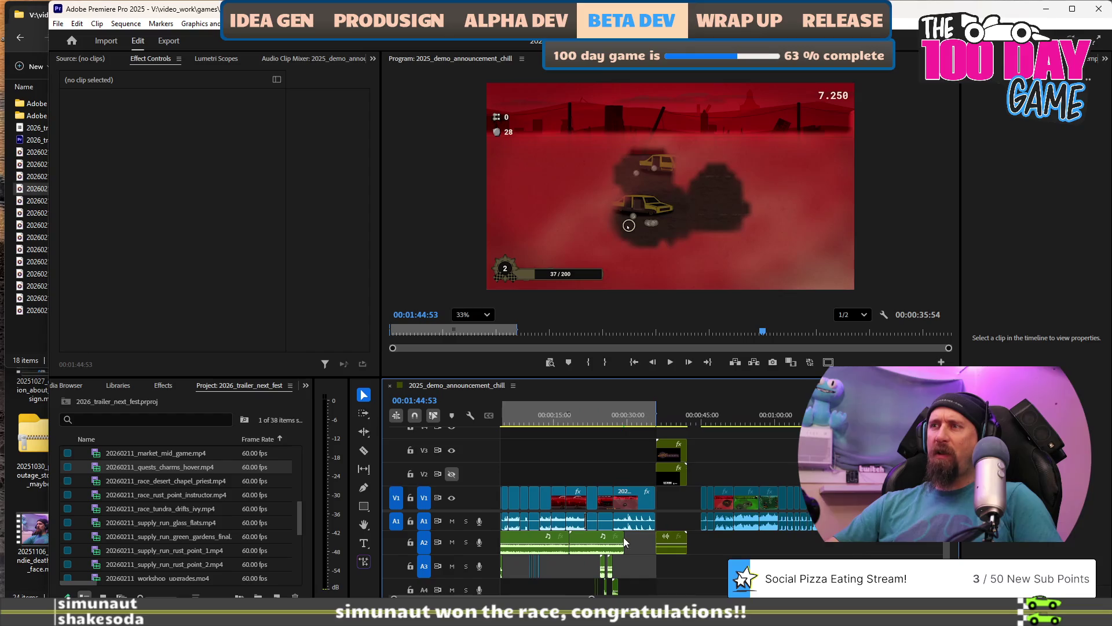
{"action": "scroll", "coordinate": [690, 508], "scroll_direction": "down", "scroll_amount": 3}
{"action": "scroll", "coordinate": [720, 516], "scroll_direction": "down", "scroll_amount": 3}
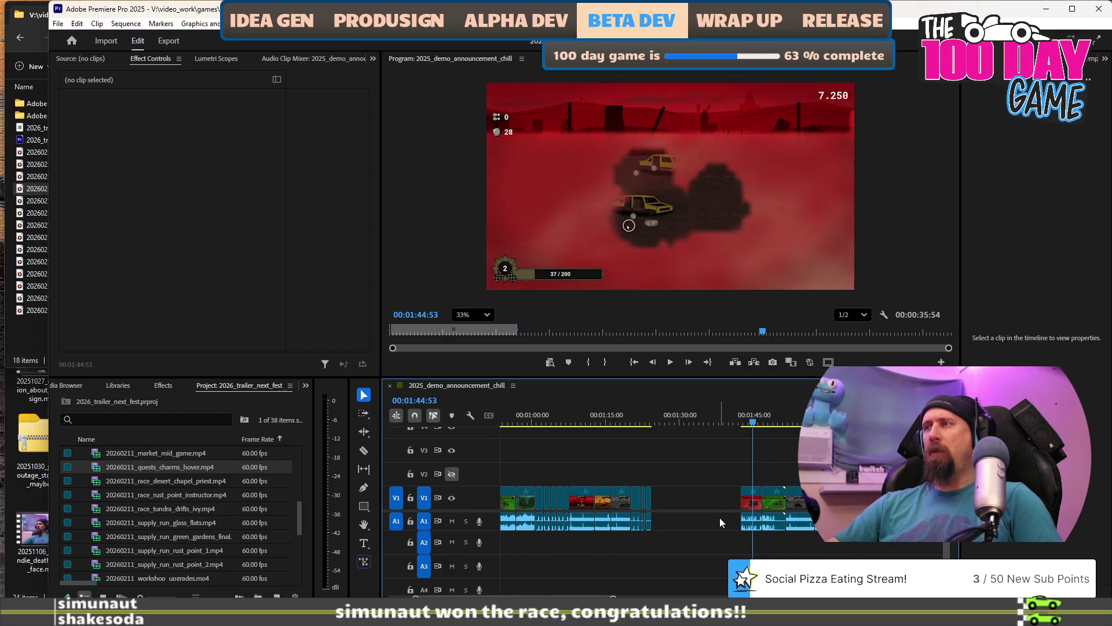
{"action": "scroll", "coordinate": [670, 523], "scroll_direction": "up", "scroll_amount": 2}
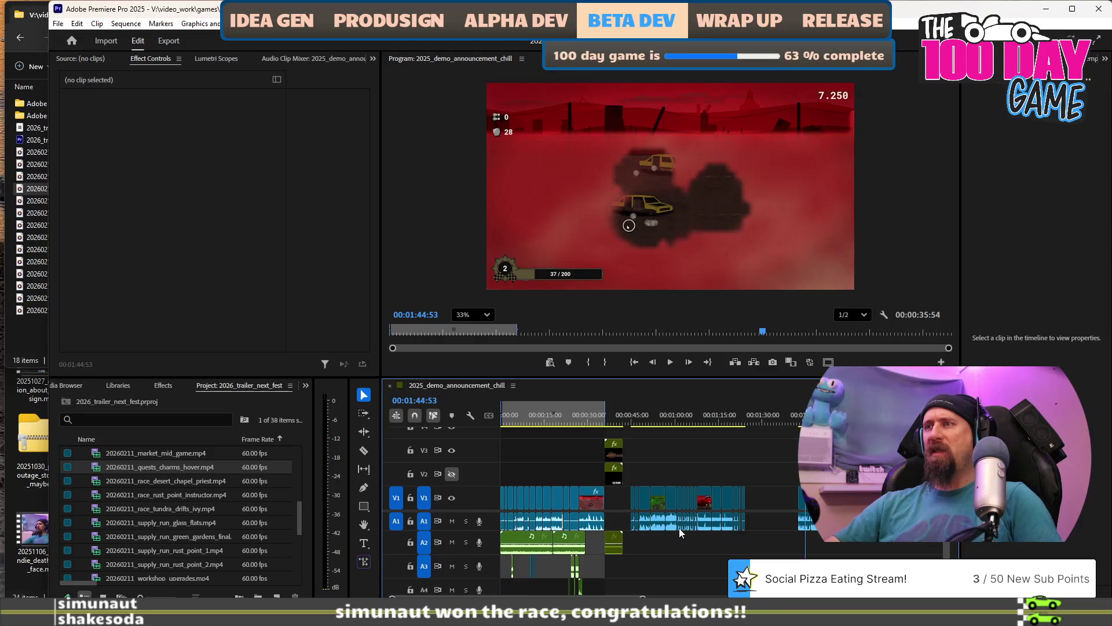
{"action": "left_click_drag", "start_coordinate": [651, 581], "coordinate": [487, 534]}
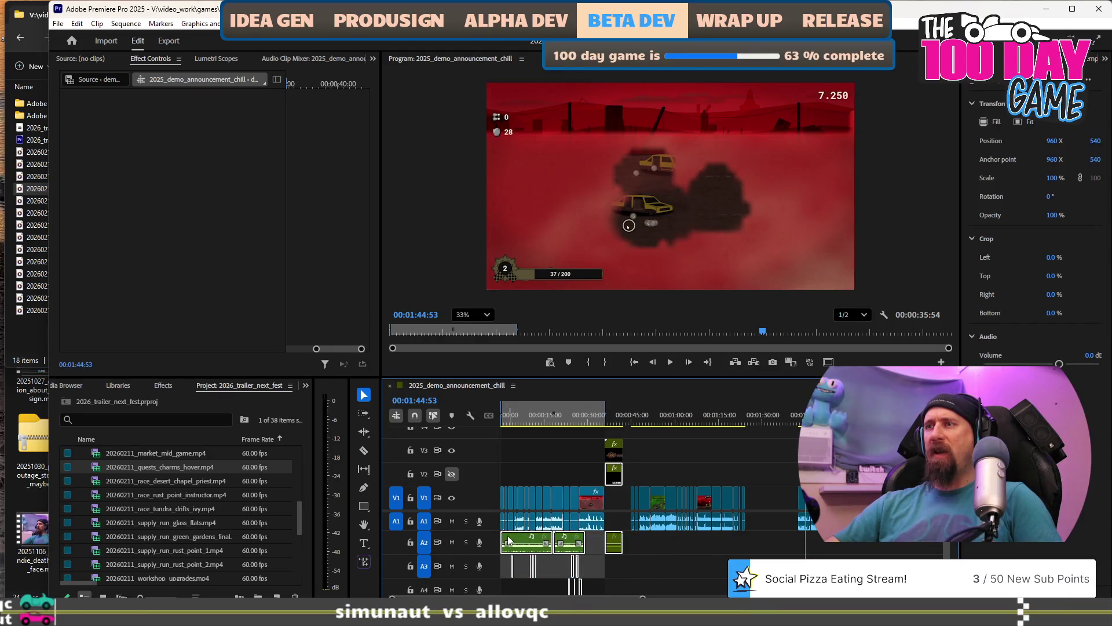
{"action": "left_click", "coordinate": [602, 462]}
{"action": "left_click_drag", "start_coordinate": [649, 589], "coordinate": [501, 531]}
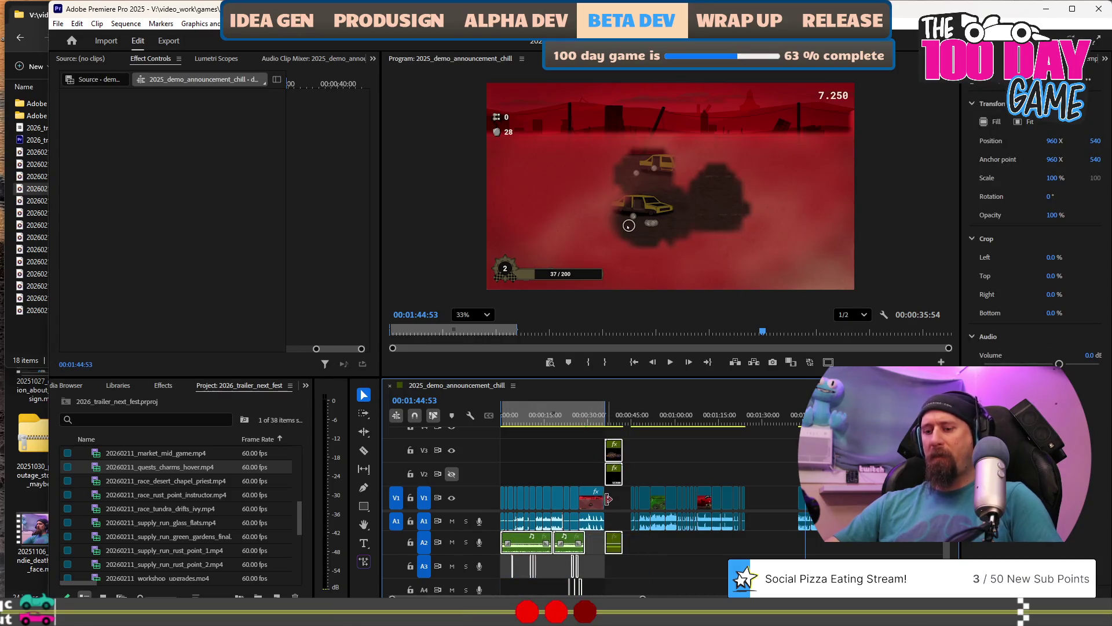
{"action": "left_click_drag", "start_coordinate": [534, 544], "coordinate": [839, 544]}
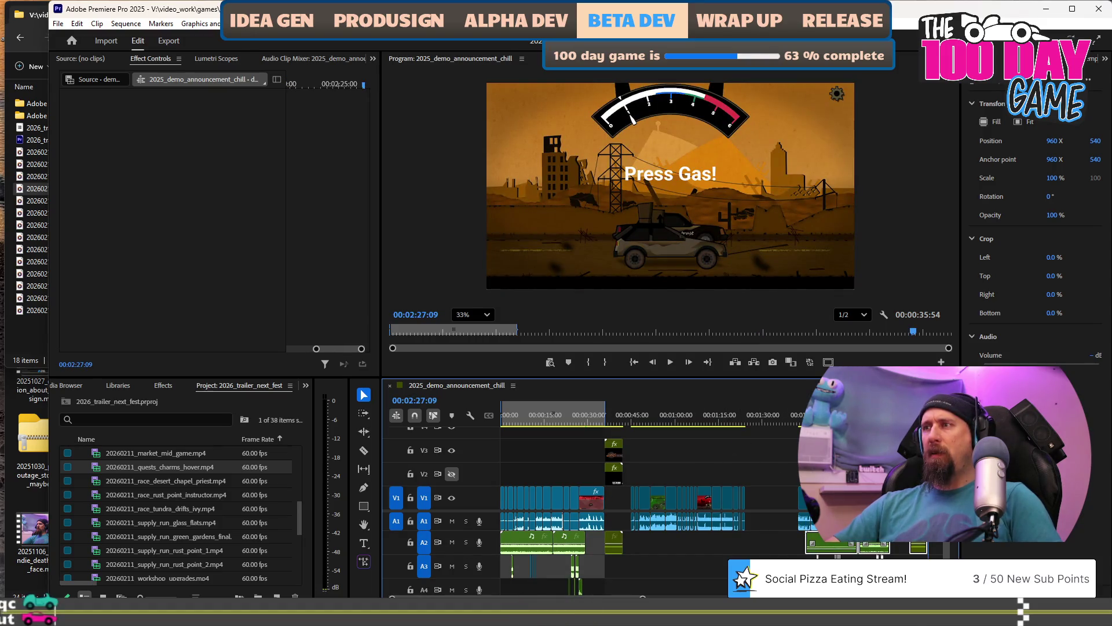
{"action": "mouse_move", "coordinate": [822, 541]}
{"action": "left_mouse_down"}
{"action": "mouse_move", "coordinate": [653, 551]}
{"action": "mouse_move", "coordinate": [691, 537]}
{"action": "left_mouse_up"}
Preview the trailer briefly from 0:48:57.
{"action": "scroll", "coordinate": [663, 538], "scroll_direction": "up", "scroll_amount": 8, "text": "alt"}
{"action": "scroll", "coordinate": [691, 536], "scroll_direction": "down", "scroll_amount": 5, "text": "alt"}
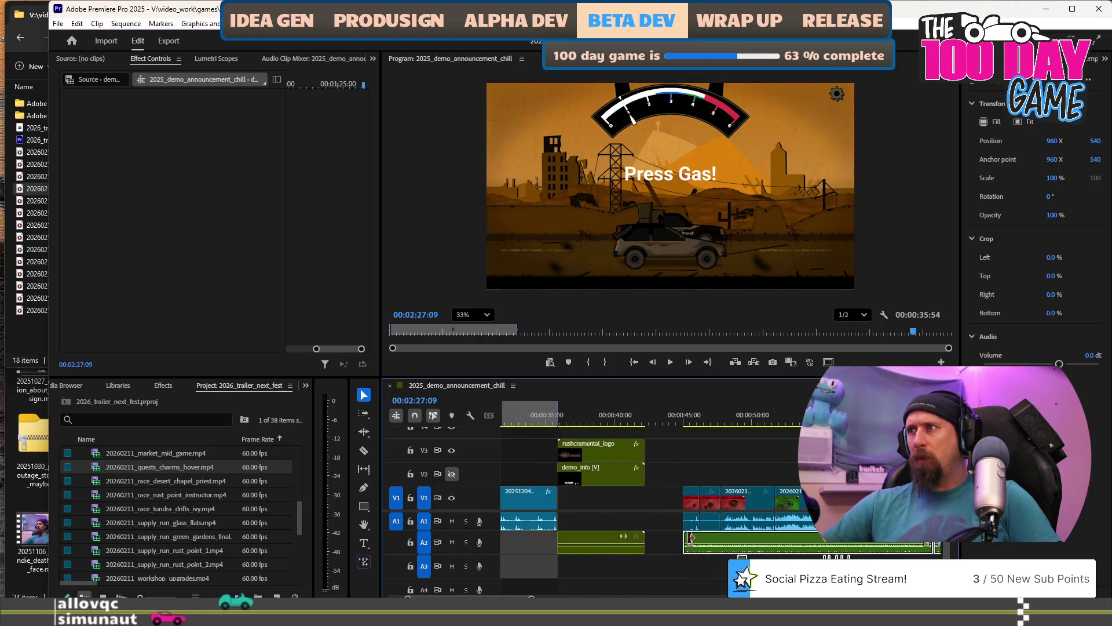
{"action": "scroll", "coordinate": [672, 492], "scroll_direction": "down", "scroll_amount": 3}
{"action": "left_click", "coordinate": [653, 417]}
{"action": "key", "text": "space"}
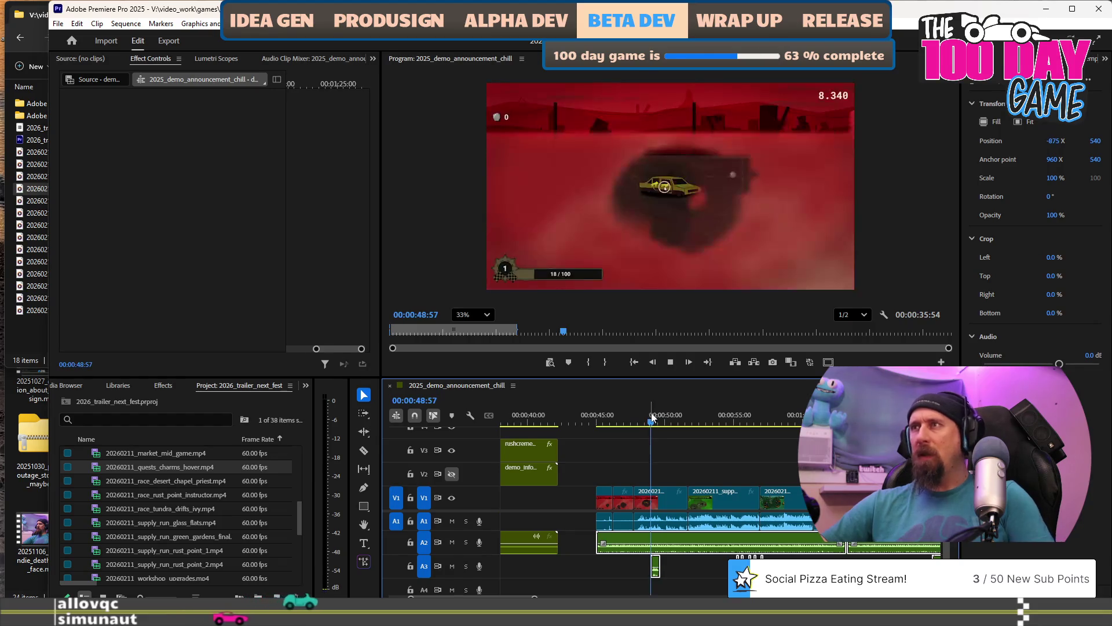
{"action": "key", "text": "space"}
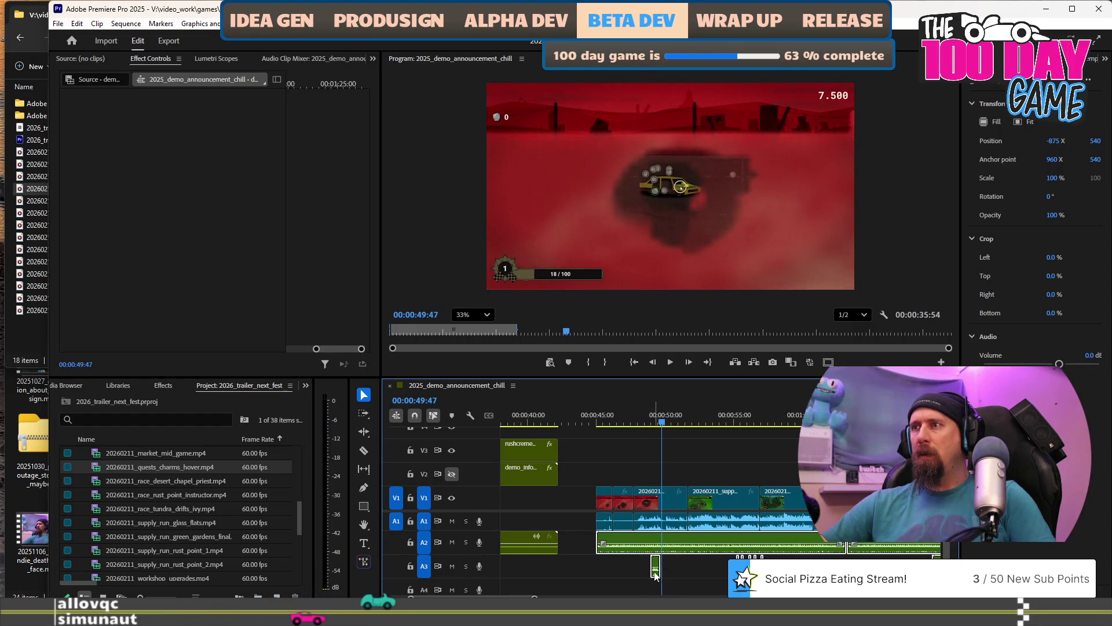
Select the small A3 sound clip and preview the trailer from about ten seconds in.
{"action": "left_click", "coordinate": [654, 575]}
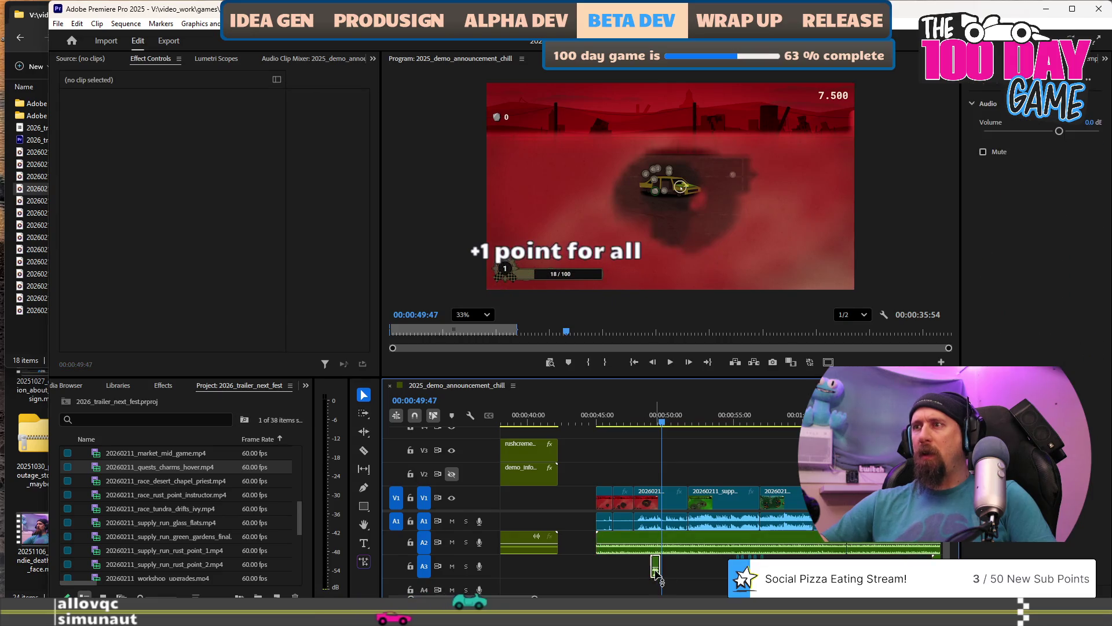
{"action": "left_click", "coordinate": [656, 571]}
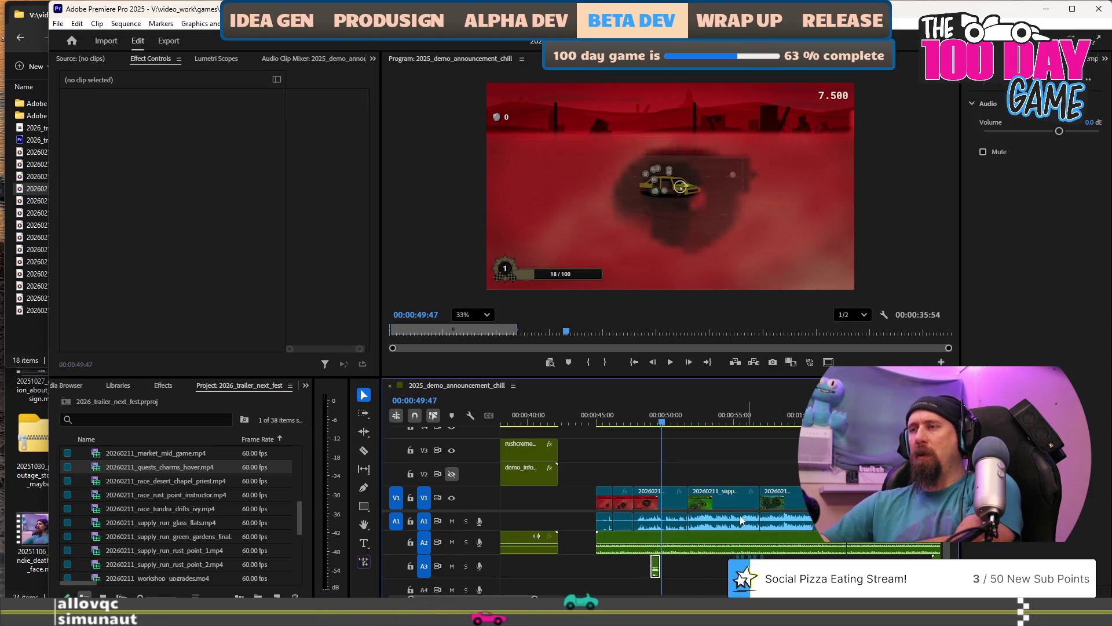
{"action": "scroll", "coordinate": [735, 526], "scroll_direction": "up", "scroll_amount": 10}
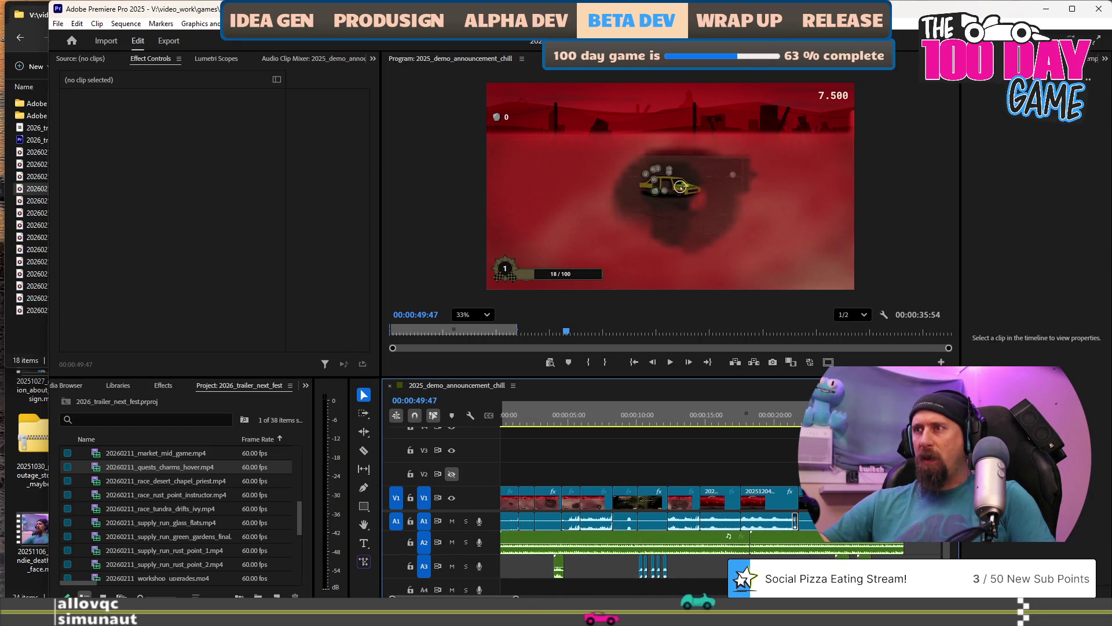
{"action": "left_click", "coordinate": [641, 408]}
{"action": "key", "text": "space"}
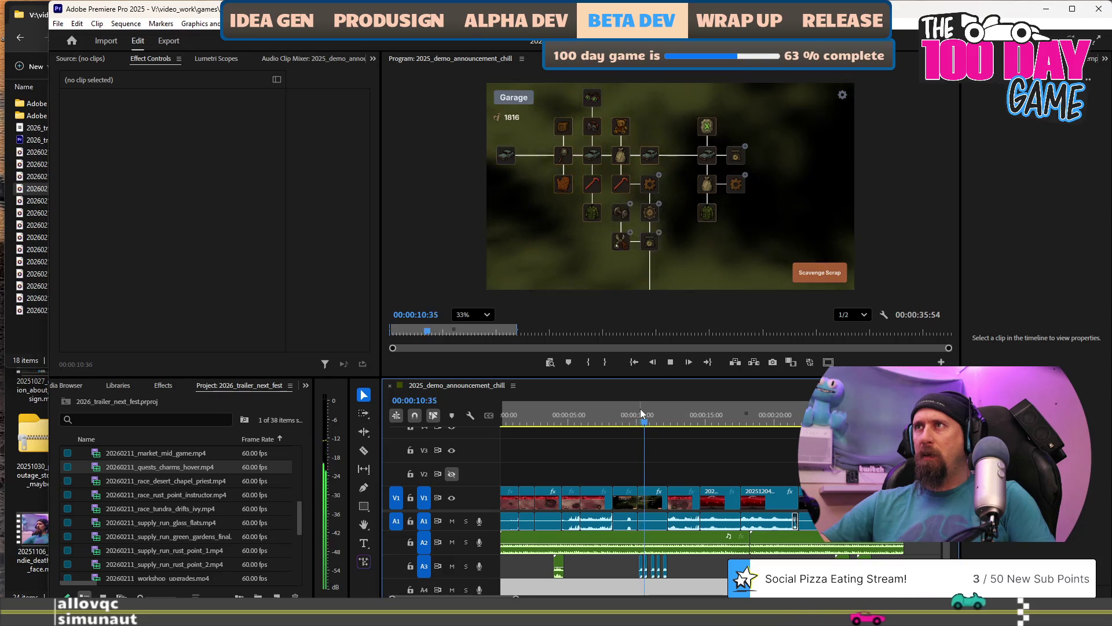
{"action": "key", "text": "space"}
Switch to Adobe's Video Reverser guide in Chrome.
{"action": "scroll", "coordinate": [759, 482], "scroll_direction": "down", "scroll_amount": 5}
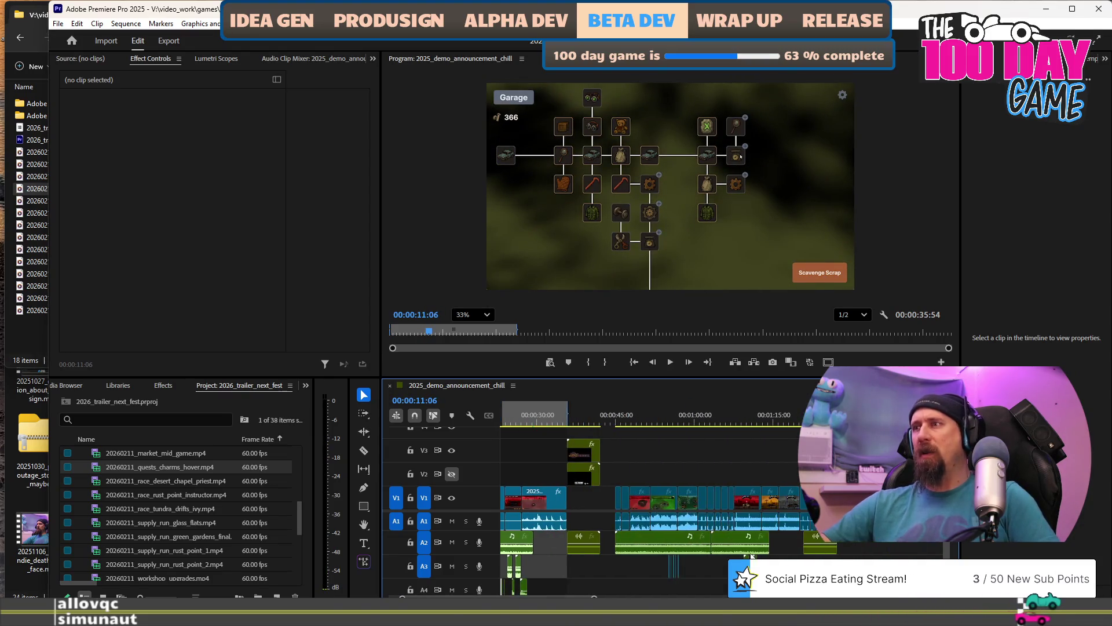
{"action": "scroll", "coordinate": [755, 554], "scroll_direction": "up", "scroll_amount": 5}
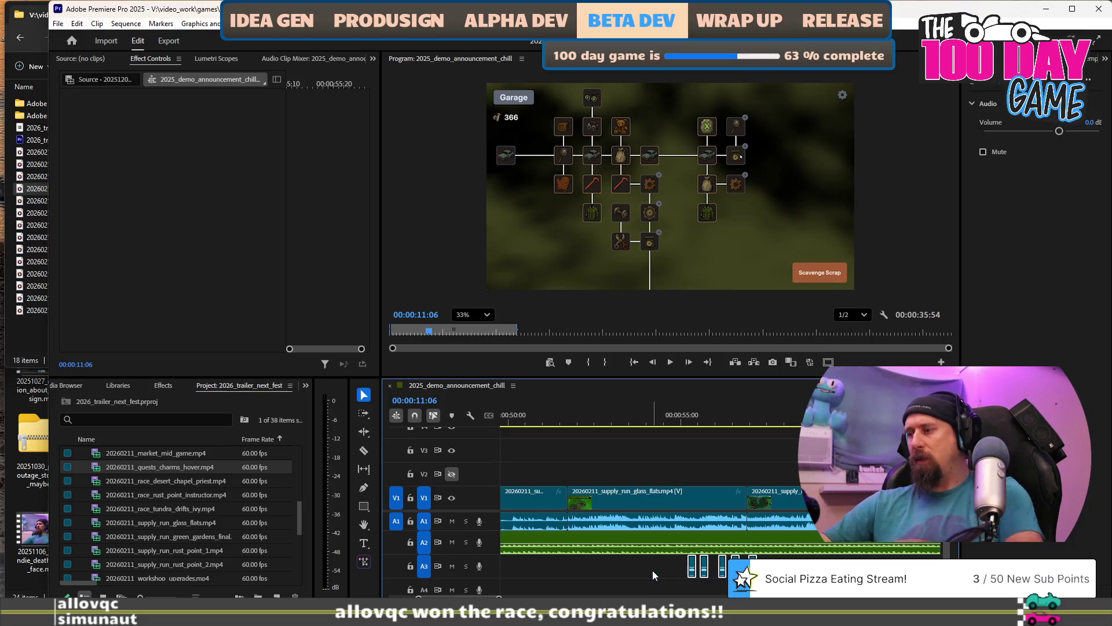
{"action": "key", "text": "alt+Tab"}
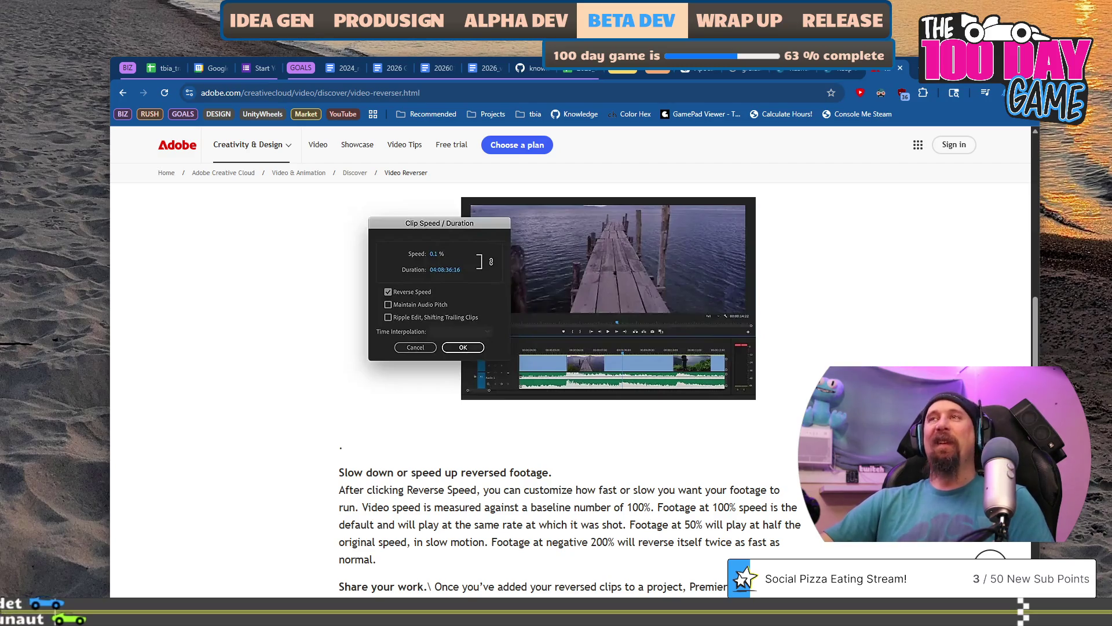
{"action": "key", "text": "alt+Tab"}
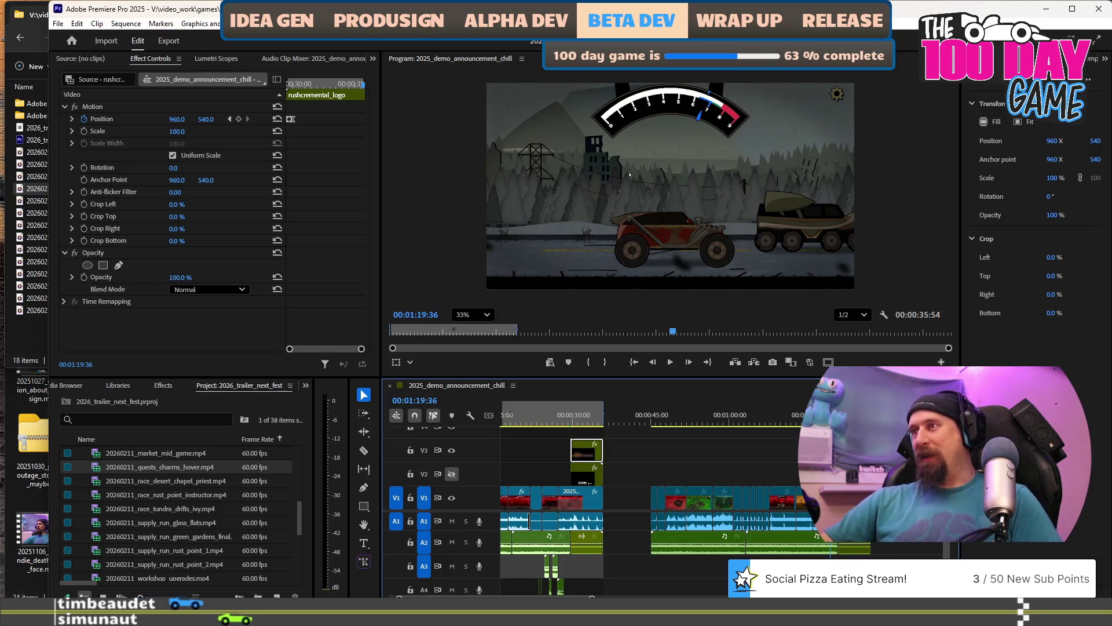
Zoom the timeline to the playhead and preview the trailer from 1:19.
{"action": "key", "text": "="}
{"action": "key", "text": "="}
{"action": "key", "text": "="}
{"action": "key", "text": "="}
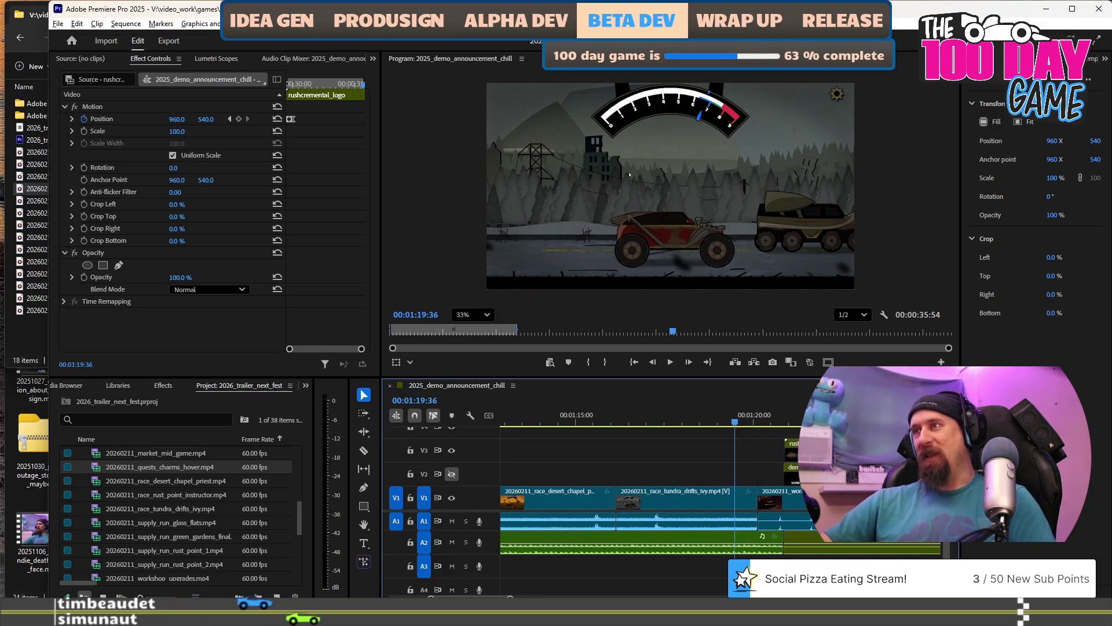
{"action": "key", "text": "space"}
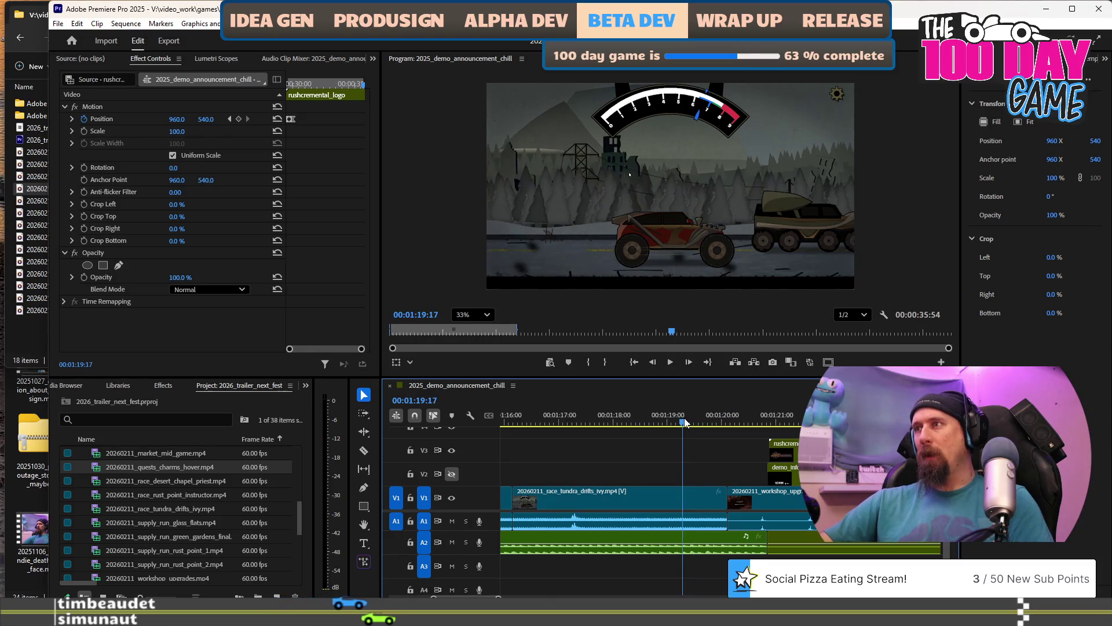
{"action": "key", "text": "space"}
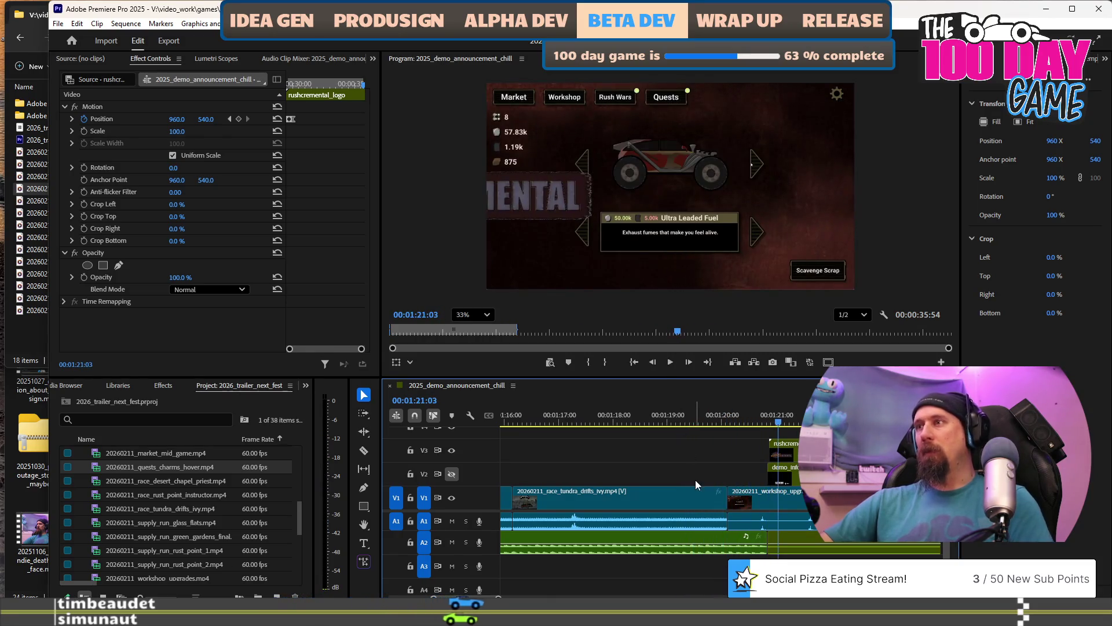
{"action": "key", "text": "minus"}
{"action": "scroll", "coordinate": [693, 486], "scroll_direction": "down", "scroll_amount": 3}
{"action": "scroll", "coordinate": [686, 499], "scroll_direction": "down", "scroll_amount": 2}
{"action": "scroll", "coordinate": [686, 499], "scroll_direction": "up", "scroll_amount": 5}
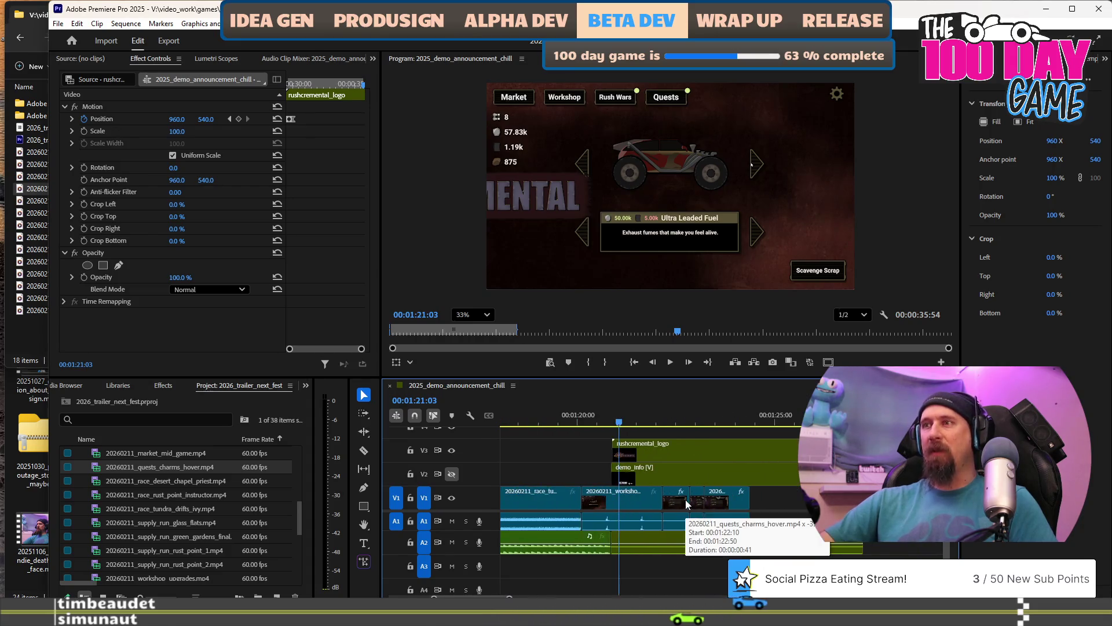
Select rushcremental_logo and demo_info and push them with their audio about 2.5 seconds later.
{"action": "left_click", "coordinate": [718, 456]}
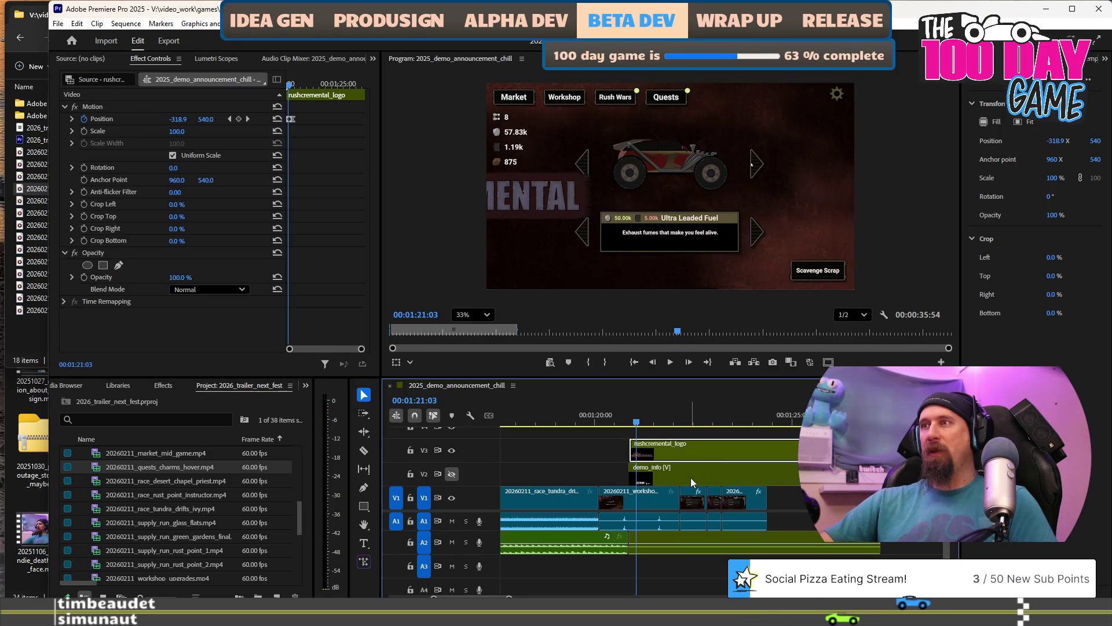
{"action": "left_click", "coordinate": [698, 467], "text": "shift"}
{"action": "left_click_drag", "start_coordinate": [674, 451], "coordinate": [710, 450]}
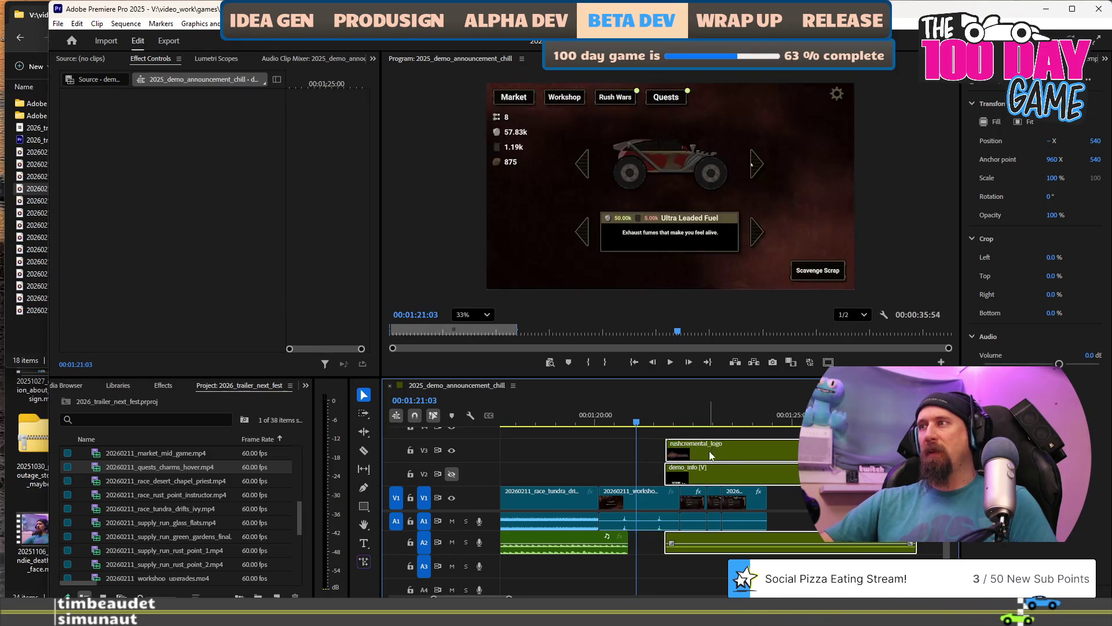
{"action": "scroll", "coordinate": [708, 455], "scroll_direction": "up", "scroll_amount": 3, "text": "alt"}
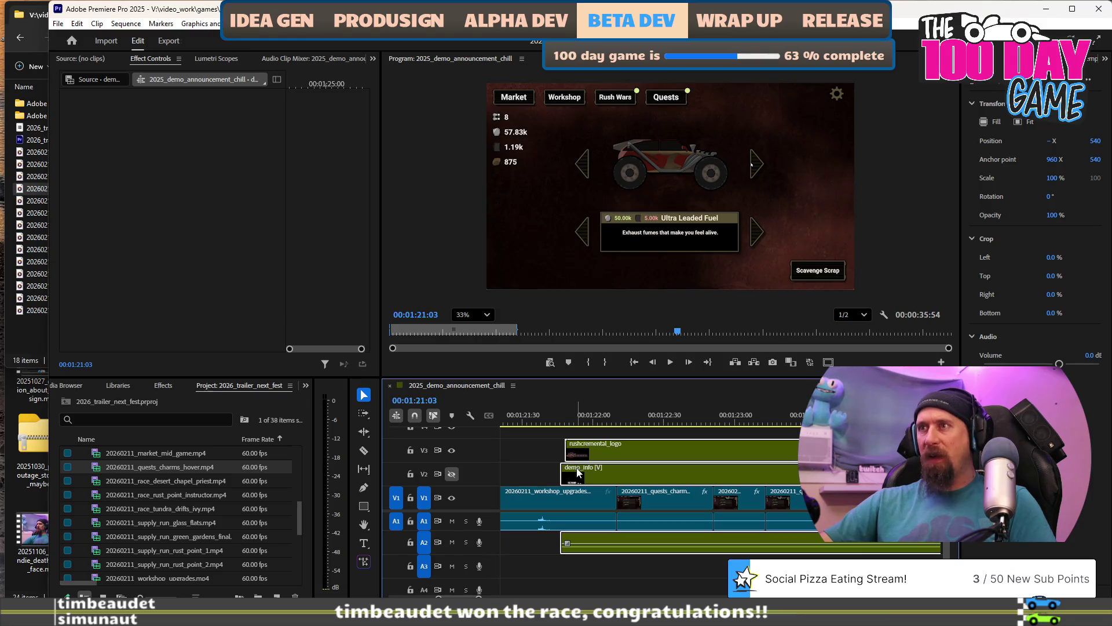
{"action": "scroll", "coordinate": [578, 473], "scroll_direction": "down", "scroll_amount": 2, "text": "alt"}
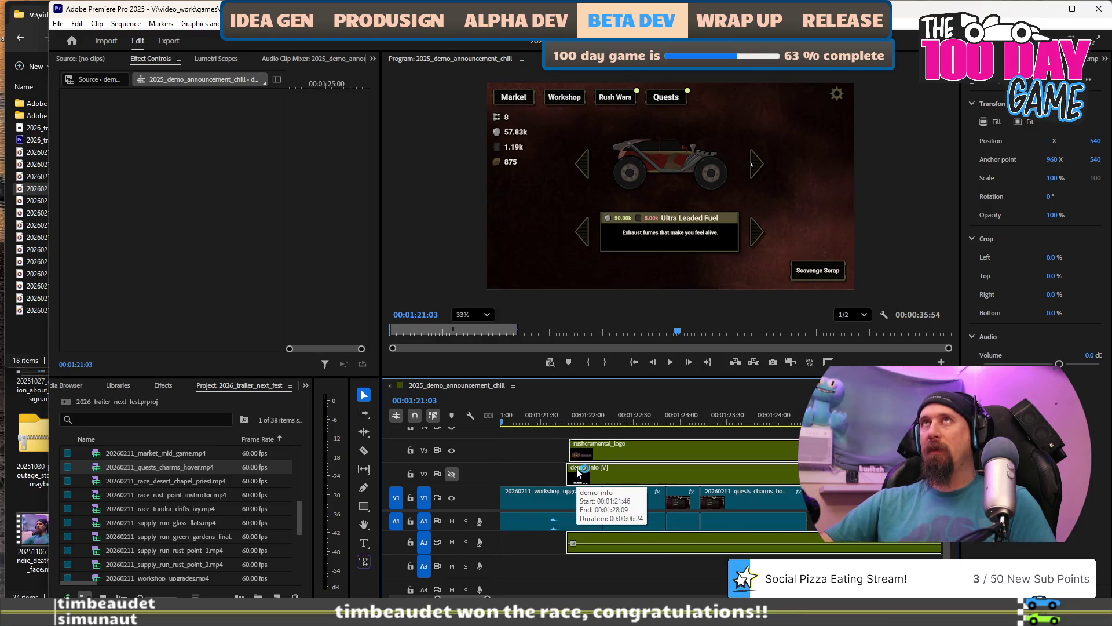
{"action": "left_click_drag", "start_coordinate": [618, 475], "coordinate": [824, 475]}
{"action": "left_click", "coordinate": [711, 414]}
Preview the new timing and trim the clip to the playhead with W to close the gap.
{"action": "key", "text": "space"}
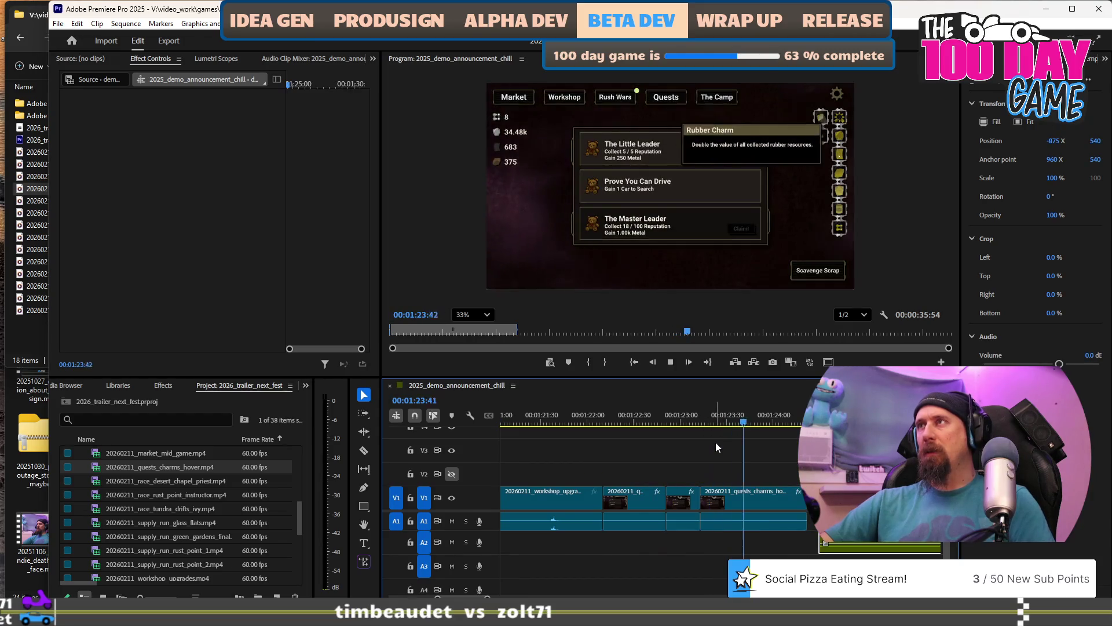
{"action": "key", "text": "space"}
{"action": "scroll", "coordinate": [716, 443], "scroll_direction": "down", "scroll_amount": 2, "text": "alt"}
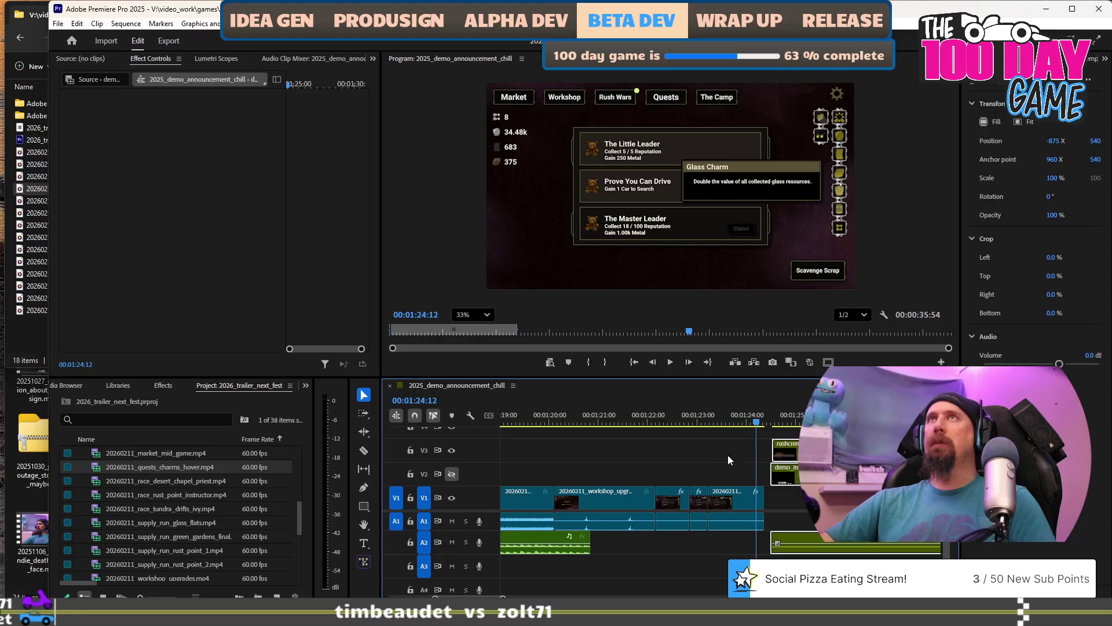
{"action": "key", "text": "w"}
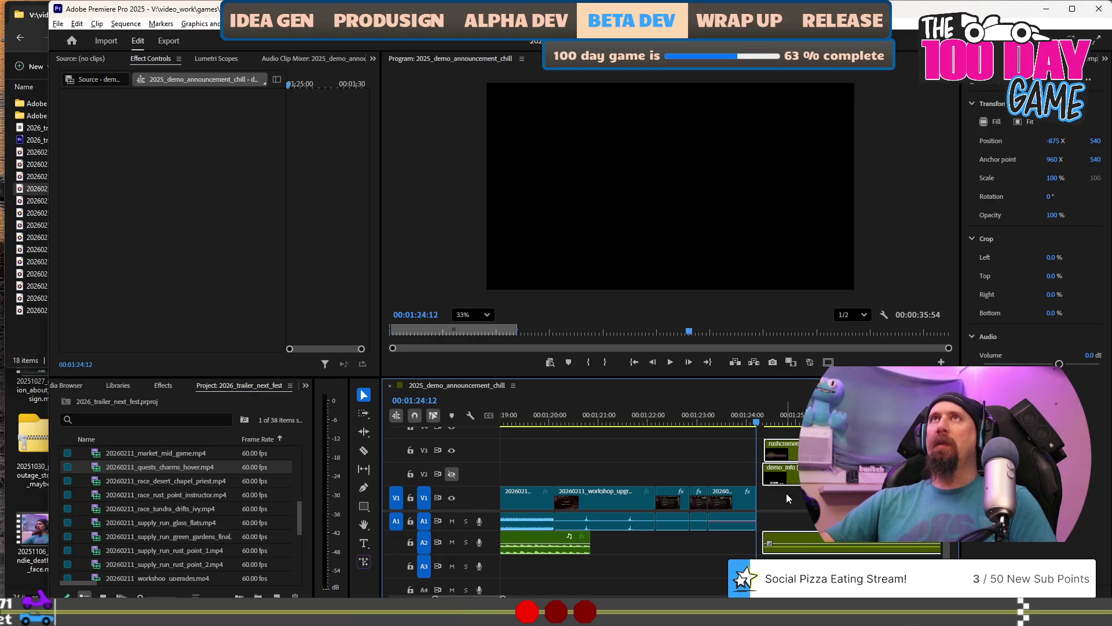
{"action": "scroll", "coordinate": [787, 493], "scroll_direction": "down", "scroll_amount": 2, "text": "alt"}
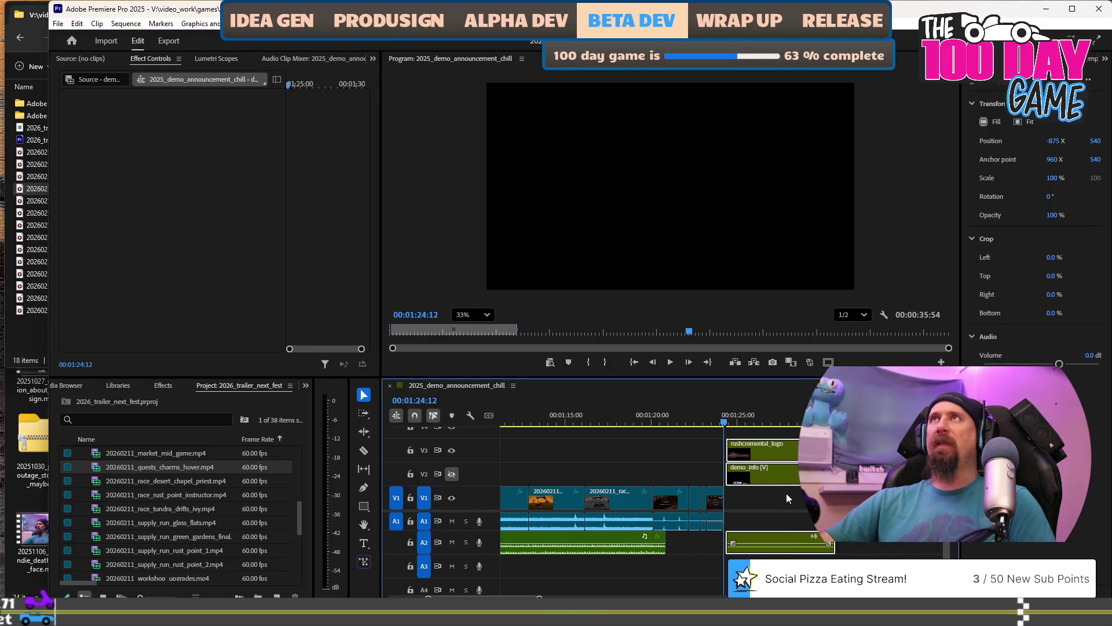
{"action": "scroll", "coordinate": [787, 493], "scroll_direction": "down", "scroll_amount": 2, "text": "alt"}
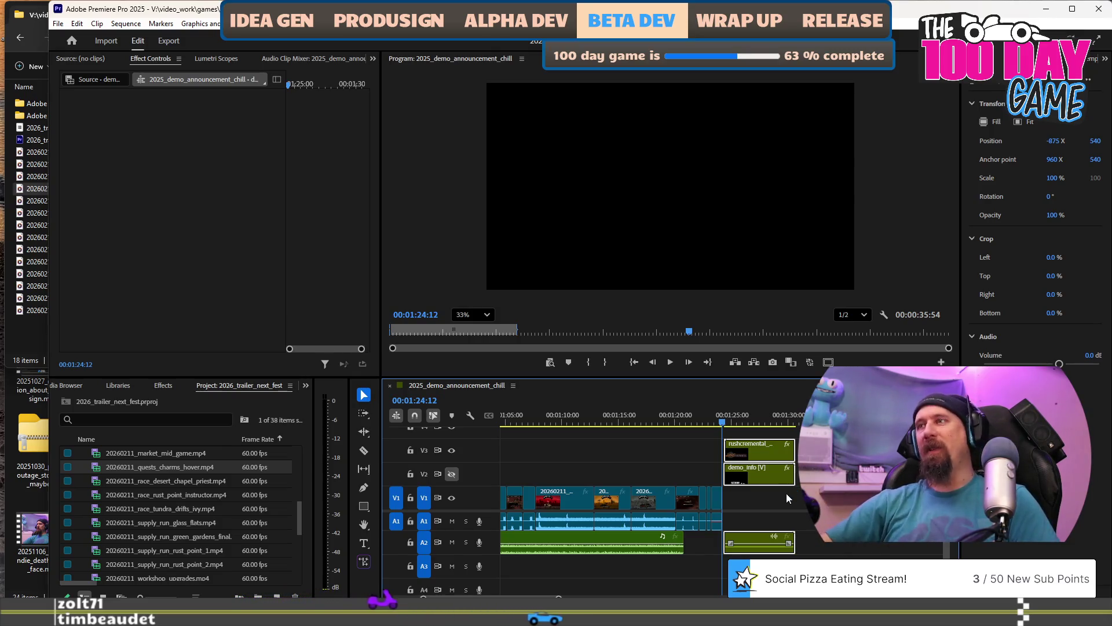
{"action": "scroll", "coordinate": [751, 494], "scroll_direction": "up", "scroll_amount": 3}
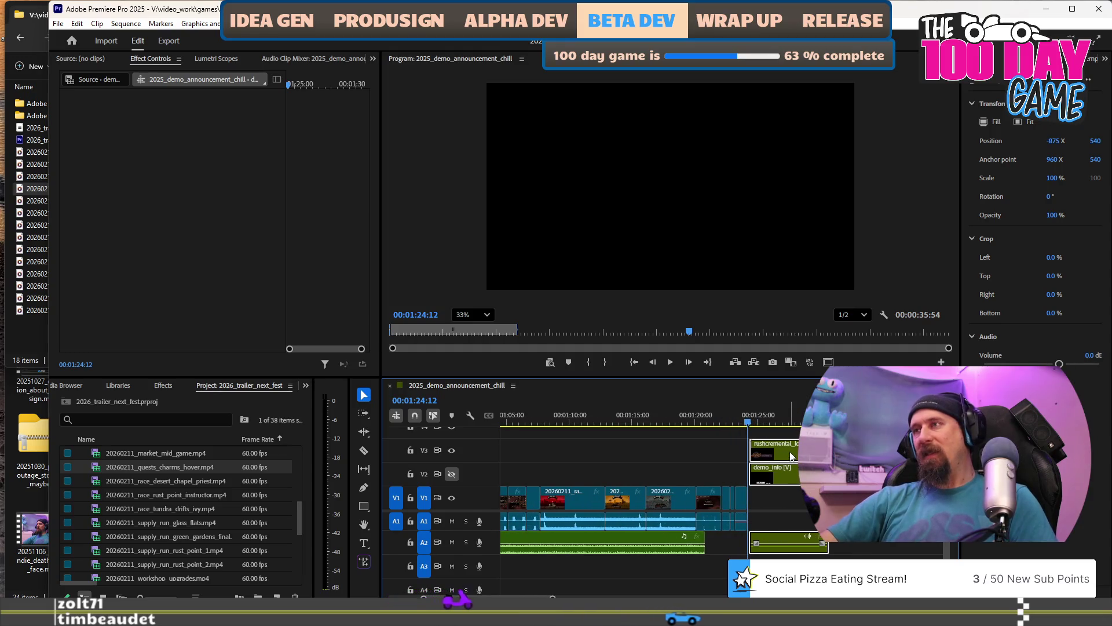
With Track Select Forward, push the V3, V2 and A2 end-card clips later.
{"action": "key", "text": "a"}
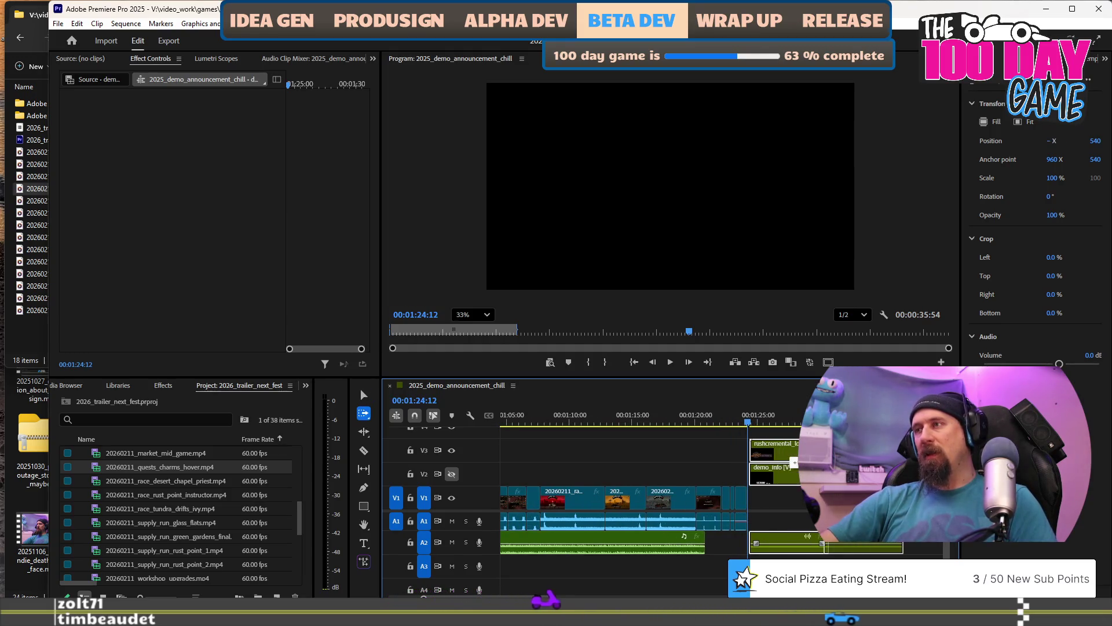
{"action": "left_click_drag", "start_coordinate": [709, 458], "coordinate": [783, 493]}
{"action": "scroll", "coordinate": [783, 493], "scroll_direction": "down", "scroll_amount": 4}
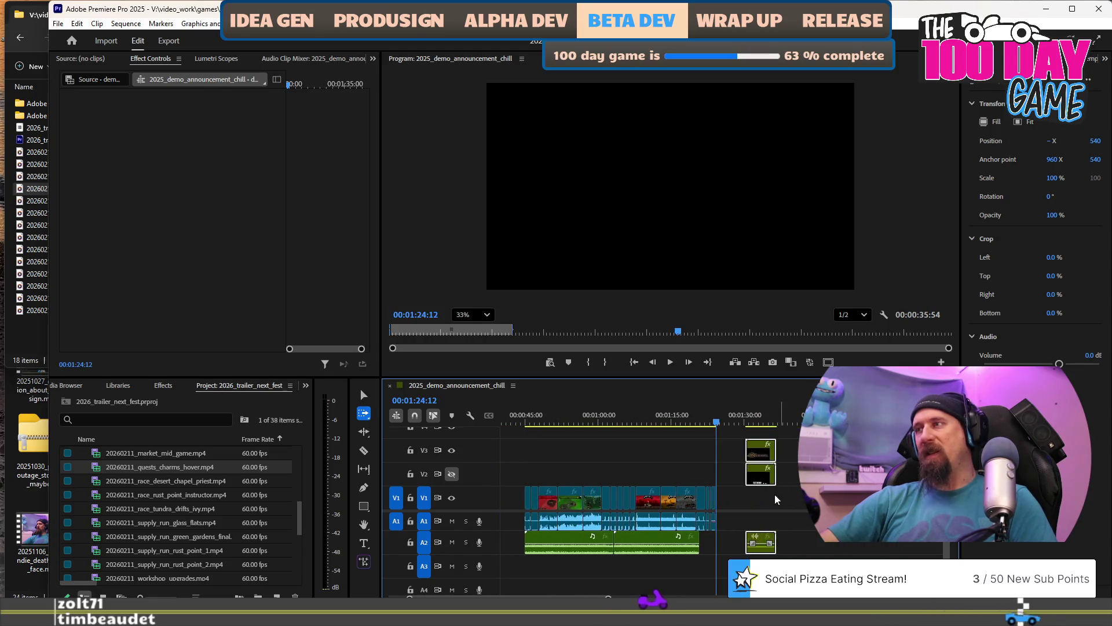
{"action": "scroll", "coordinate": [697, 472], "scroll_direction": "down", "scroll_amount": 5}
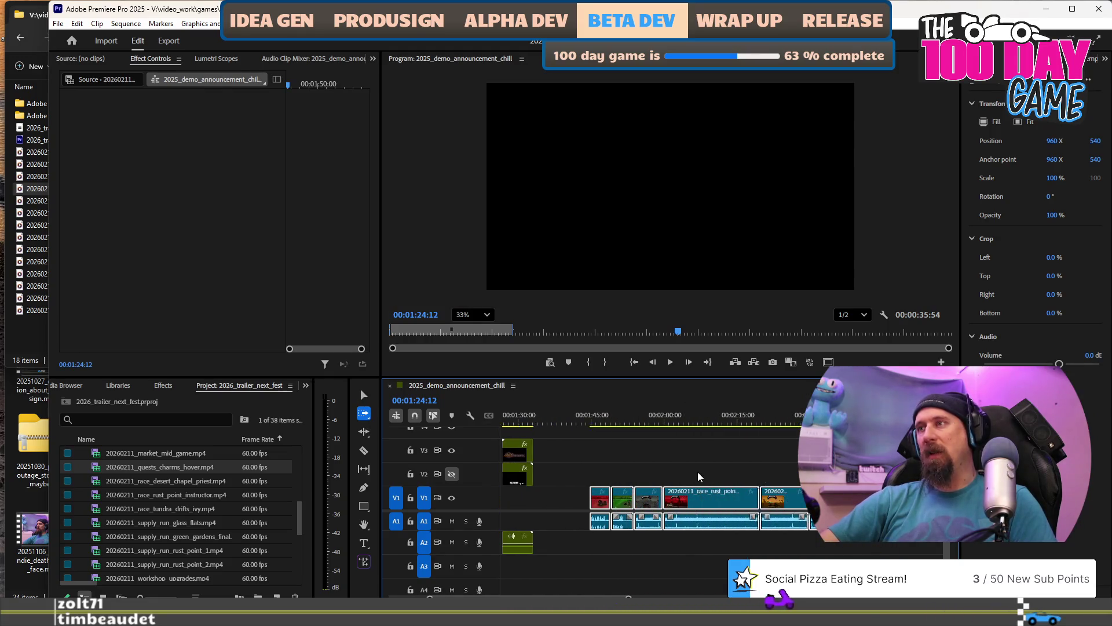
Select the later V1/A1 clips, then bring the source-clips folder window in front.
{"action": "left_click", "coordinate": [565, 498]}
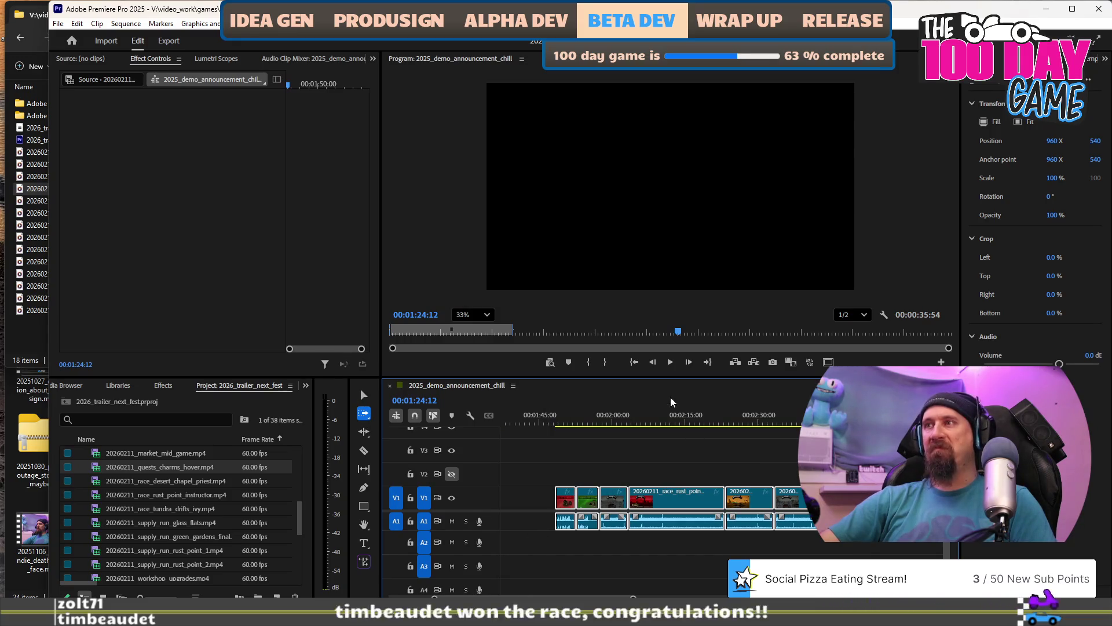
{"action": "scroll", "coordinate": [662, 451], "scroll_direction": "down", "scroll_amount": 4, "text": "alt"}
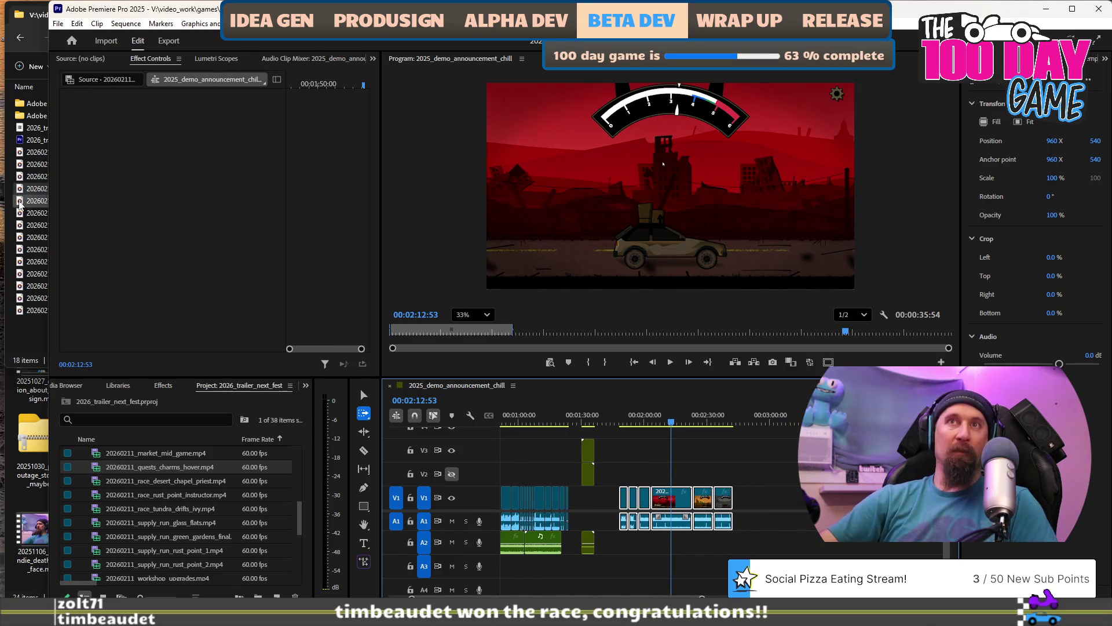
{"action": "left_click", "coordinate": [19, 286]}
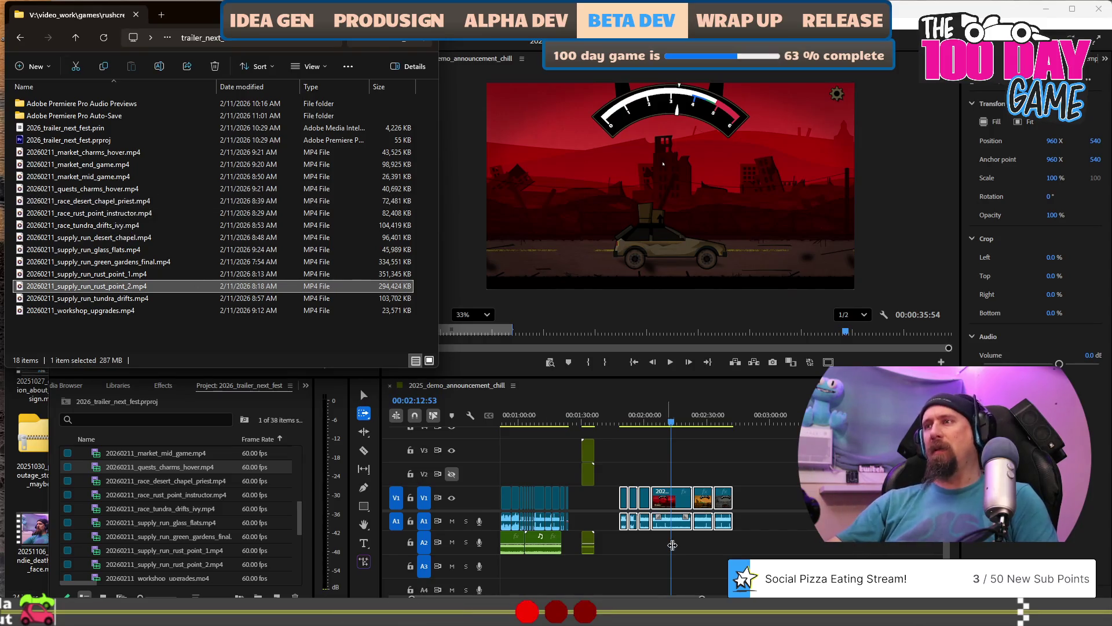
Bring Premiere back in front and park the playhead near 00:01:11 on the trailer timeline.
{"action": "scroll", "coordinate": [730, 495], "scroll_direction": "up", "scroll_amount": 4}
{"action": "left_click", "coordinate": [730, 416]}
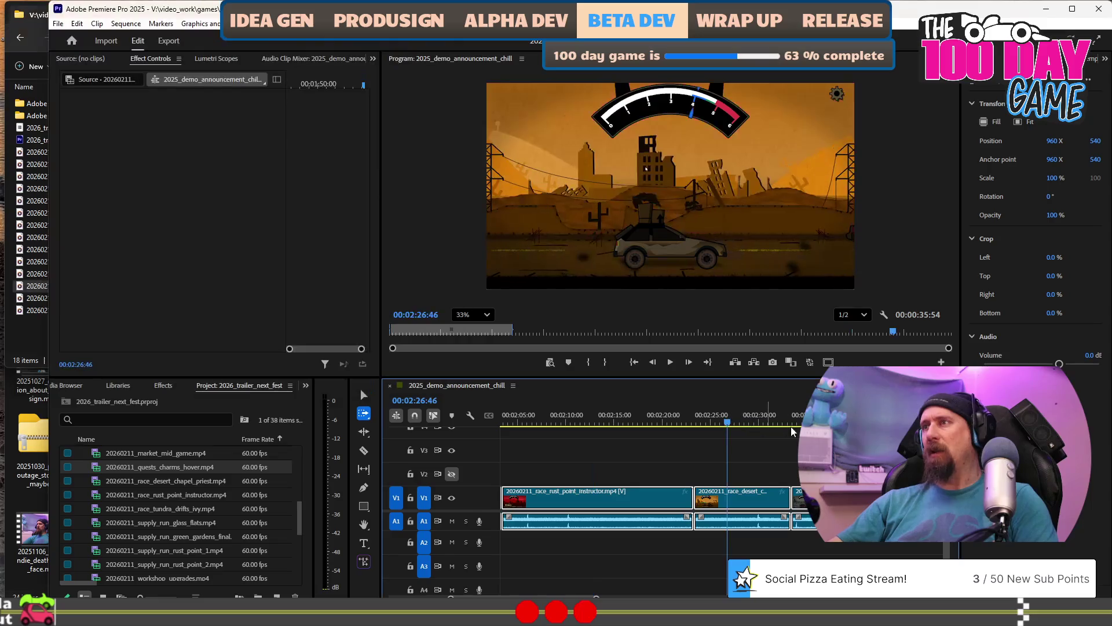
{"action": "scroll", "coordinate": [753, 440], "scroll_direction": "down", "scroll_amount": 5}
{"action": "scroll", "coordinate": [797, 462], "scroll_direction": "down", "scroll_amount": 5}
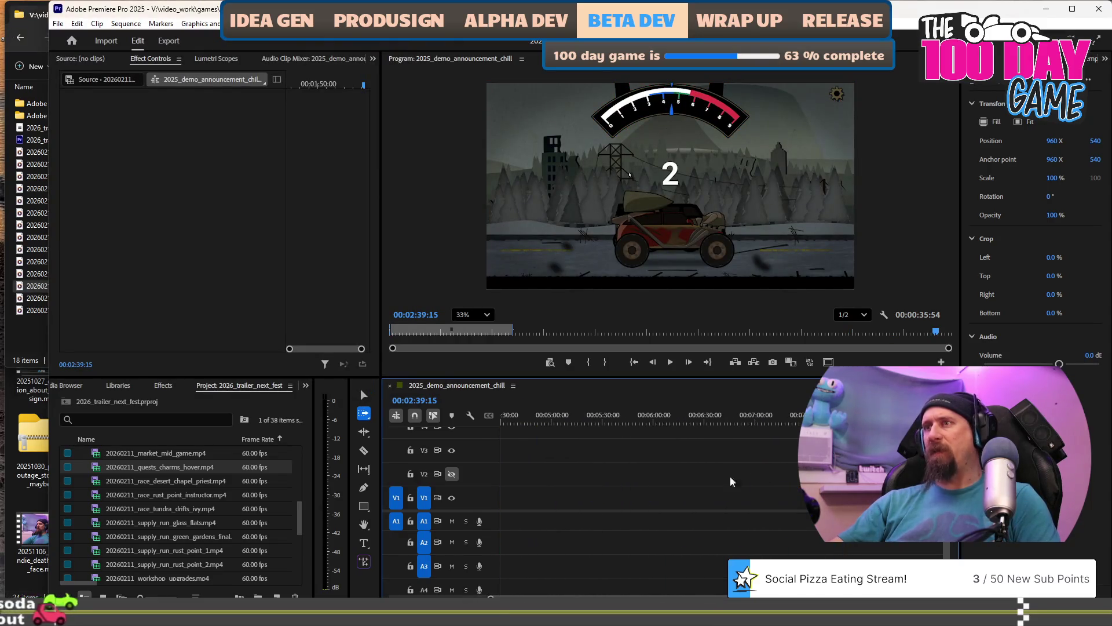
{"action": "scroll", "coordinate": [693, 497], "scroll_direction": "up", "scroll_amount": 3}
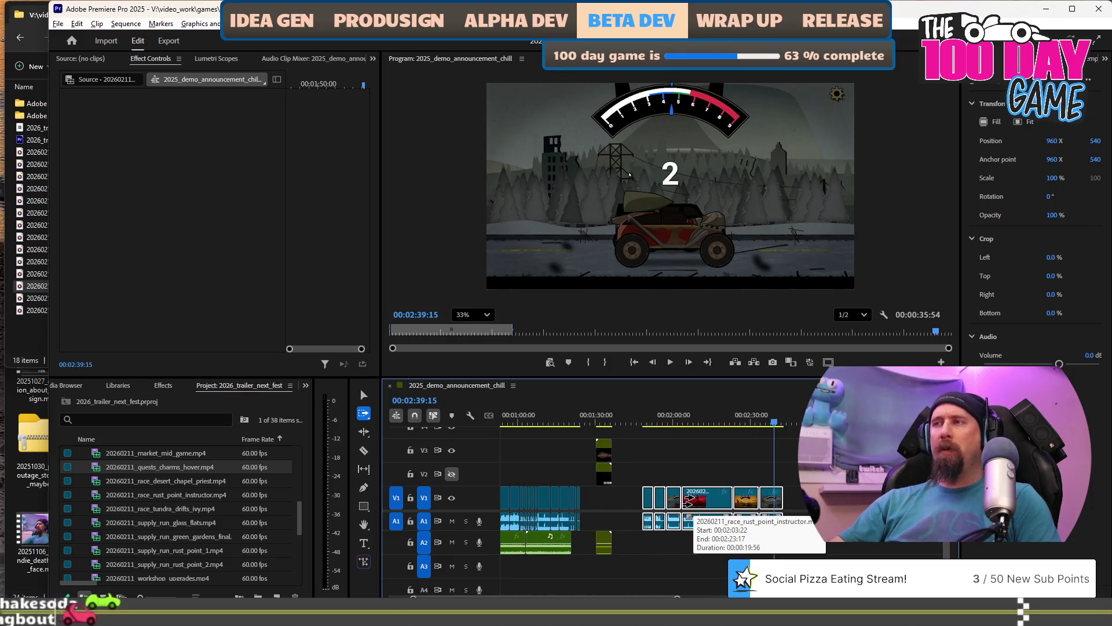
{"action": "scroll", "coordinate": [660, 476], "scroll_direction": "up", "scroll_amount": 2}
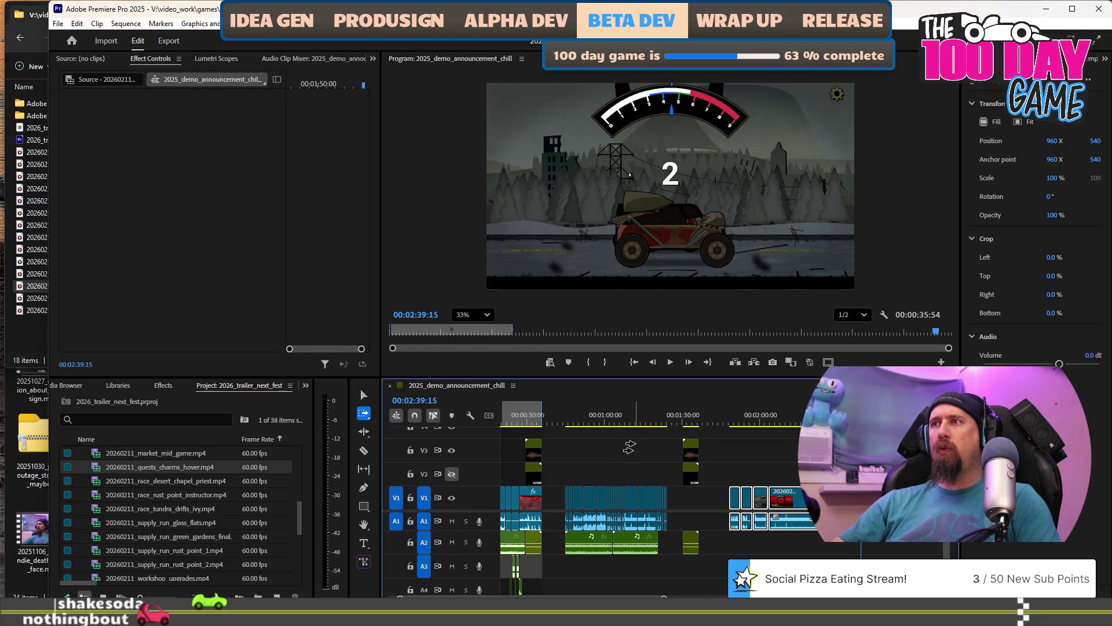
{"action": "left_click", "coordinate": [635, 415]}
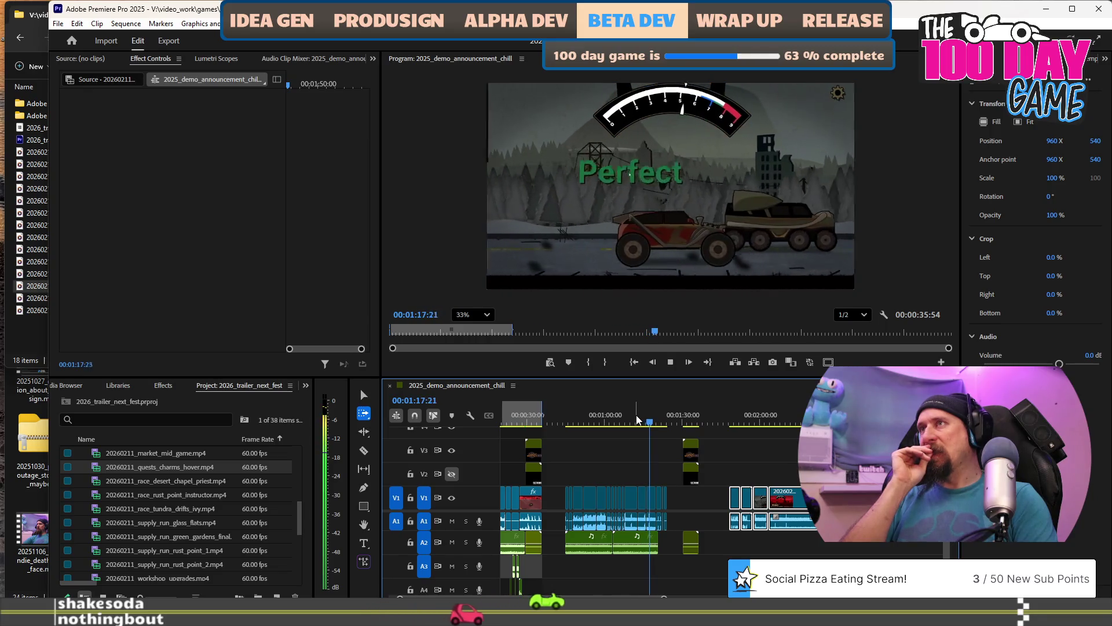
Stop playback and replay the trailer from about 00:01:08 to review the ending lead-in.
{"action": "key", "text": "space"}
{"action": "scroll", "coordinate": [682, 585], "scroll_direction": "up", "scroll_amount": 2}
{"action": "scroll", "coordinate": [682, 586], "scroll_direction": "up", "scroll_amount": 1}
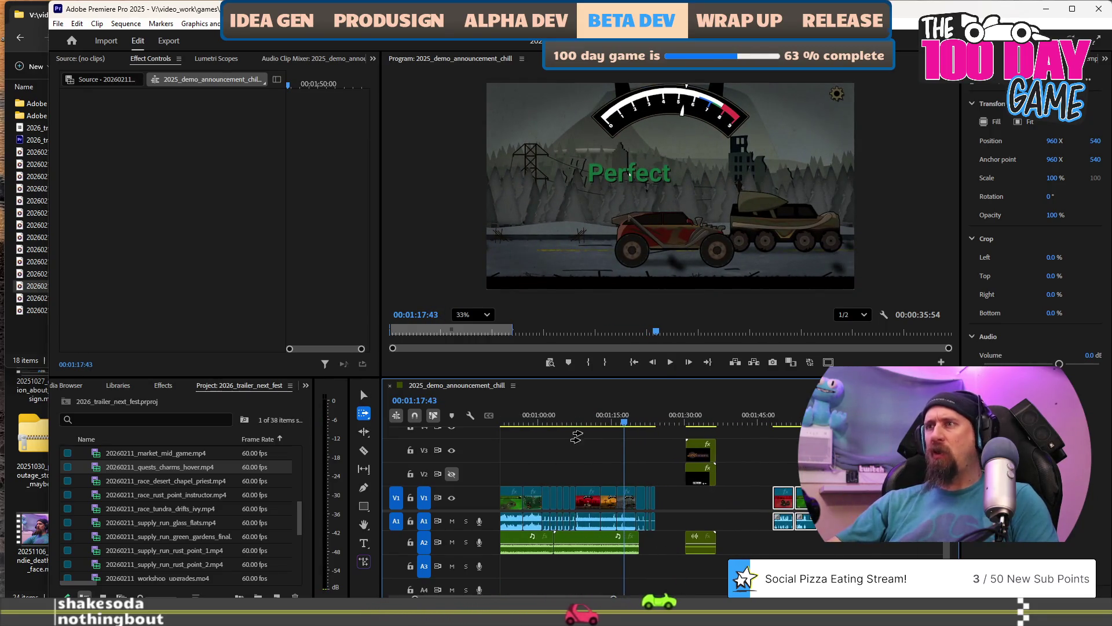
{"action": "left_click", "coordinate": [579, 422]}
{"action": "key", "text": "space"}
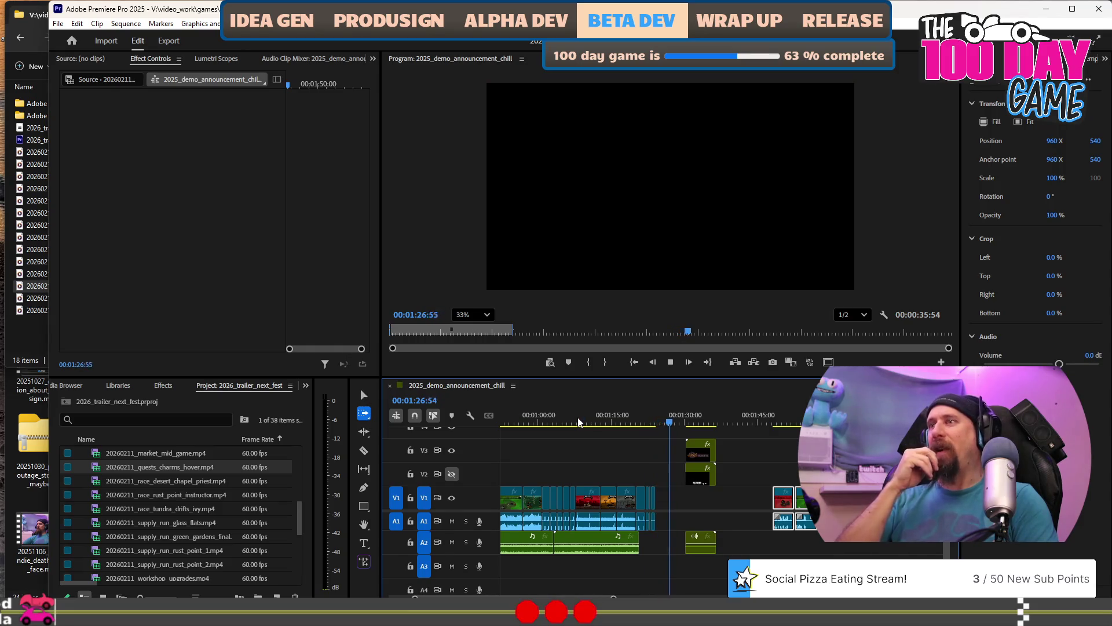
Stop playback and park the playhead on the Ejecto Seat frame near 00:01:20.
{"action": "key", "text": "space"}
{"action": "scroll", "coordinate": [711, 494], "scroll_direction": "up", "scroll_amount": 4}
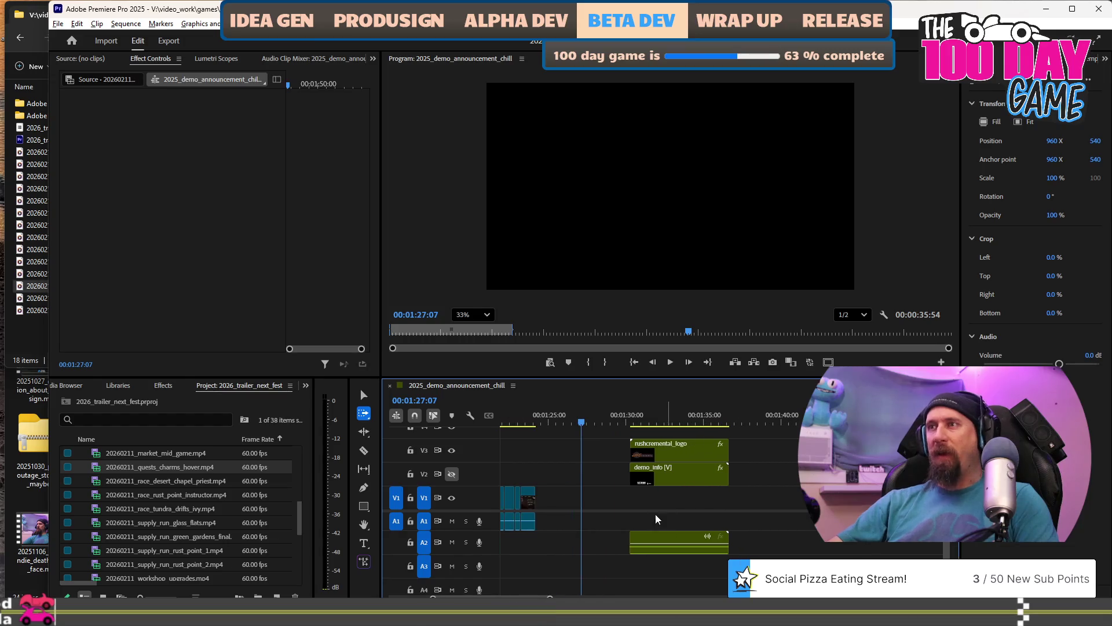
{"action": "scroll", "coordinate": [631, 513], "scroll_direction": "left", "scroll_amount": 3}
{"action": "left_click", "coordinate": [591, 421]}
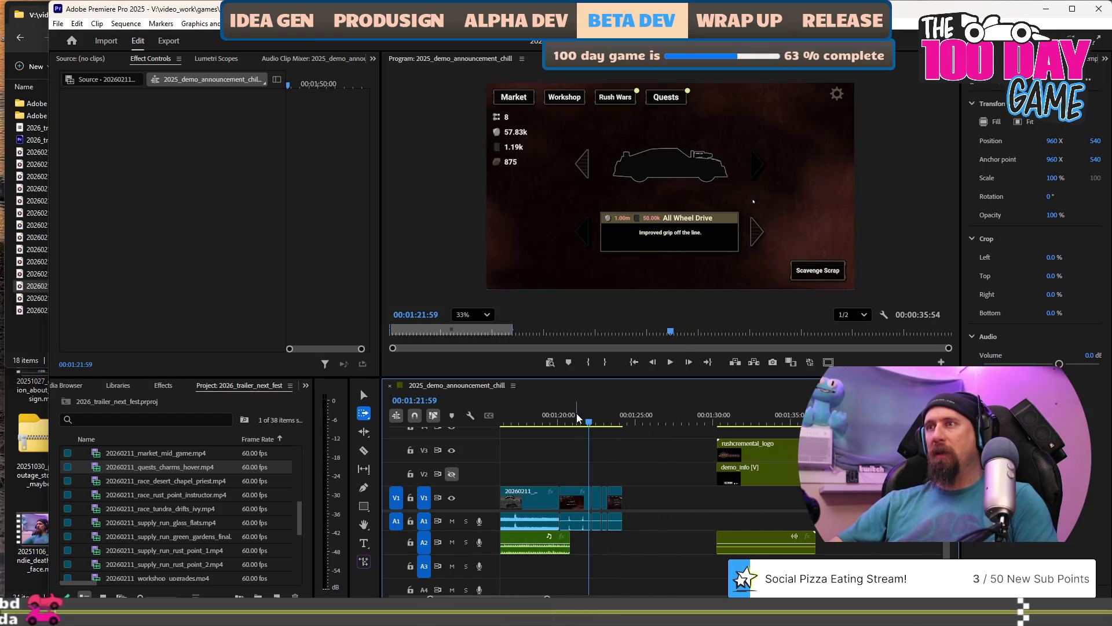
{"action": "left_click", "coordinate": [576, 417]}
{"action": "left_click", "coordinate": [560, 417]}
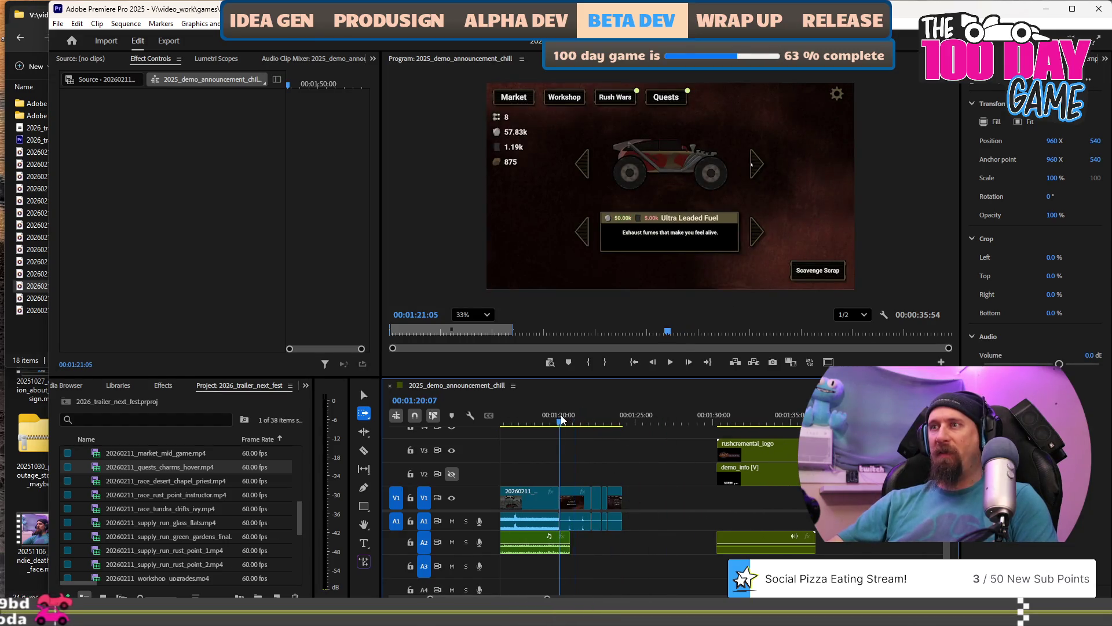
Select the clips from that point onward and lengthen the end of the A2 music clip.
{"action": "left_click", "coordinate": [571, 542]}
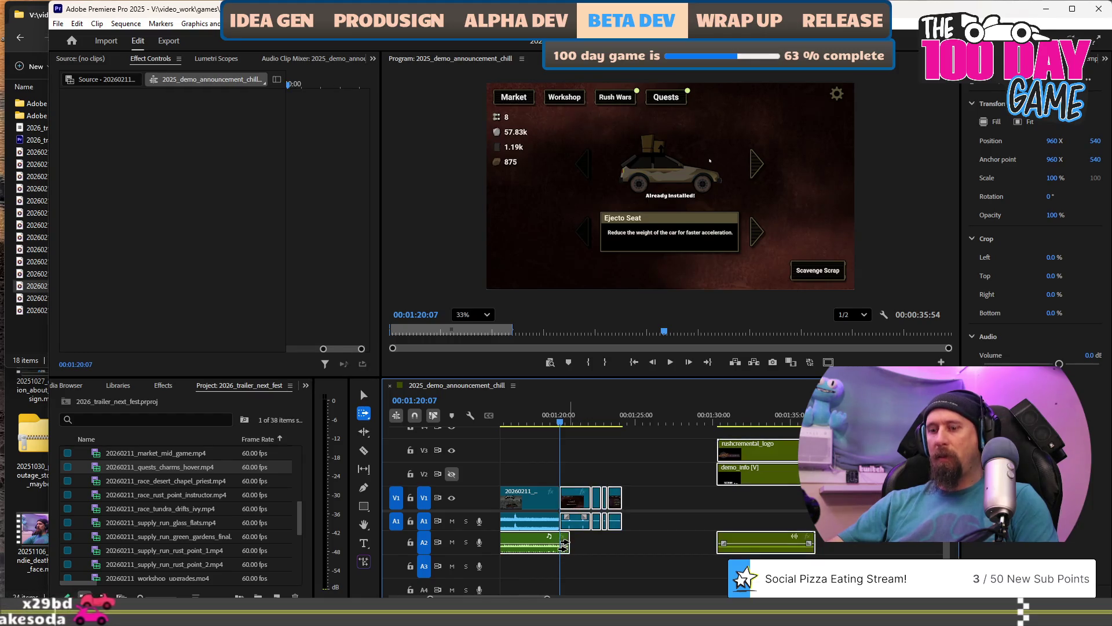
{"action": "key", "text": "v"}
{"action": "left_click_drag", "start_coordinate": [573, 548], "coordinate": [631, 543]}
Select the demo_info clip on V2 and play the sequence.
{"action": "scroll", "coordinate": [631, 543], "scroll_direction": "up", "scroll_amount": 6}
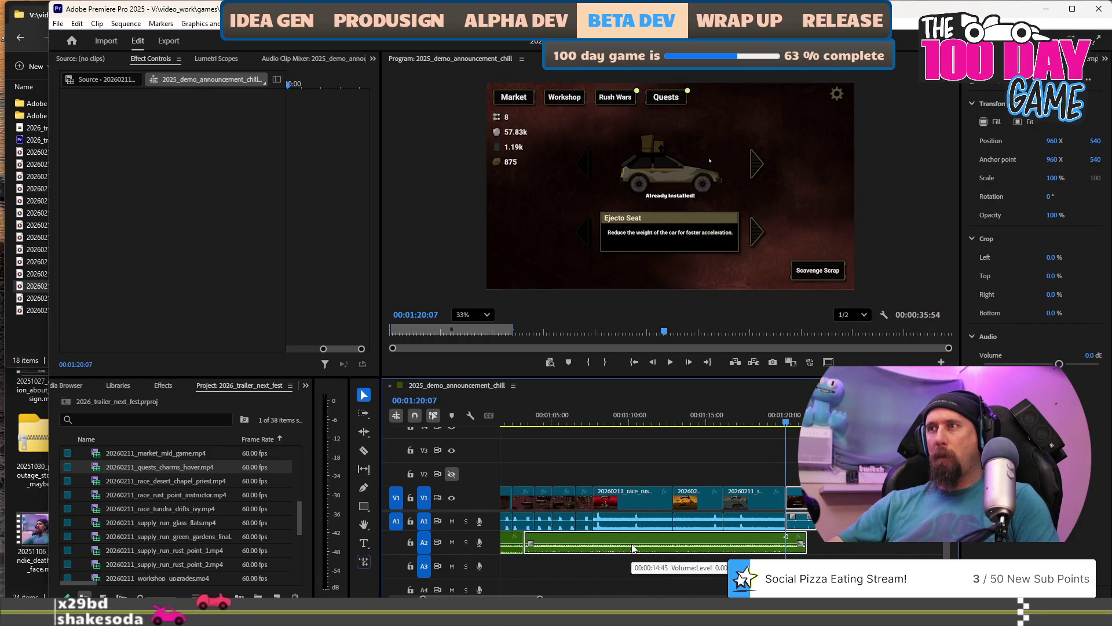
{"action": "scroll", "coordinate": [632, 544], "scroll_direction": "up", "scroll_amount": 5}
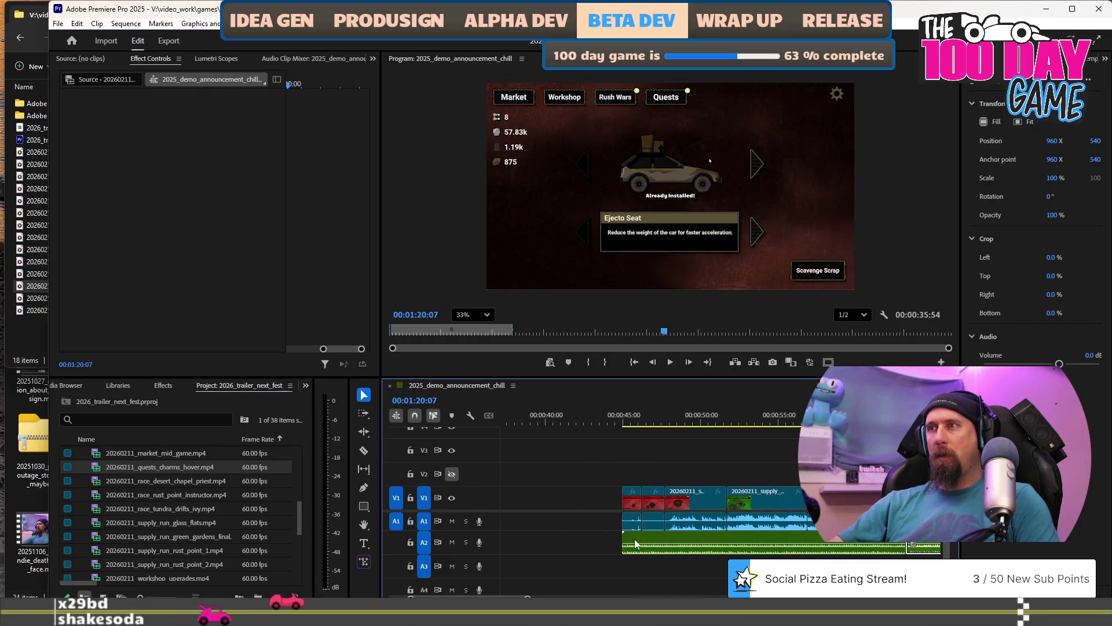
{"action": "scroll", "coordinate": [863, 555], "scroll_direction": "down", "scroll_amount": 12}
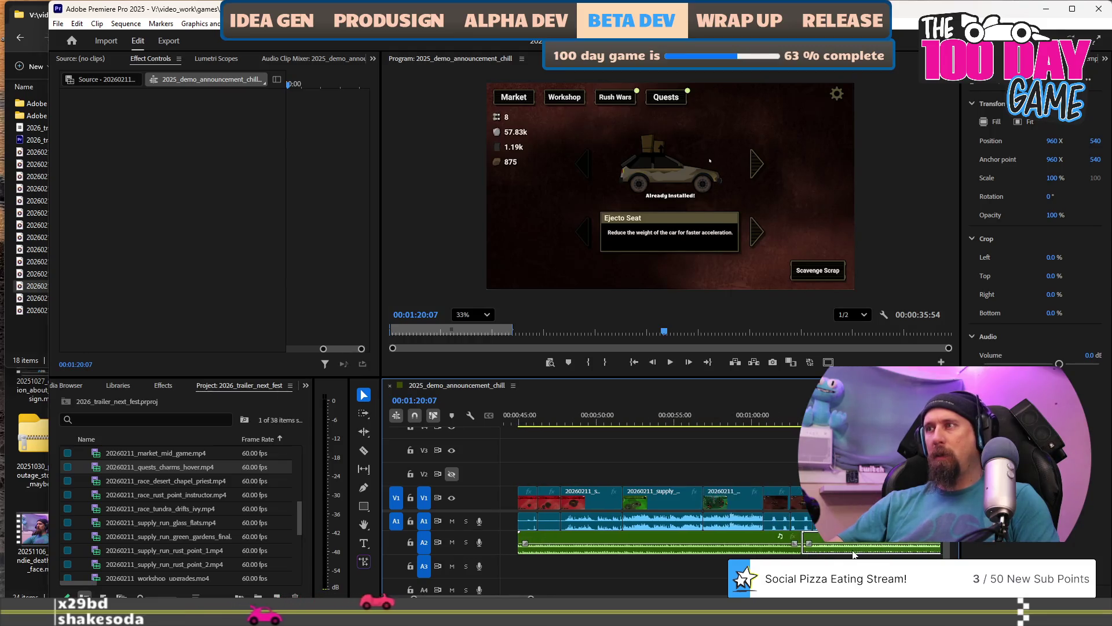
{"action": "scroll", "coordinate": [821, 555], "scroll_direction": "down", "scroll_amount": 7}
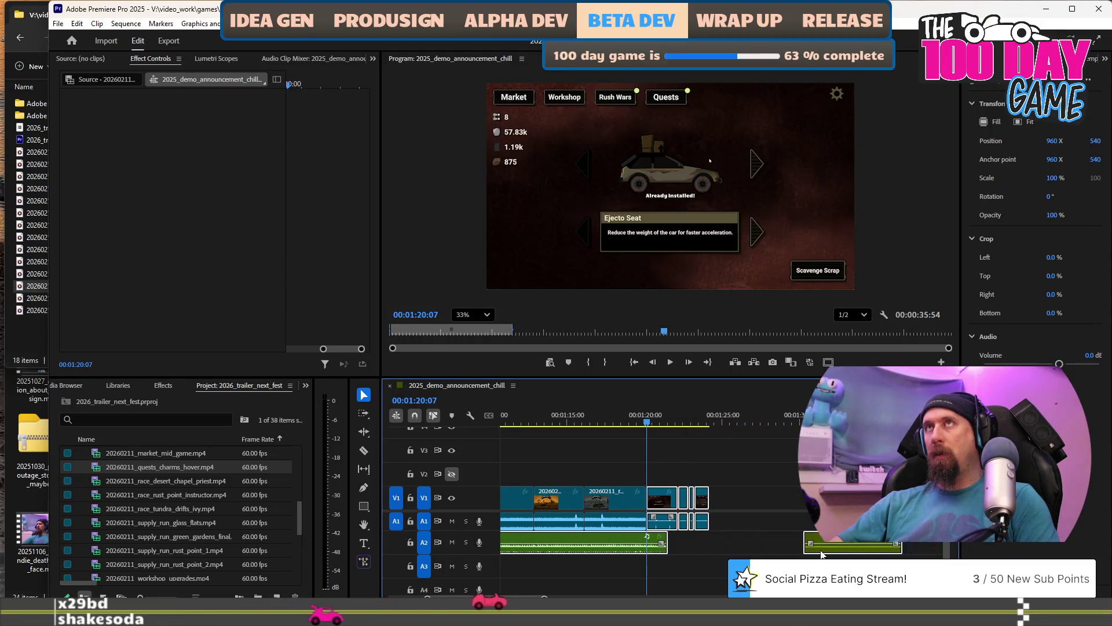
{"action": "scroll", "coordinate": [522, 461], "scroll_direction": "down", "scroll_amount": 4}
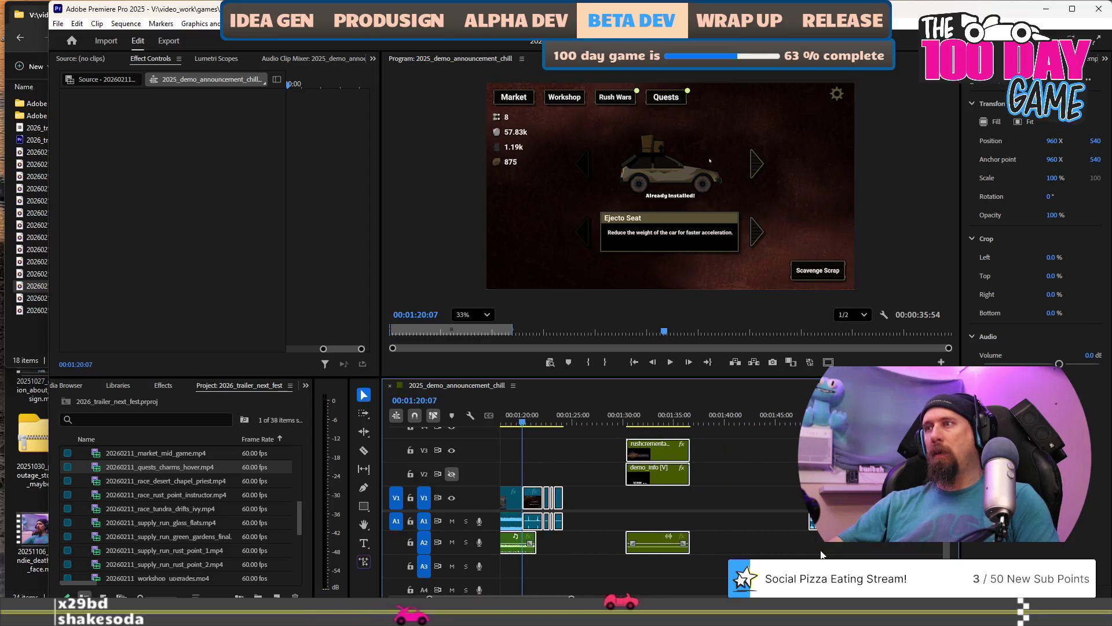
{"action": "left_click", "coordinate": [654, 472]}
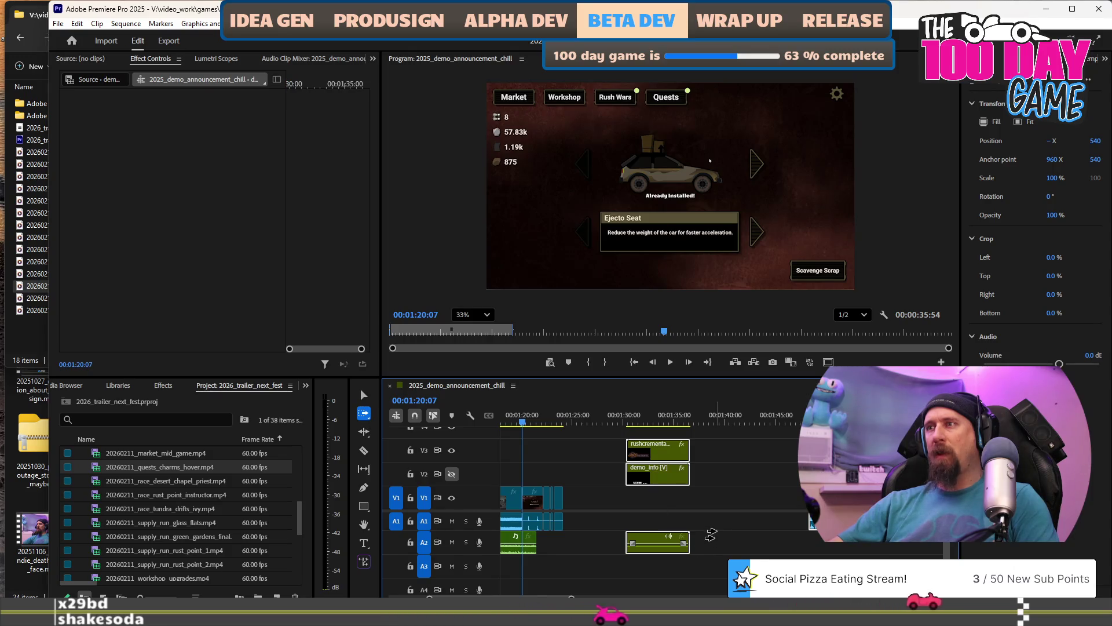
{"action": "key", "text": "v"}
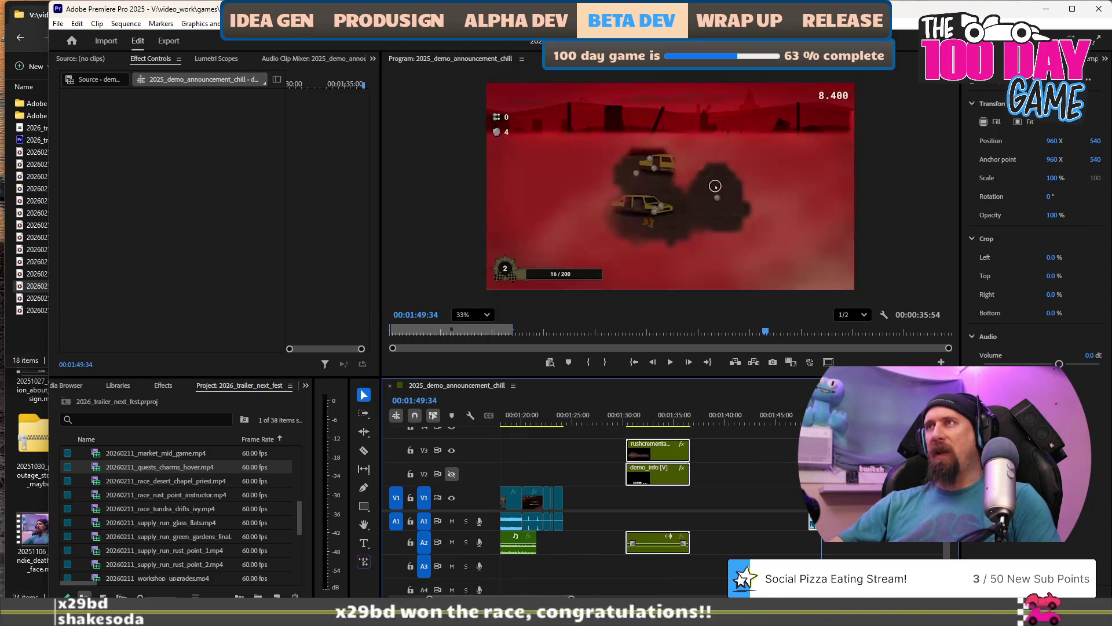
{"action": "key", "text": "space"}
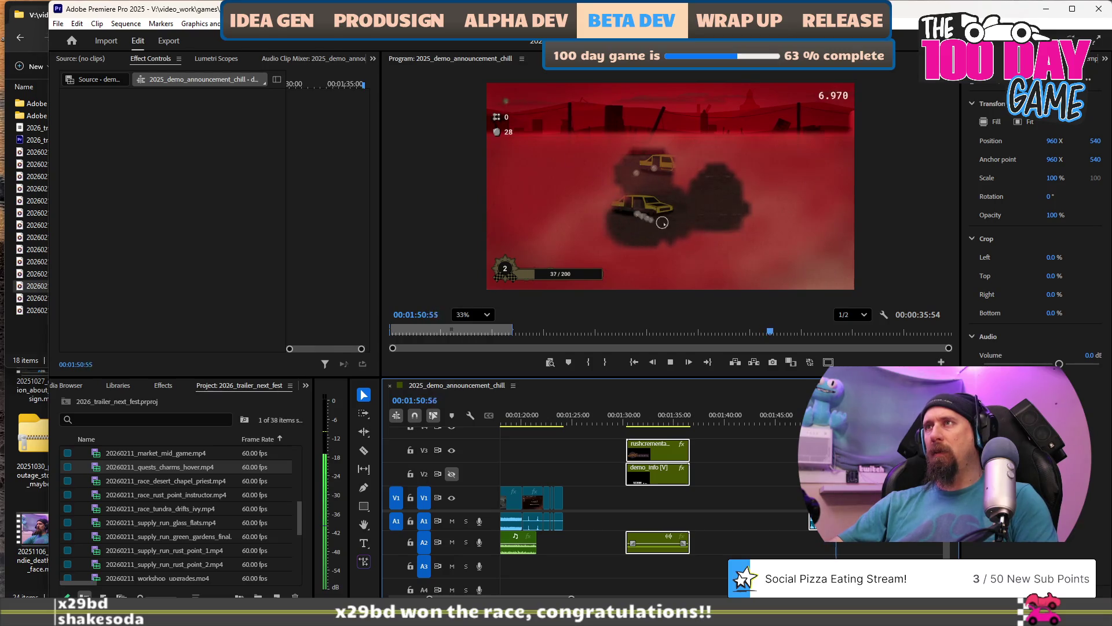
Replay from about 00:01:49, stepping forward frame by frame.
{"action": "scroll", "coordinate": [788, 446], "scroll_direction": "down", "scroll_amount": 5}
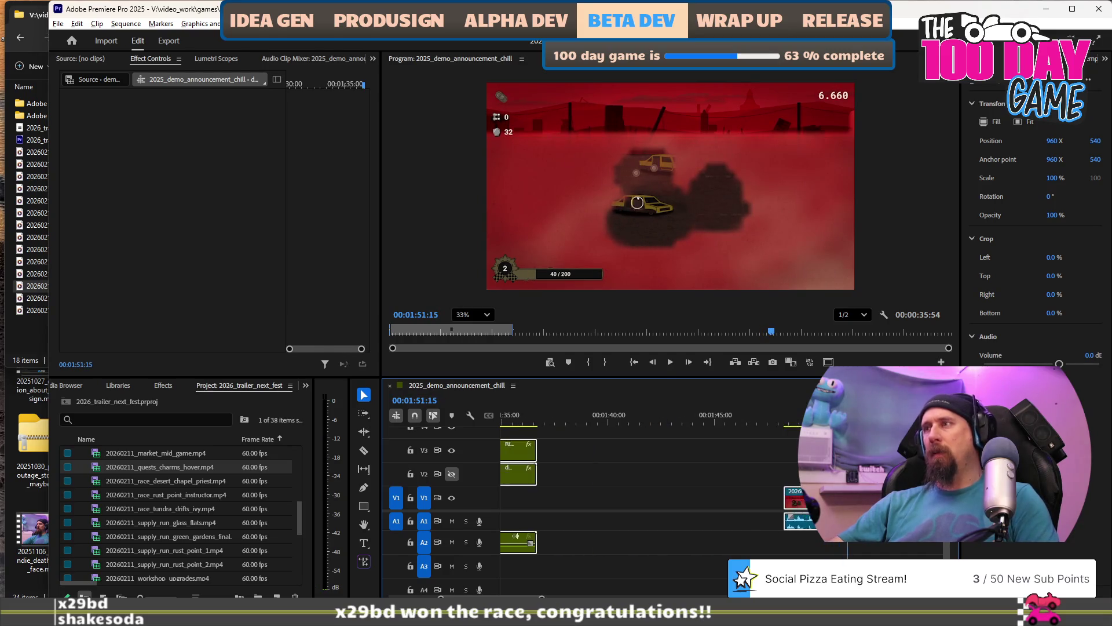
{"action": "left_click", "coordinate": [748, 423]}
{"action": "key", "text": "space"}
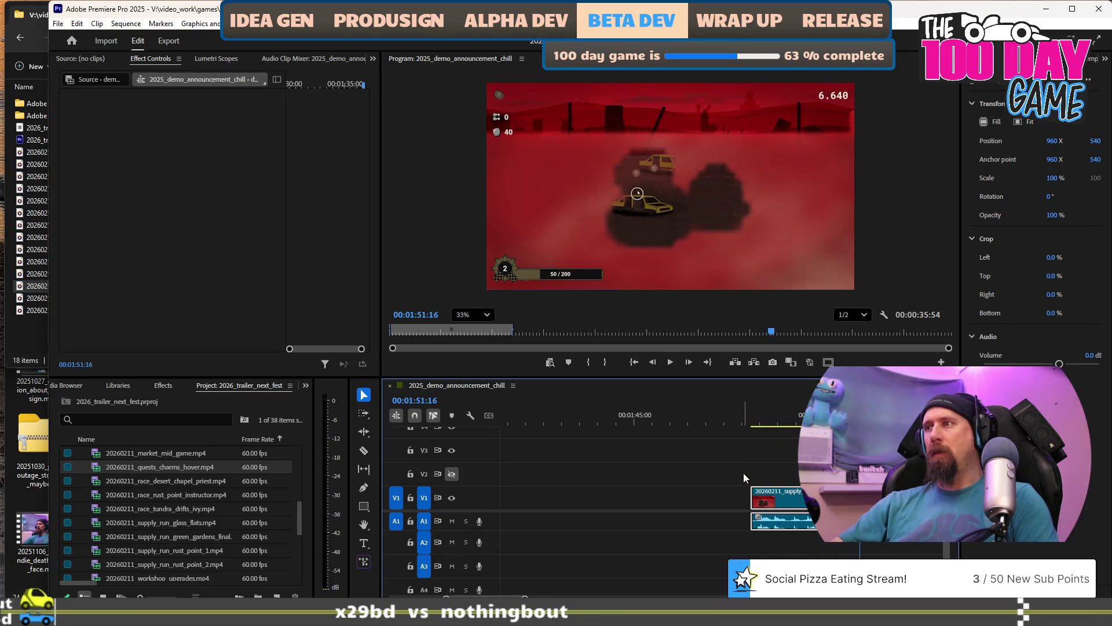
{"action": "key", "text": "Right"}
{"action": "key", "text": "Right"}
{"action": "key", "text": "Right"}
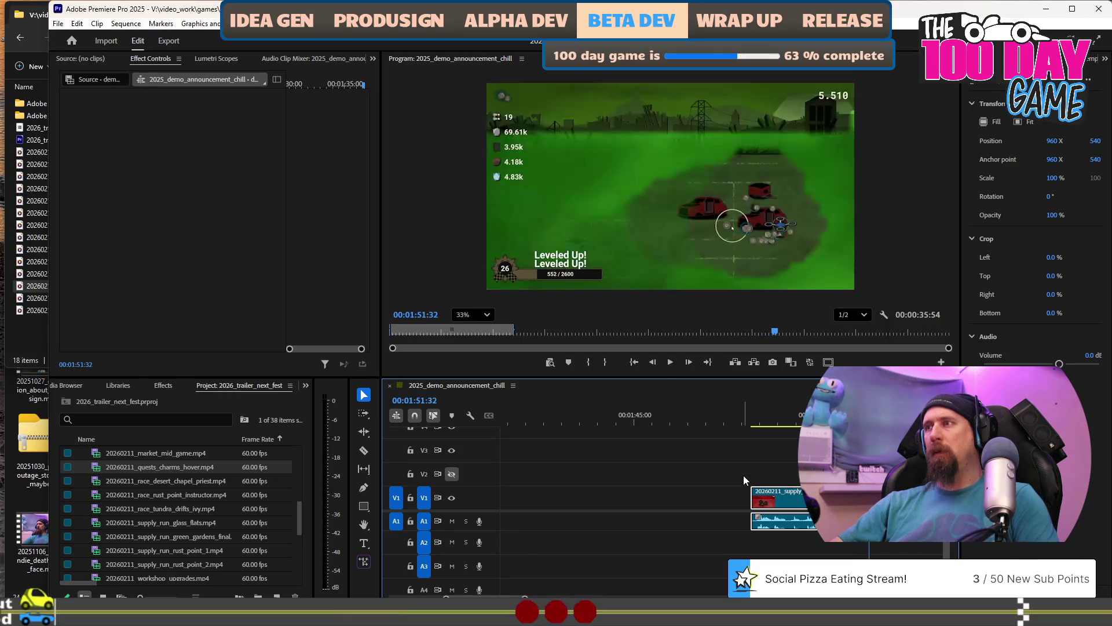
Shift the supply run clips left to close the gap and place supply_run_rust_point_2 after the gameplay.
{"action": "left_click_drag", "start_coordinate": [791, 502], "coordinate": [676, 492]}
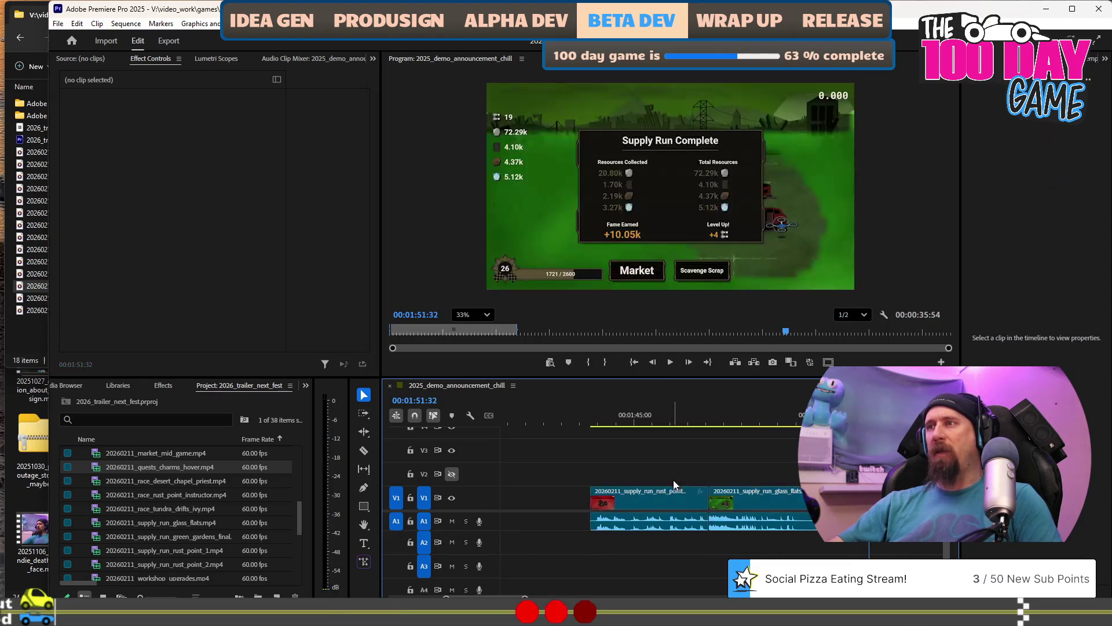
{"action": "left_click", "coordinate": [664, 506]}
{"action": "scroll", "coordinate": [666, 501], "scroll_direction": "up", "scroll_amount": 5}
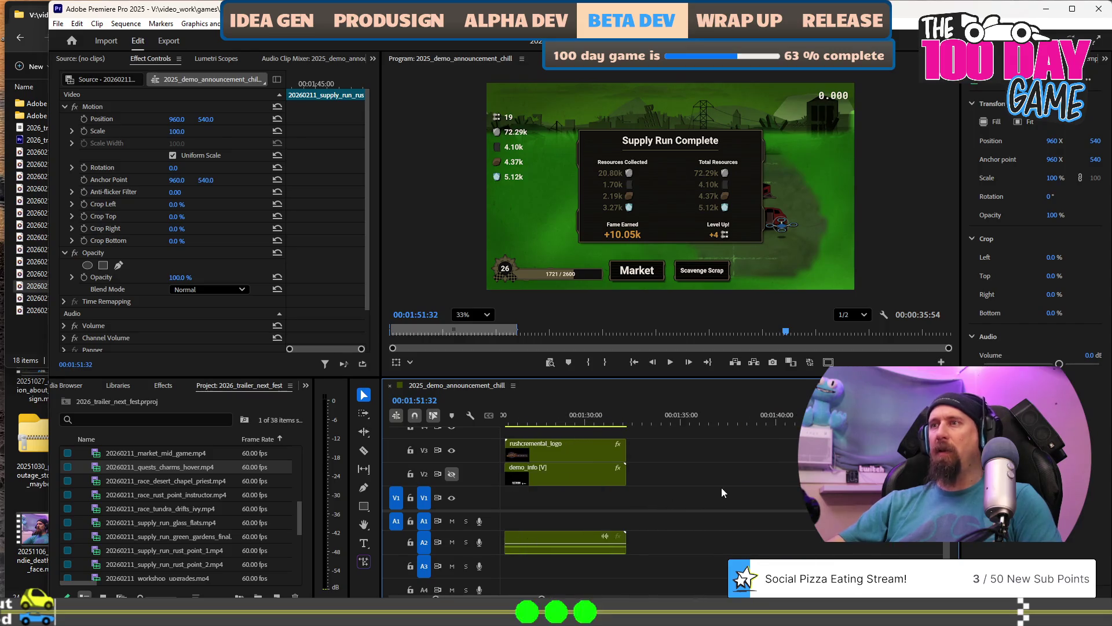
{"action": "scroll", "coordinate": [725, 488], "scroll_direction": "down", "scroll_amount": 3}
{"action": "left_click_drag", "start_coordinate": [733, 504], "coordinate": [623, 524]}
Preview the ending from just before the new clip, stopping on the Rushcremental logo.
{"action": "scroll", "coordinate": [623, 524], "scroll_direction": "up", "scroll_amount": 4}
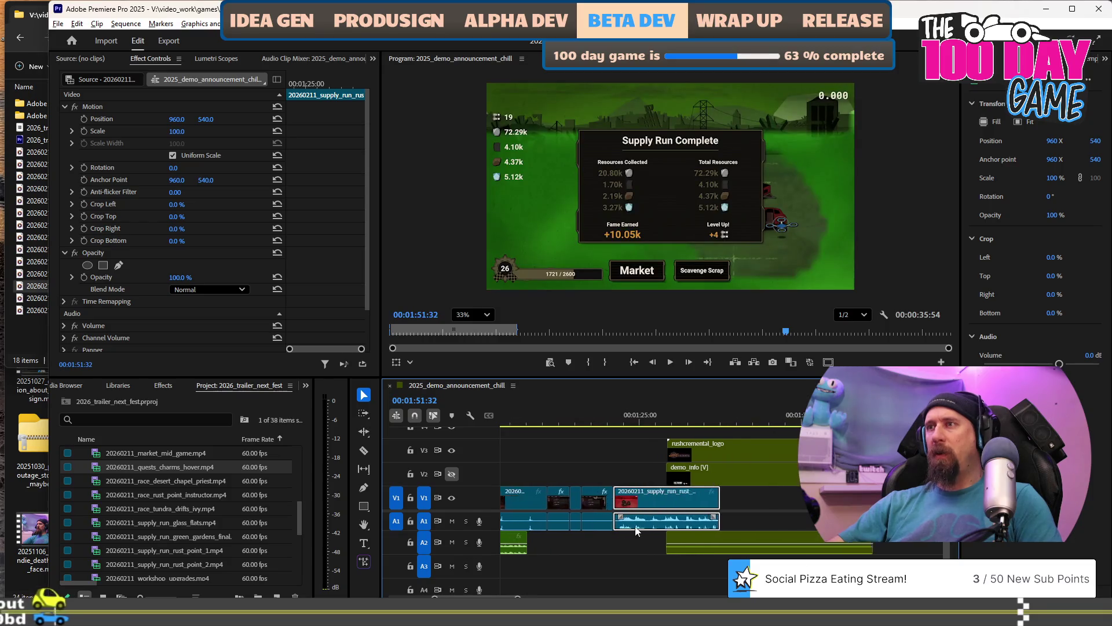
{"action": "left_click", "coordinate": [567, 416]}
{"action": "key", "text": "space"}
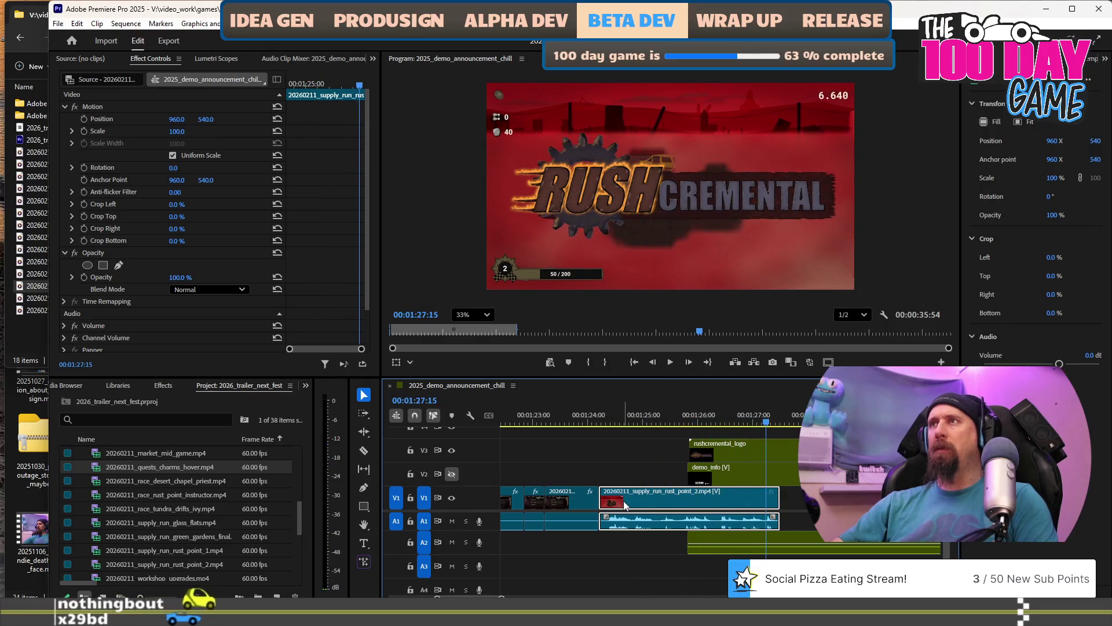
{"action": "key", "text": "space"}
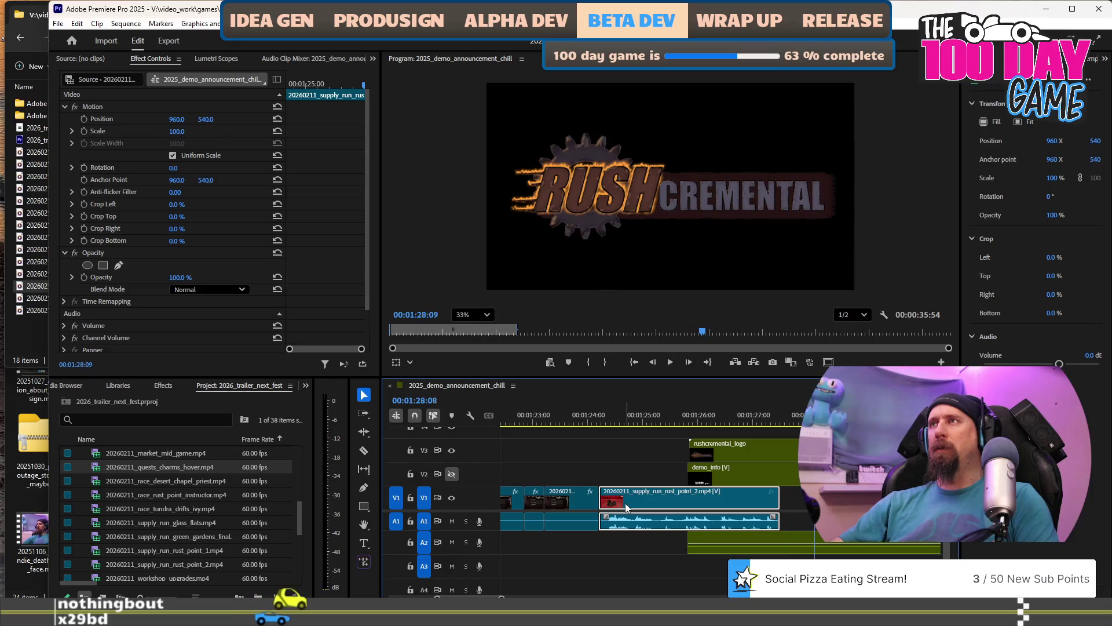
Adjust where the demo_info clip starts relative to the rushcremental_logo clip.
{"action": "left_click", "coordinate": [729, 450]}
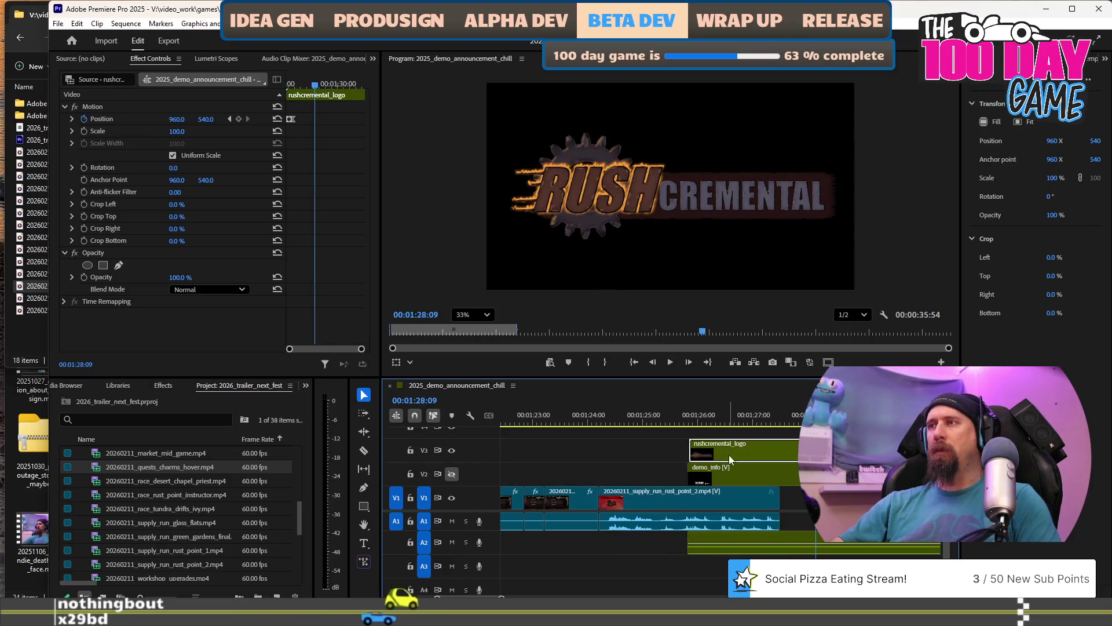
{"action": "mouse_move", "coordinate": [733, 469]}
{"action": "left_mouse_down"}
{"action": "mouse_move", "coordinate": [712, 470]}
{"action": "mouse_move", "coordinate": [732, 466]}
{"action": "left_mouse_up"}
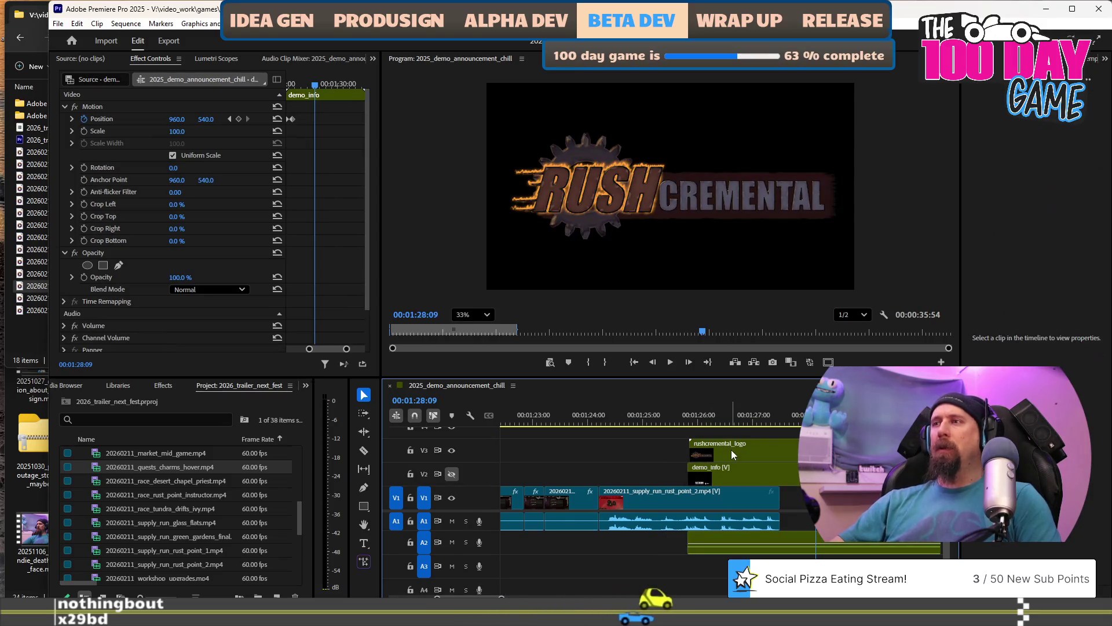
{"action": "scroll", "coordinate": [700, 461], "scroll_direction": "up", "scroll_amount": 5}
{"action": "scroll", "coordinate": [700, 461], "scroll_direction": "up", "scroll_amount": 1}
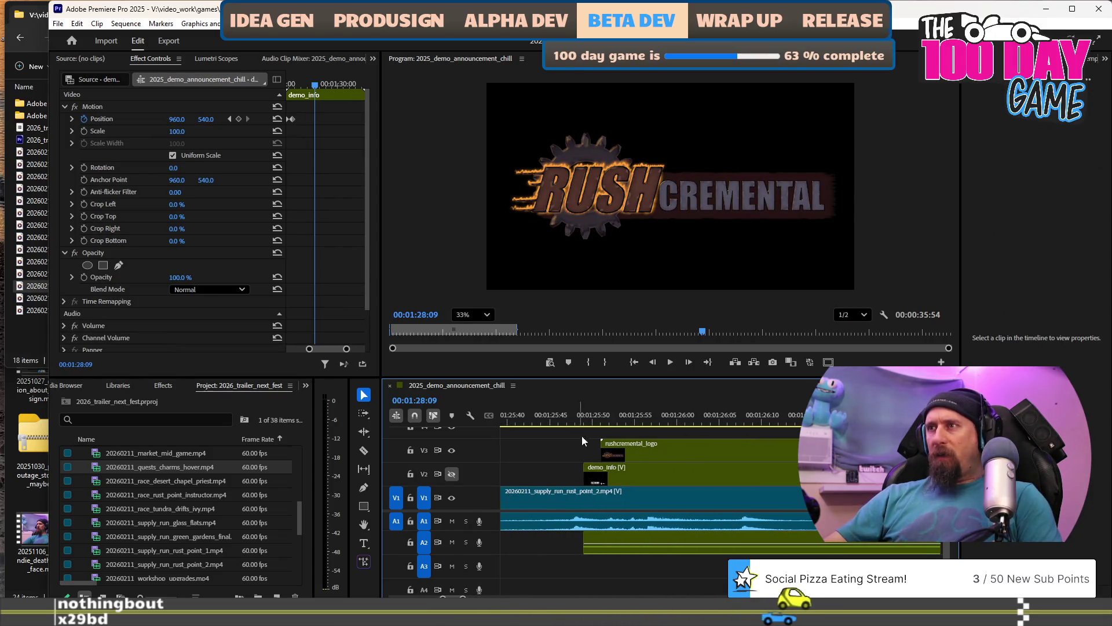
Recheck the logo clip so demo_info and its music end with it near 00:01:32:00.
{"action": "left_click", "coordinate": [619, 455]}
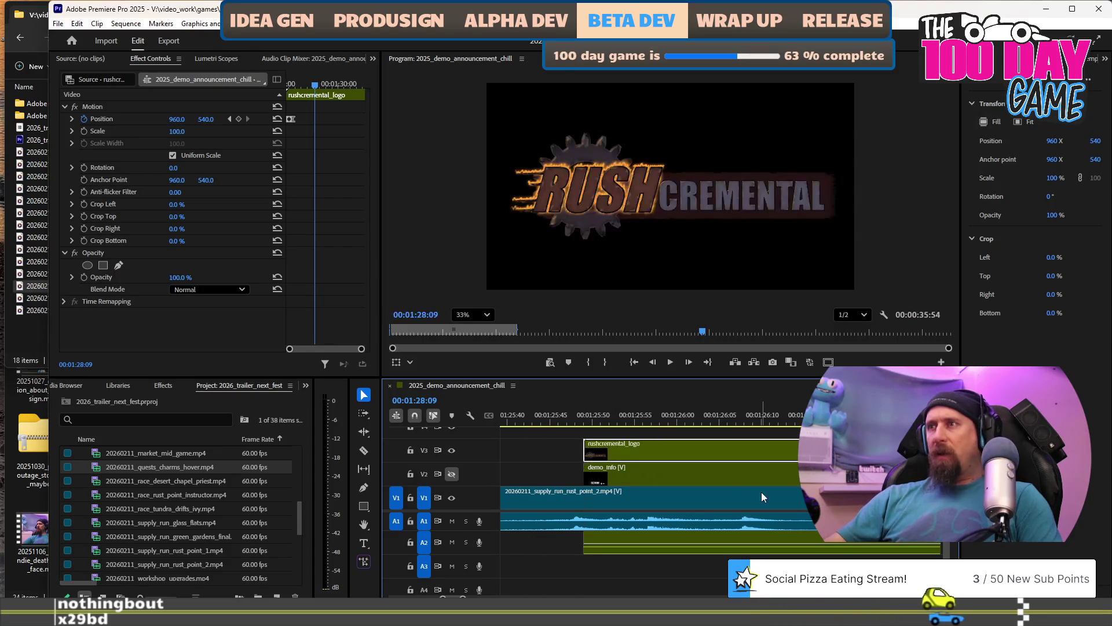
{"action": "scroll", "coordinate": [746, 492], "scroll_direction": "down", "scroll_amount": 5}
{"action": "scroll", "coordinate": [744, 492], "scroll_direction": "down", "scroll_amount": 10}
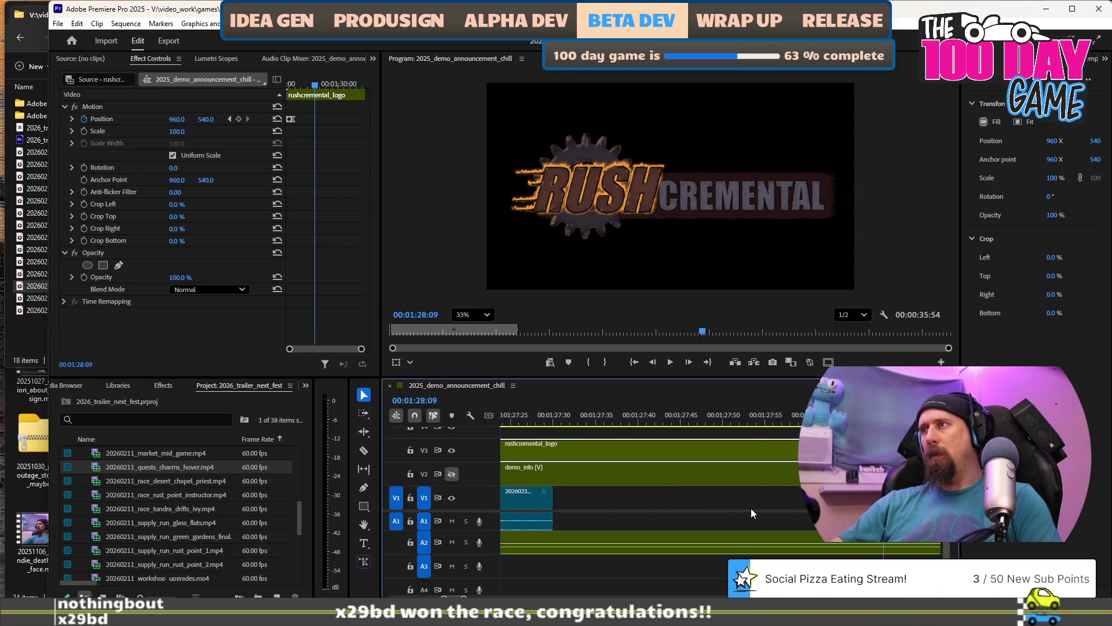
{"action": "scroll", "coordinate": [745, 497], "scroll_direction": "down", "scroll_amount": 6}
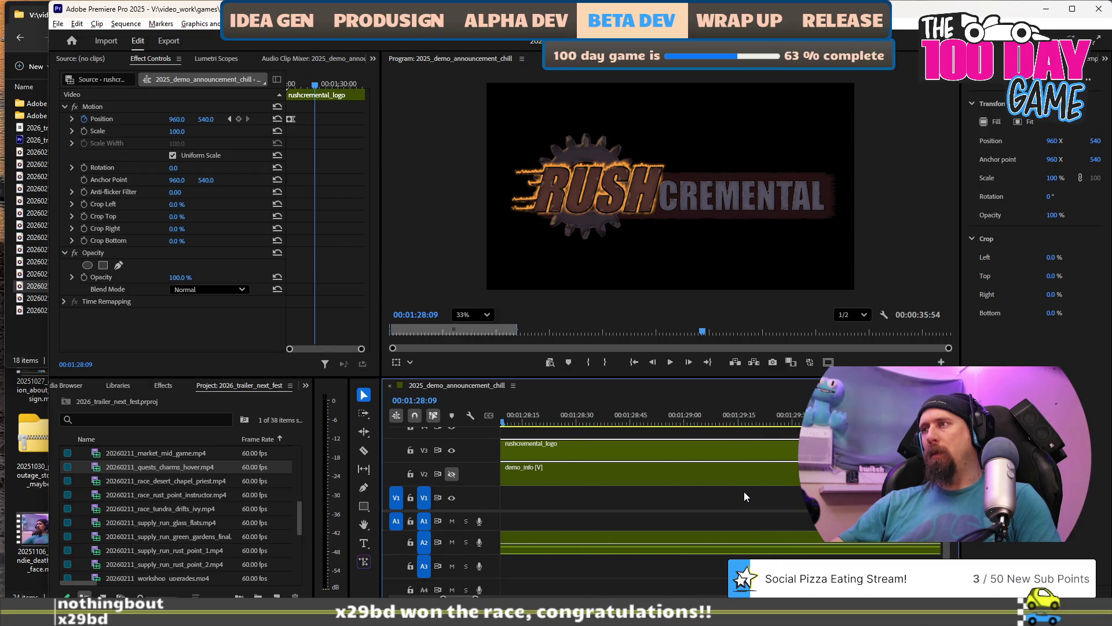
{"action": "scroll", "coordinate": [745, 497], "scroll_direction": "down", "scroll_amount": 3}
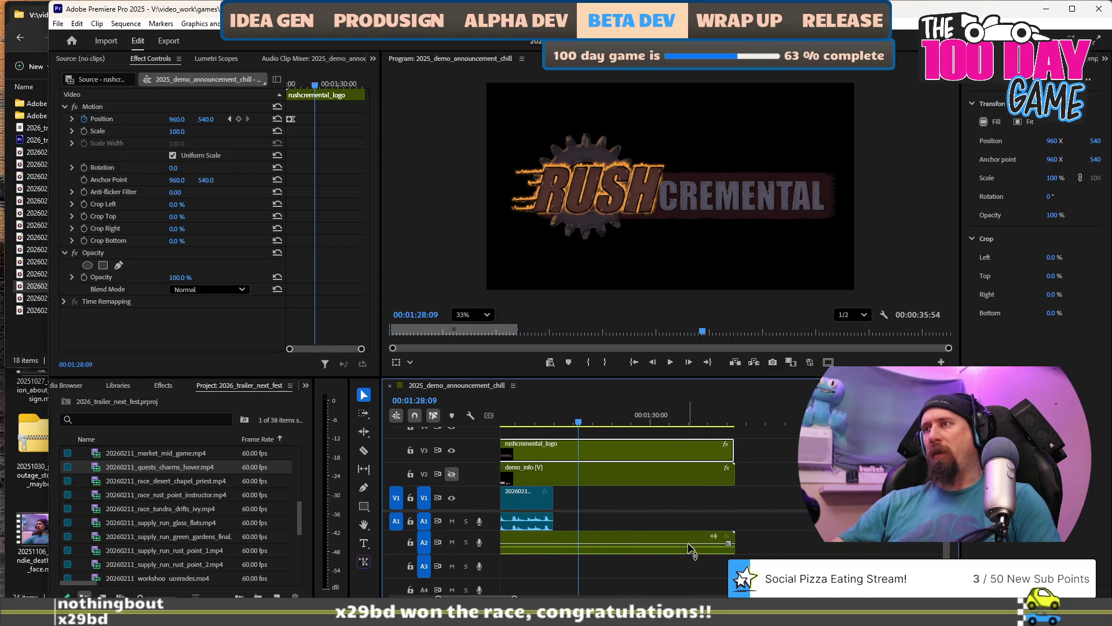
{"action": "left_click", "coordinate": [647, 475]}
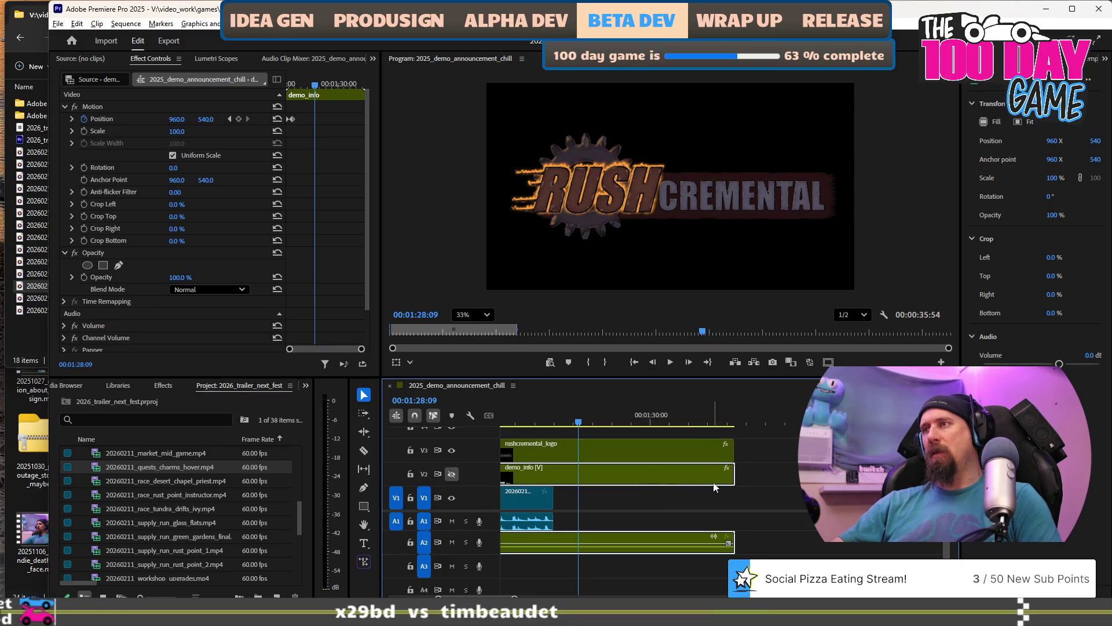
{"action": "scroll", "coordinate": [716, 487], "scroll_direction": "up", "scroll_amount": 4}
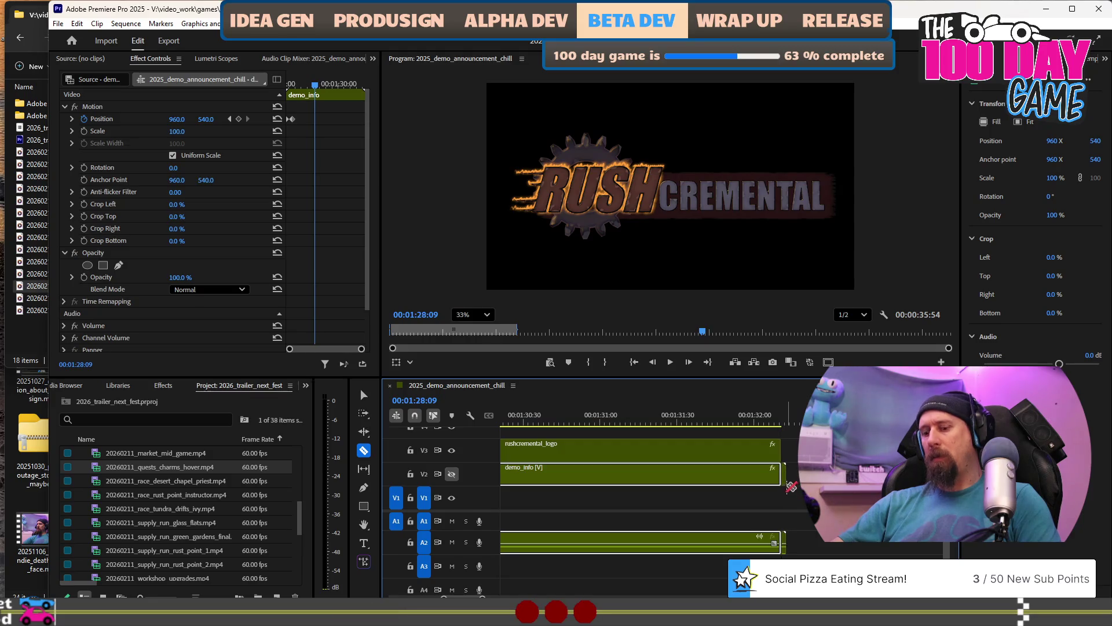
{"action": "key", "text": "v"}
{"action": "left_click", "coordinate": [786, 478]}
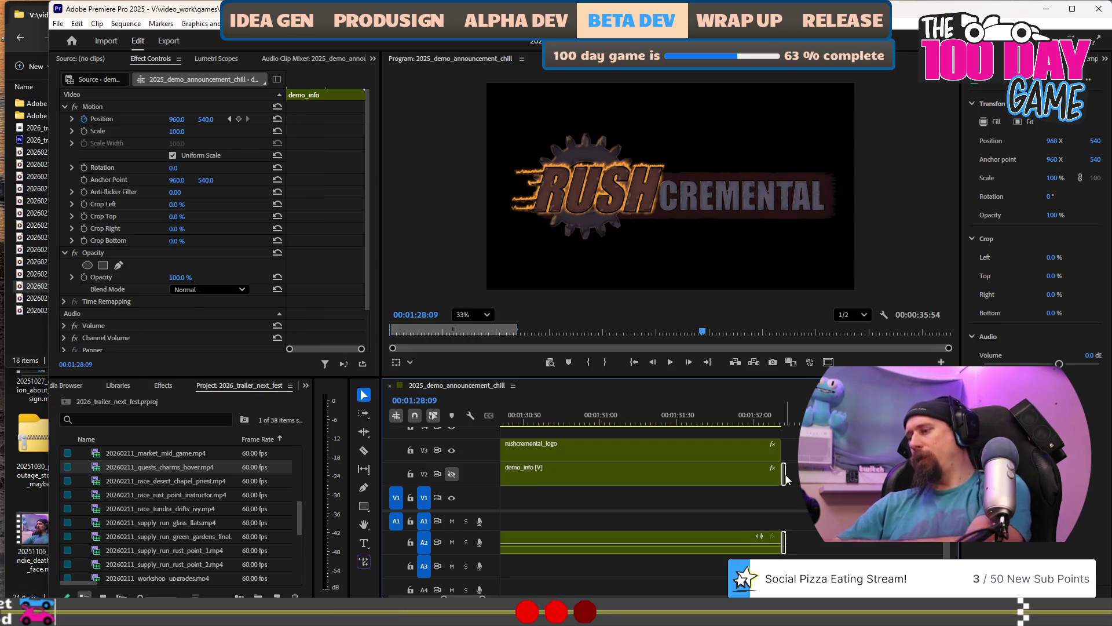
{"action": "scroll", "coordinate": [658, 476], "scroll_direction": "up", "scroll_amount": 5}
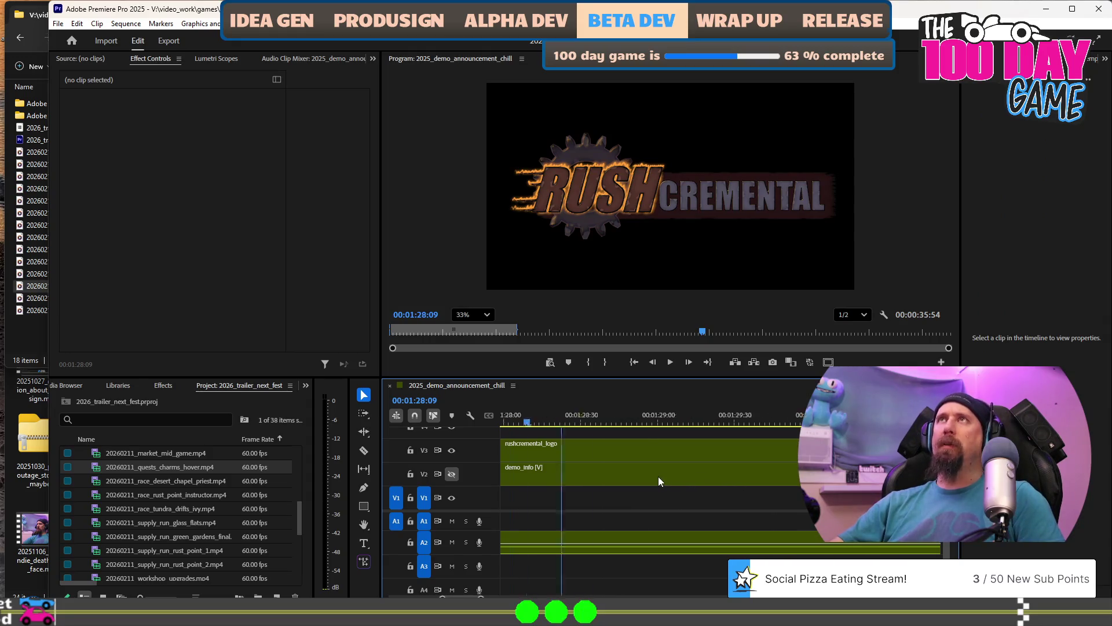
Jump to the sequence start, then park the playhead at 00:00:45:17.
{"action": "scroll", "coordinate": [658, 477], "scroll_direction": "down", "scroll_amount": 2}
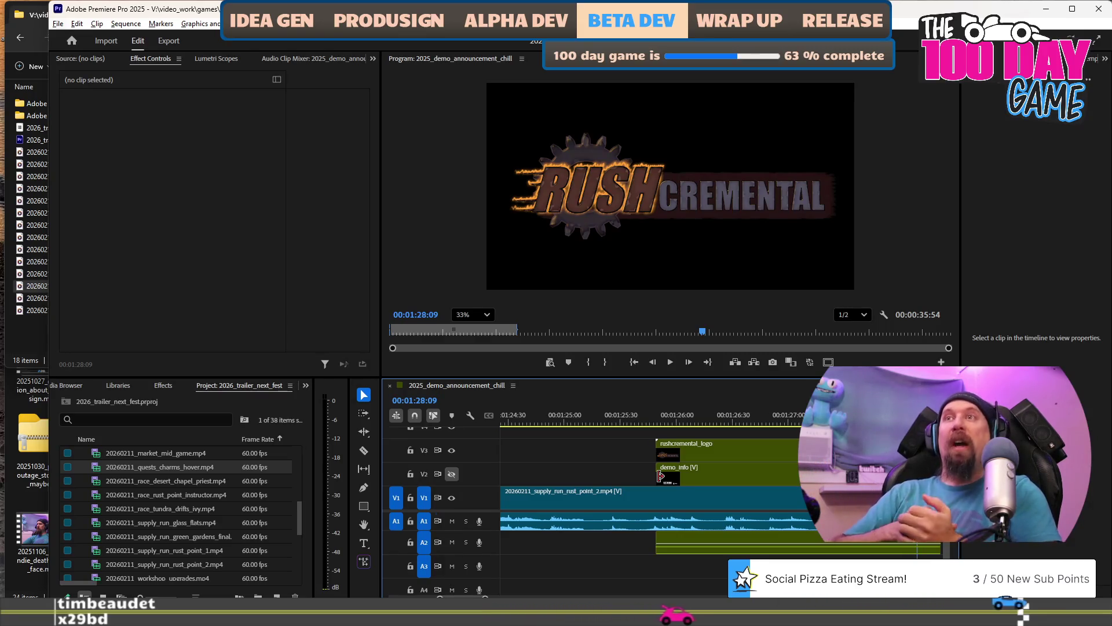
{"action": "scroll", "coordinate": [685, 419], "scroll_direction": "down", "scroll_amount": 5, "text": "alt"}
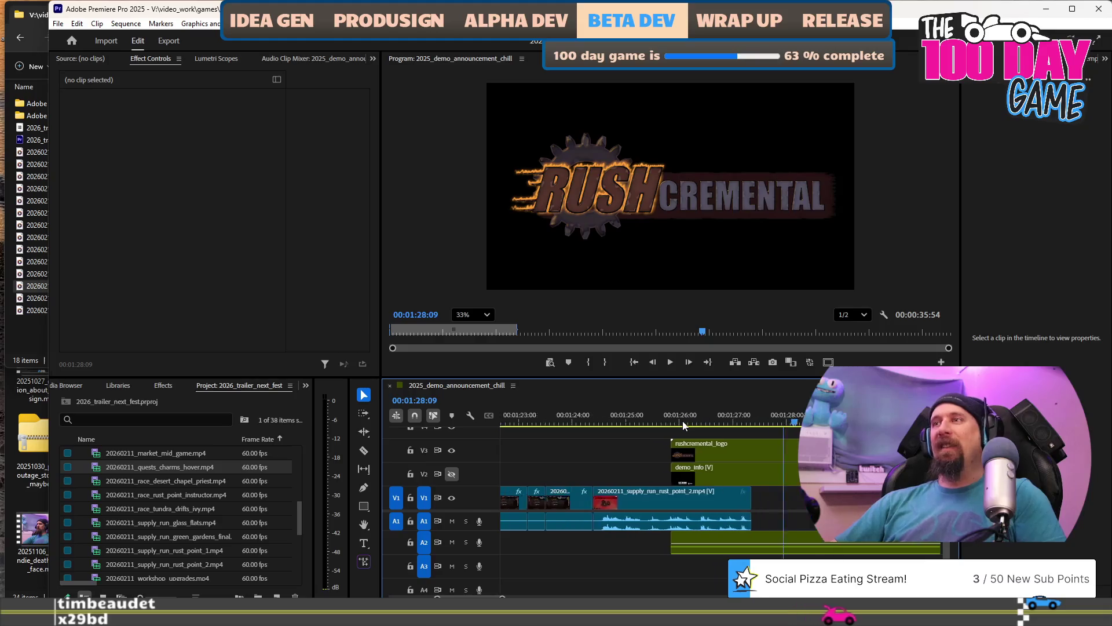
{"action": "left_click", "coordinate": [702, 417]}
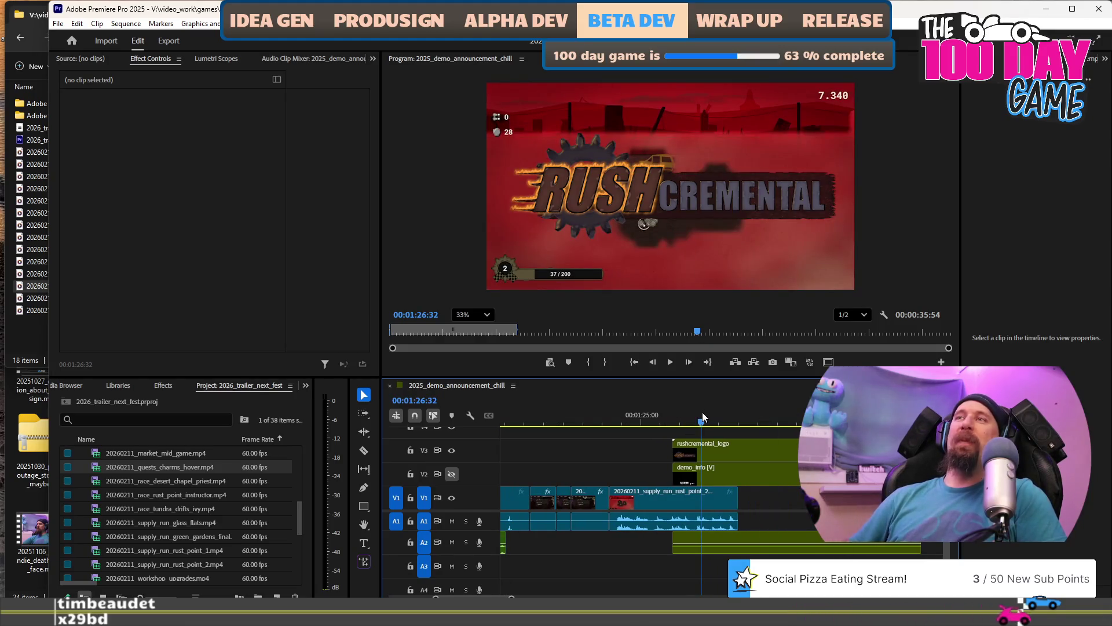
{"action": "key", "text": "Home"}
{"action": "scroll", "coordinate": [725, 468], "scroll_direction": "down", "scroll_amount": 6, "text": "alt"}
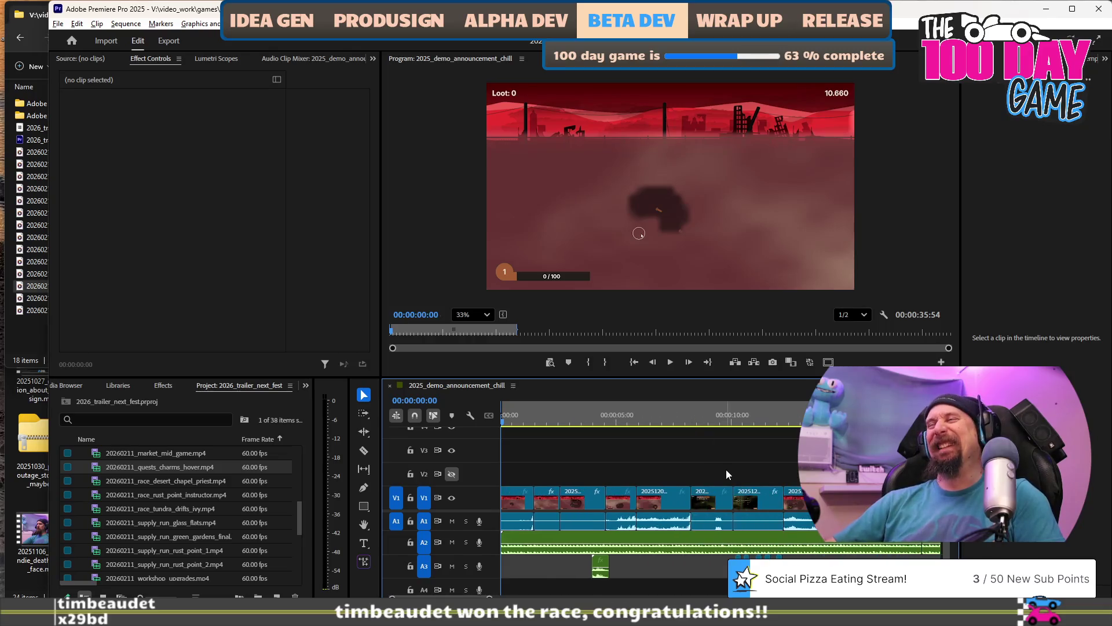
{"action": "left_click", "coordinate": [655, 417]}
Play the trailer from 00:00:45:17 to about 00:01:02:49, then minimize Premiere to show Downloads.
{"action": "key", "text": "space"}
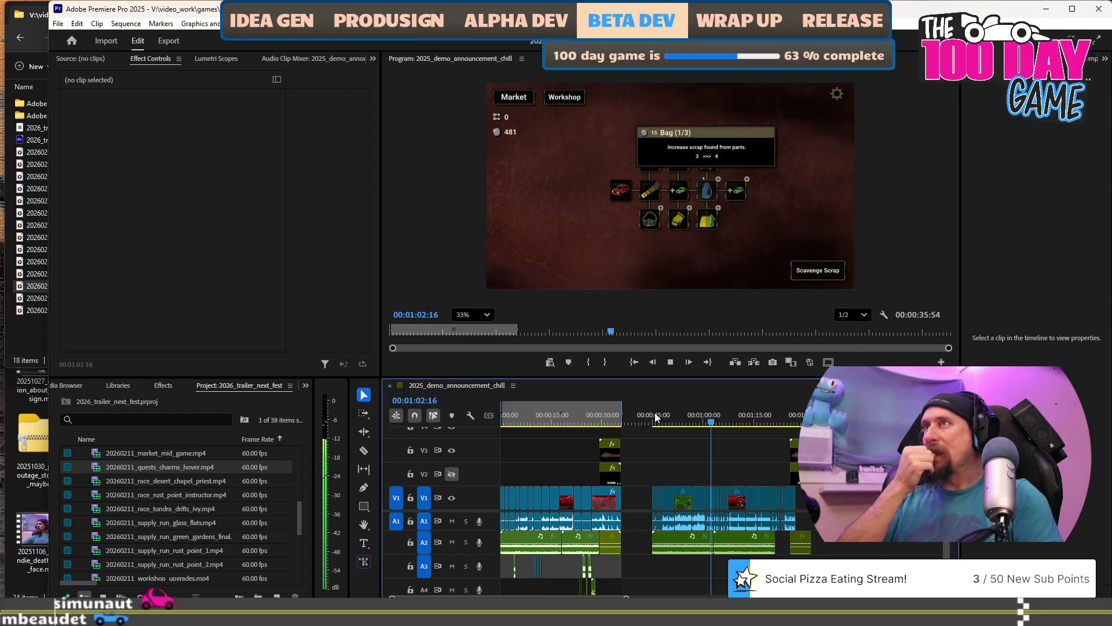
{"action": "key", "text": "space"}
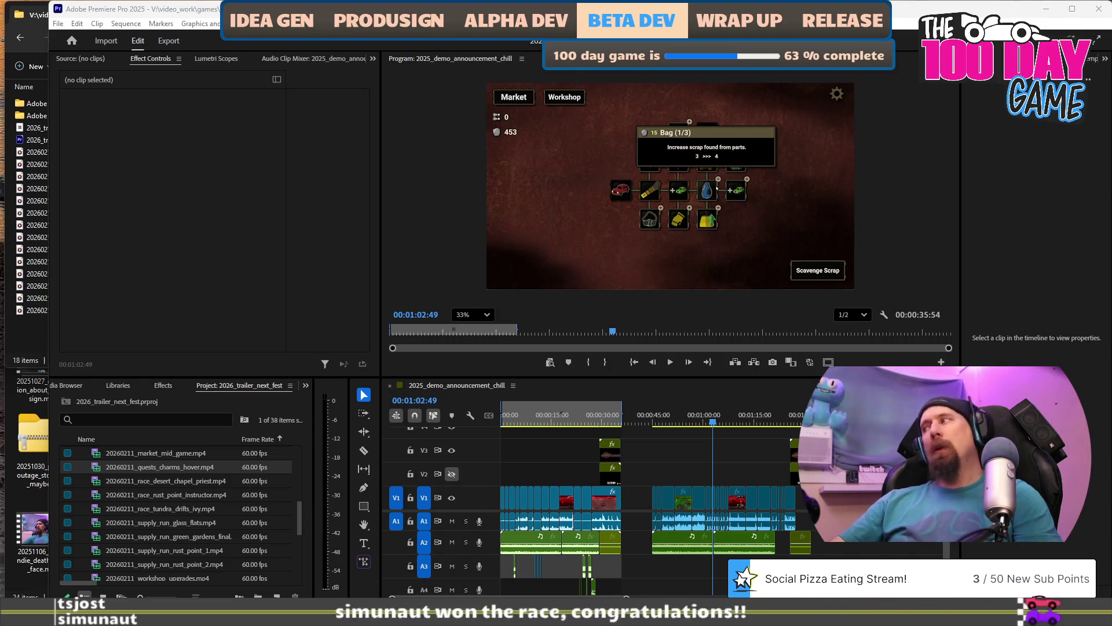
{"action": "left_click", "coordinate": [1046, 8]}
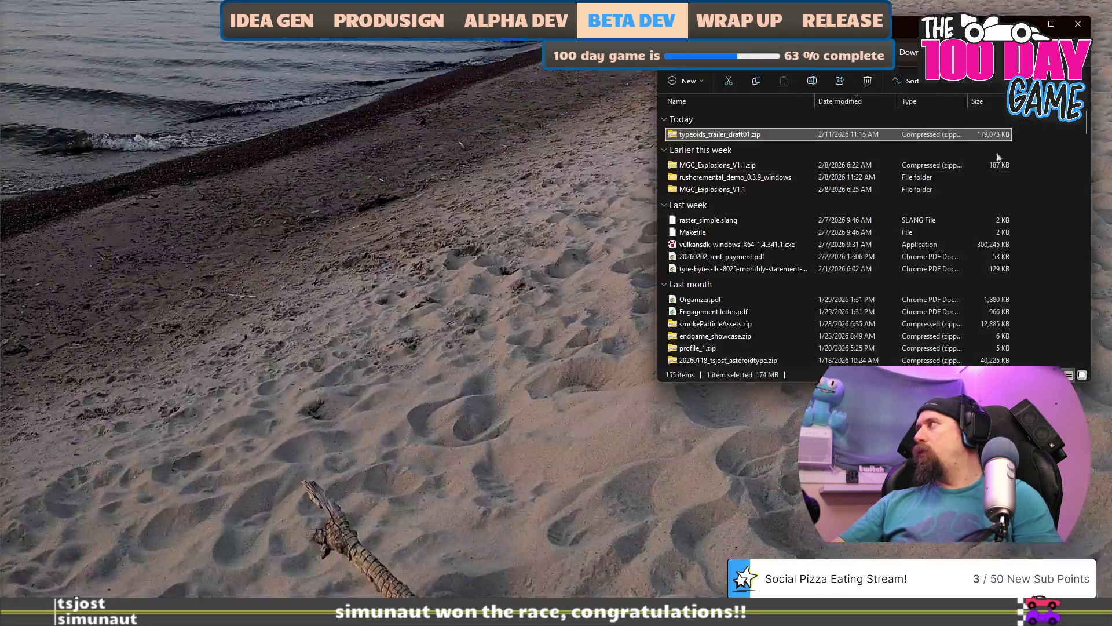
Extract typeoids_trailer_draft01.zip into its suggested folder.
{"action": "right_click", "coordinate": [752, 135]}
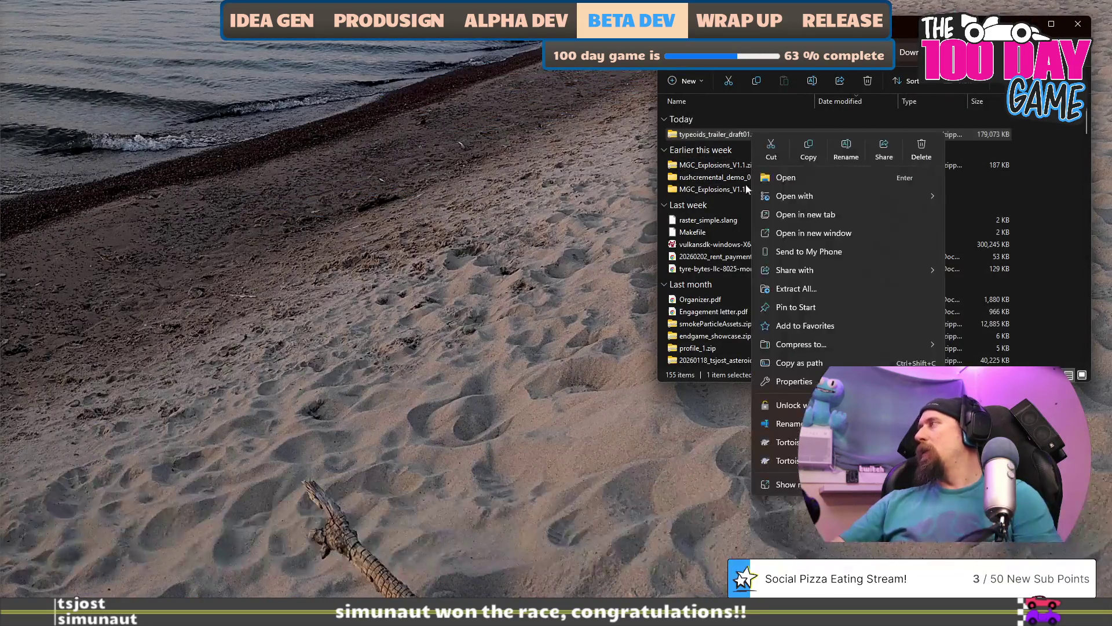
{"action": "mouse_move", "coordinate": [808, 345]}
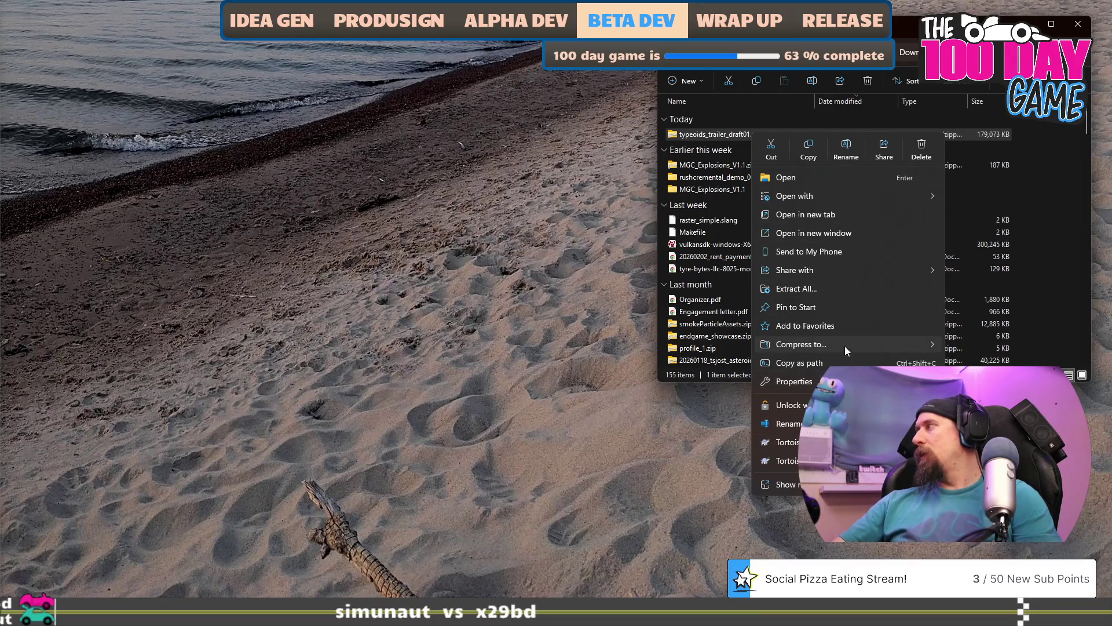
{"action": "left_click", "coordinate": [845, 287]}
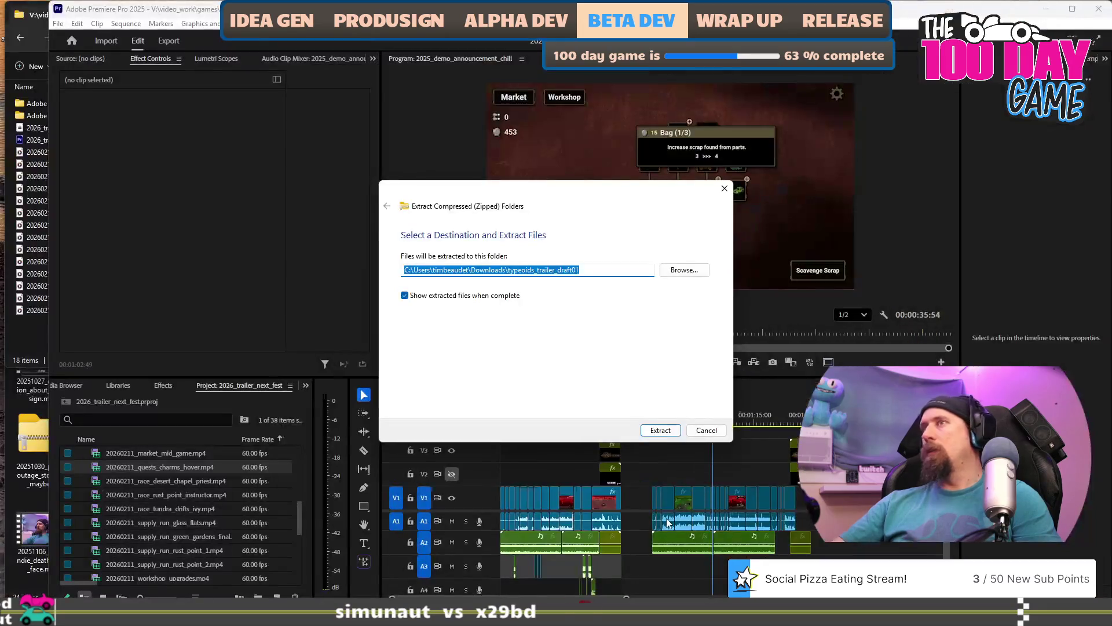
{"action": "left_click", "coordinate": [664, 430]}
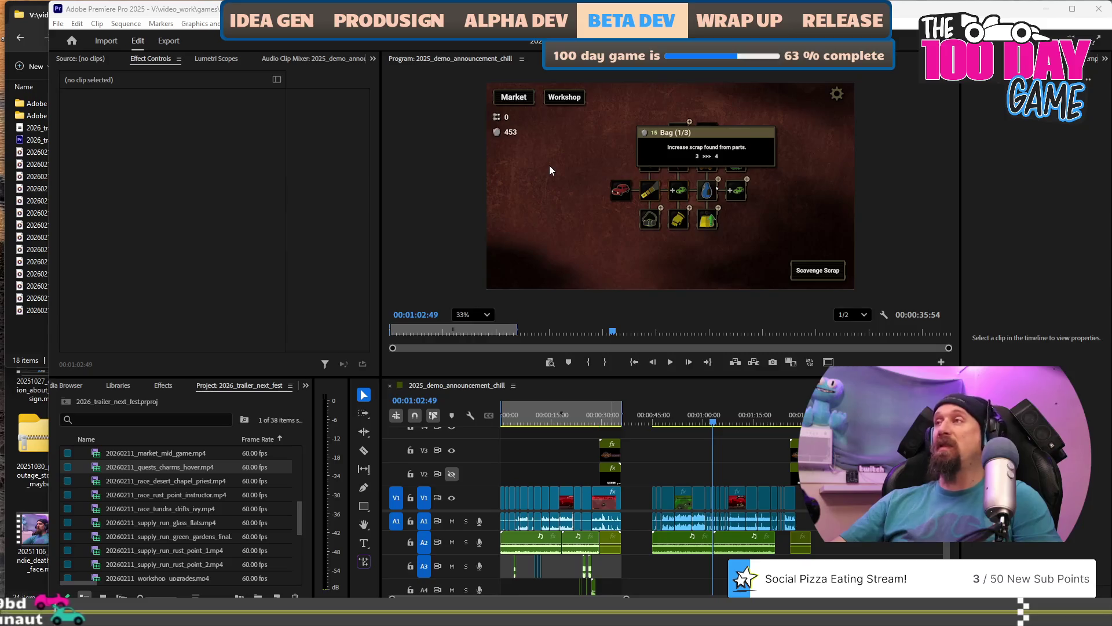
Centre the extracted folder window and open typeoids_trailer_draft01.mp4.
{"action": "left_click", "coordinate": [1046, 9]}
{"action": "mouse_move", "coordinate": [906, 55]}
{"action": "left_mouse_down"}
{"action": "mouse_move", "coordinate": [799, 106]}
{"action": "mouse_move", "coordinate": [619, 111]}
{"action": "left_mouse_up"}
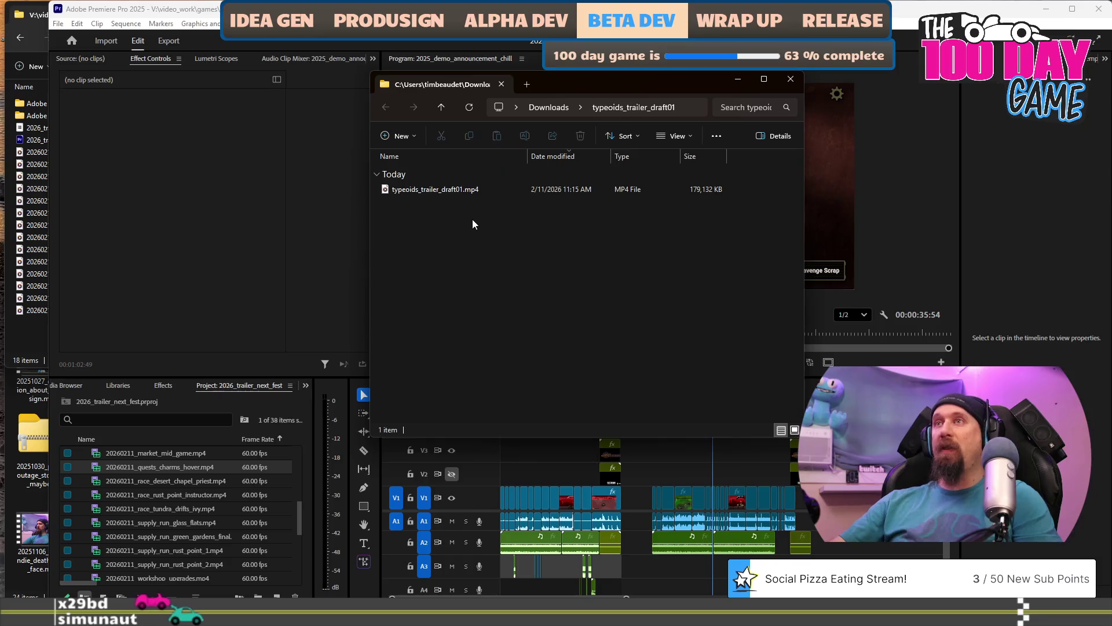
{"action": "double_click", "coordinate": [452, 190]}
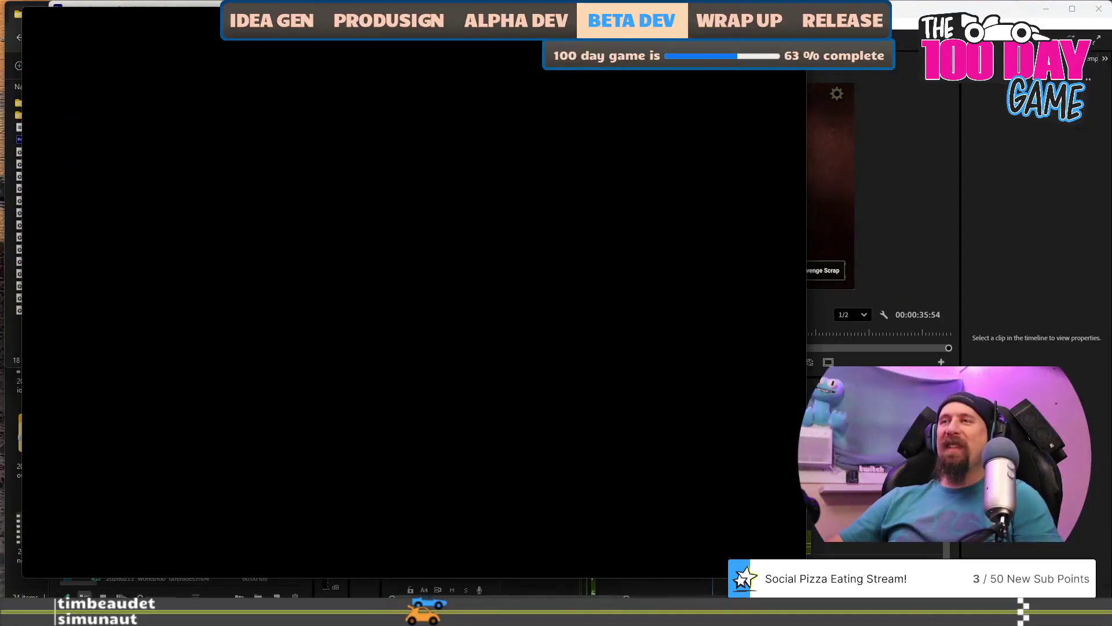
Start playing typeoids_trailer_draft01 in Media Player from 0:00:00.
{"action": "mouse_move", "coordinate": [360, 195]}
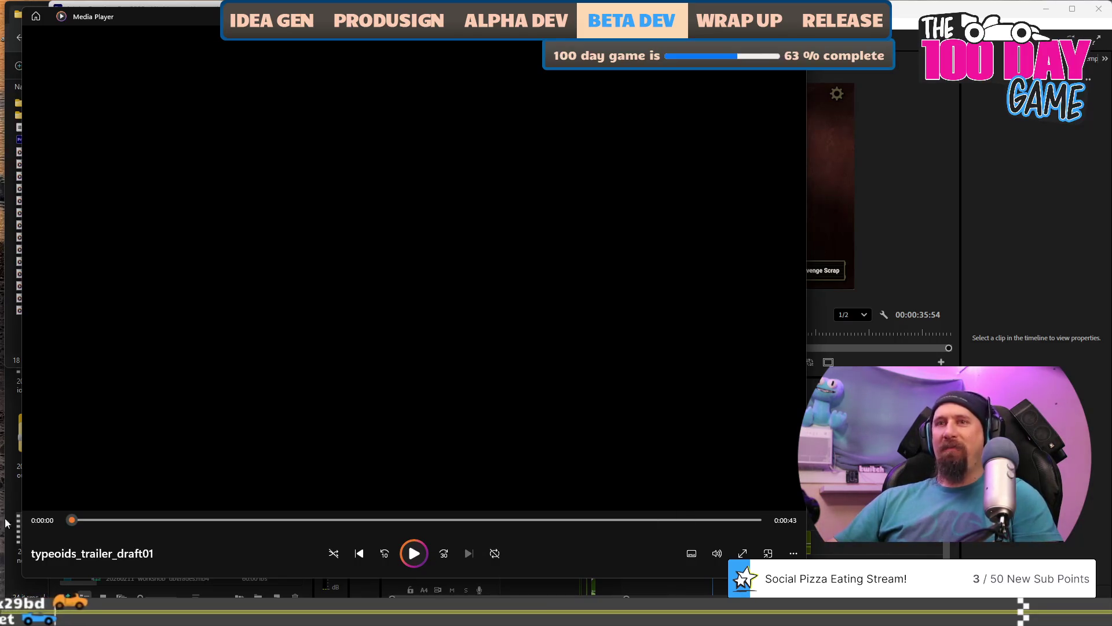
{"action": "key", "text": "space"}
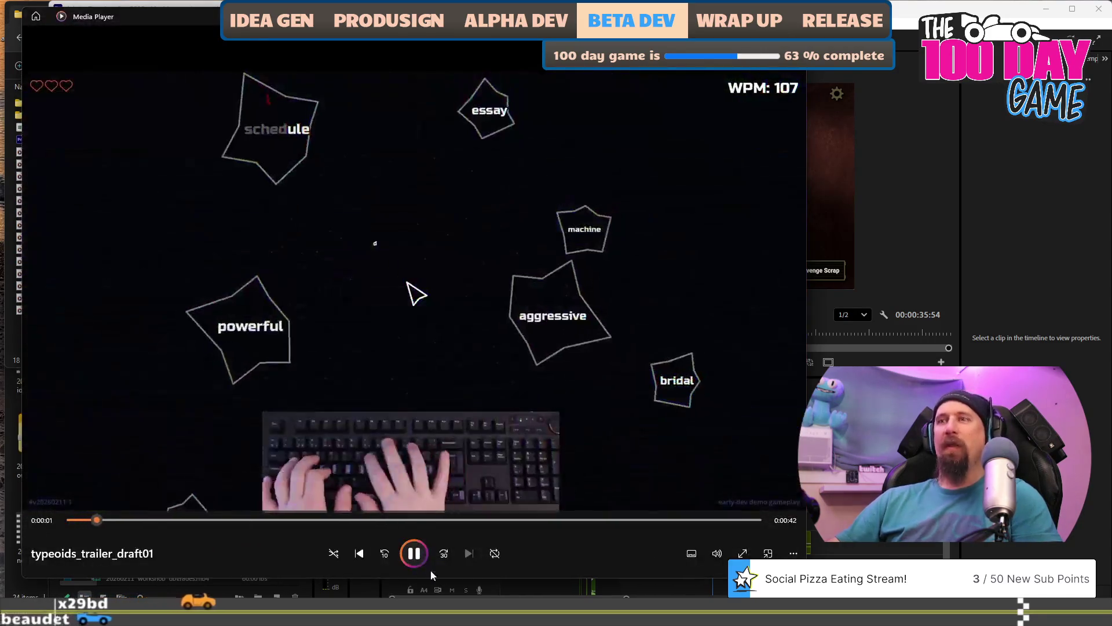
Pause, check the volume, and restart the trailer draft from its beginning.
{"action": "left_click", "coordinate": [421, 555]}
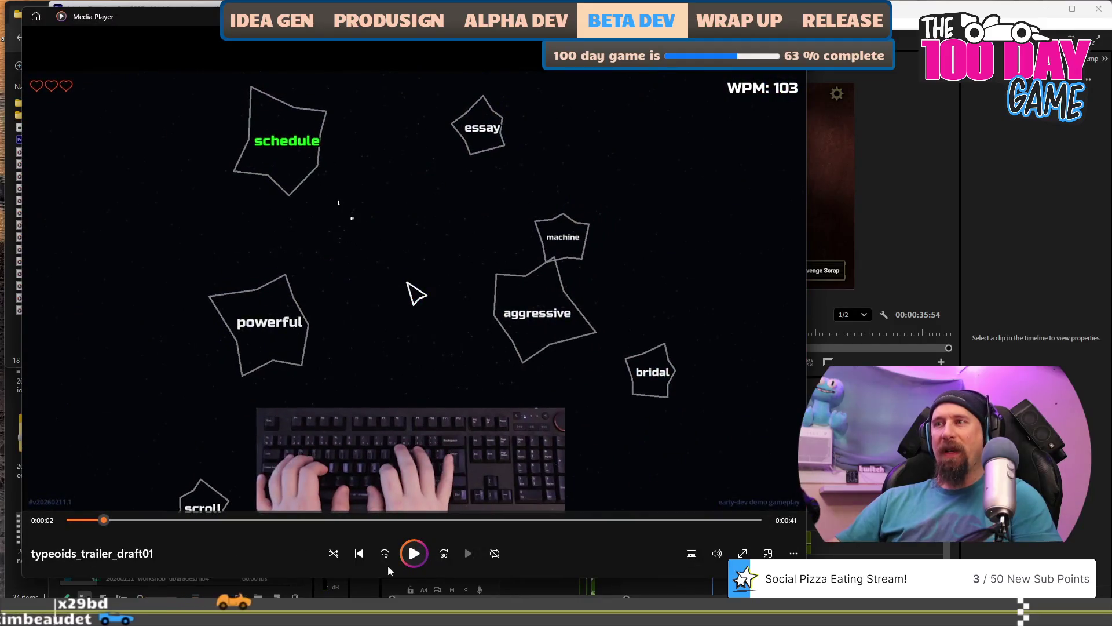
{"action": "left_click", "coordinate": [719, 558]}
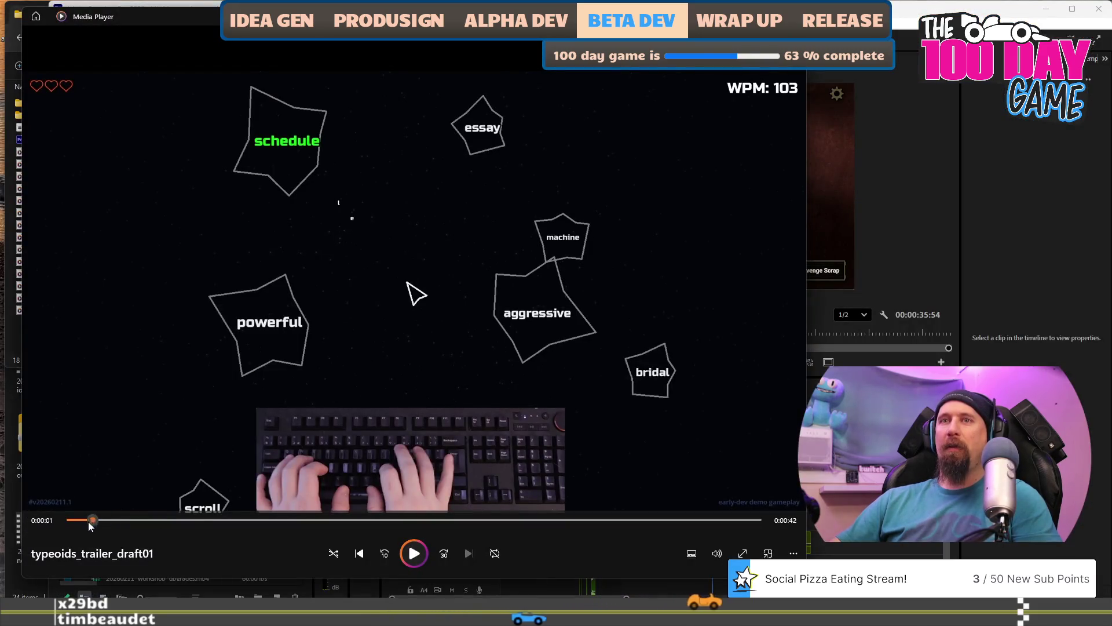
{"action": "left_click", "coordinate": [62, 517]}
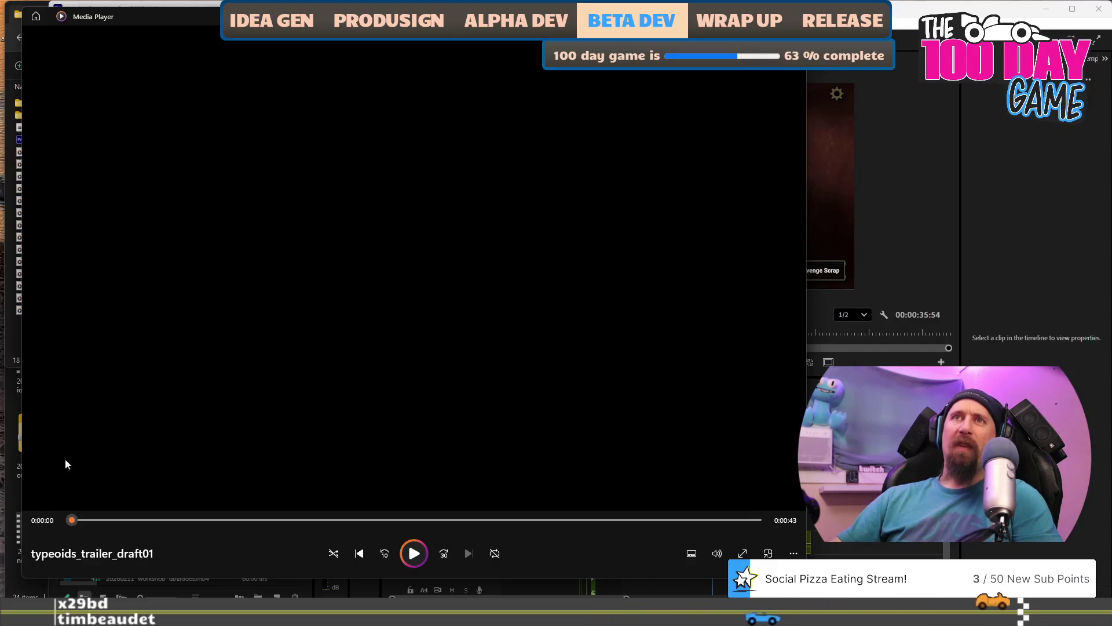
{"action": "left_click", "coordinate": [413, 555]}
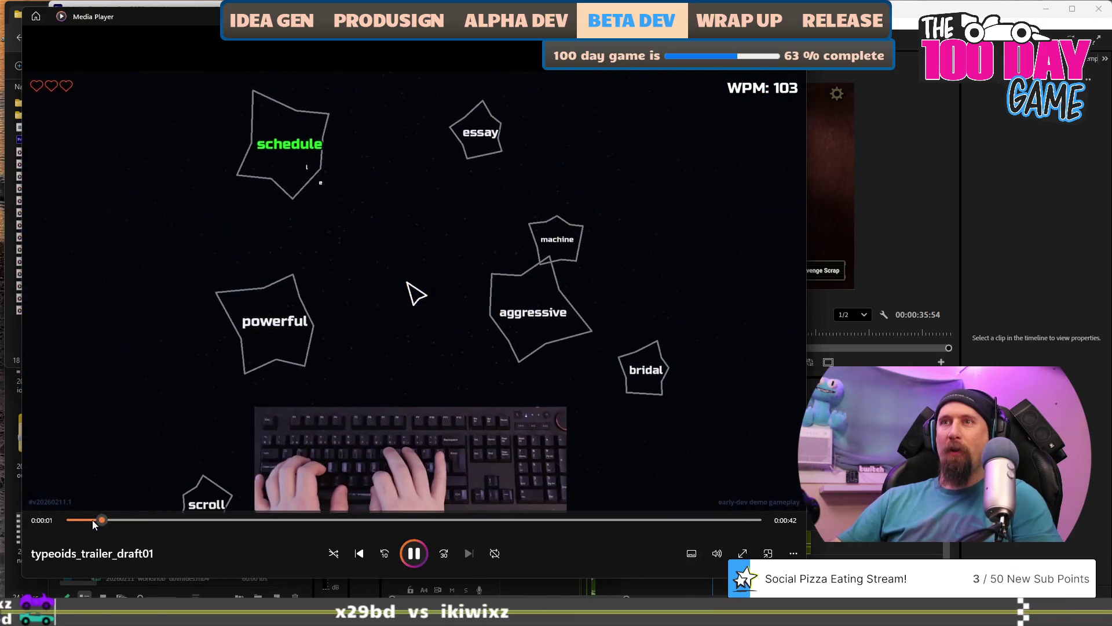
{"action": "left_click_drag", "start_coordinate": [93, 520], "coordinate": [74, 518]}
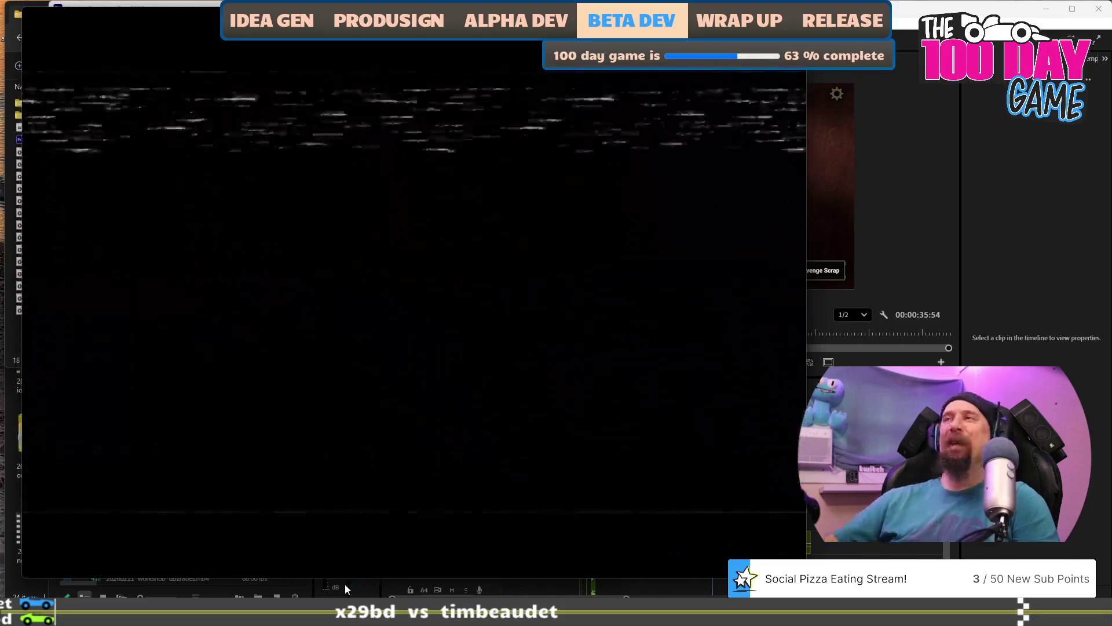
After watching to the end, close Media Player and the export folder window.
{"action": "mouse_move", "coordinate": [590, 281]}
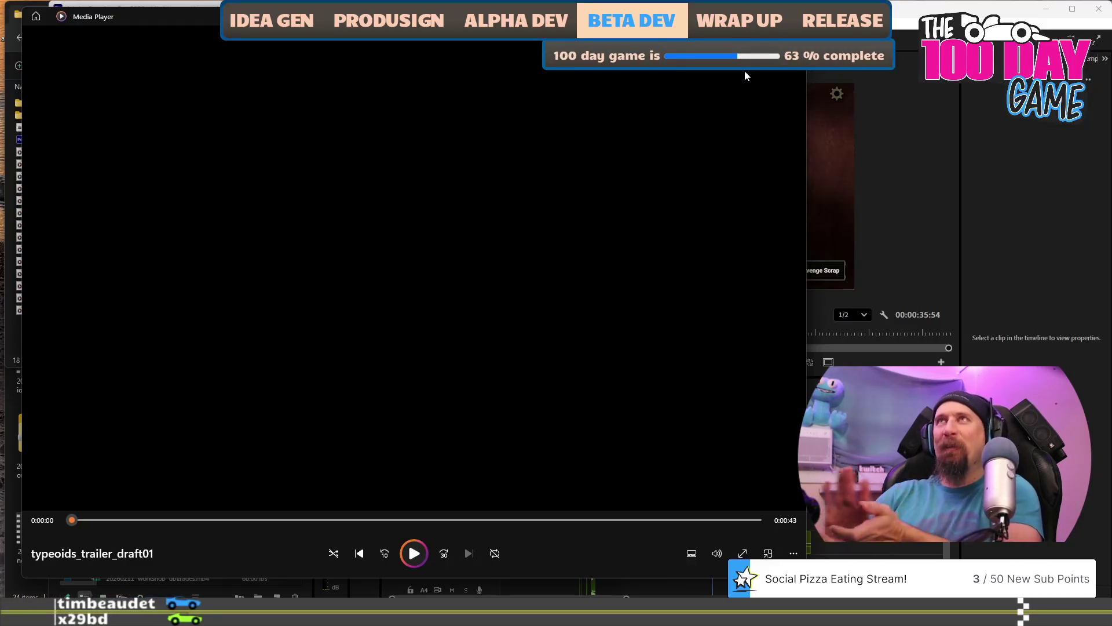
{"action": "key", "text": "alt+F4"}
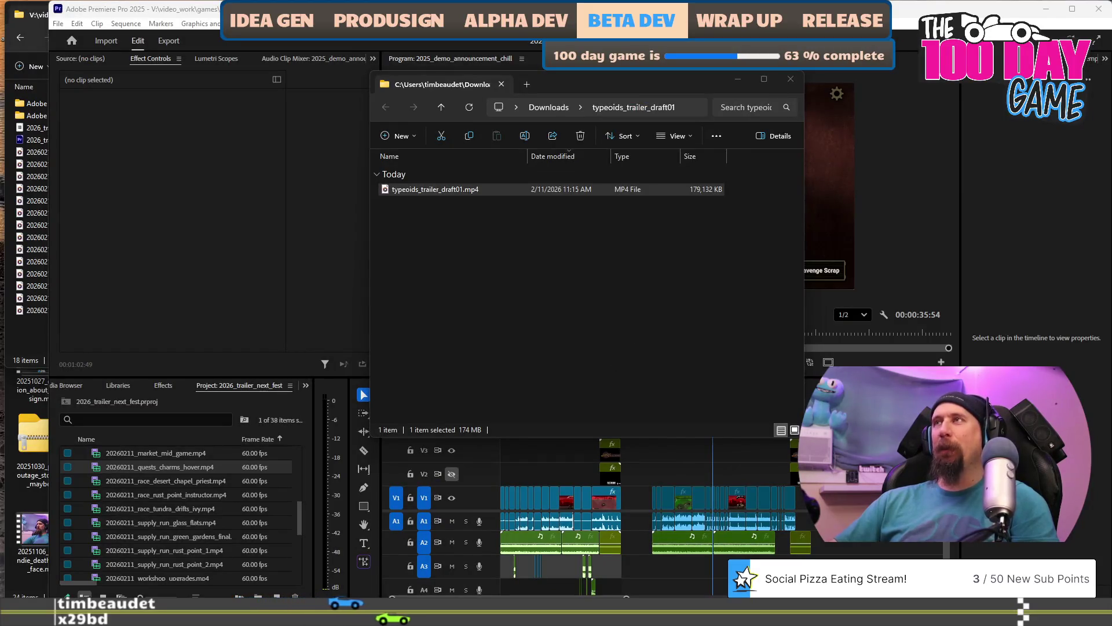
{"action": "left_click", "coordinate": [791, 78]}
{"action": "scroll", "coordinate": [770, 489], "scroll_direction": "down", "scroll_amount": 3}
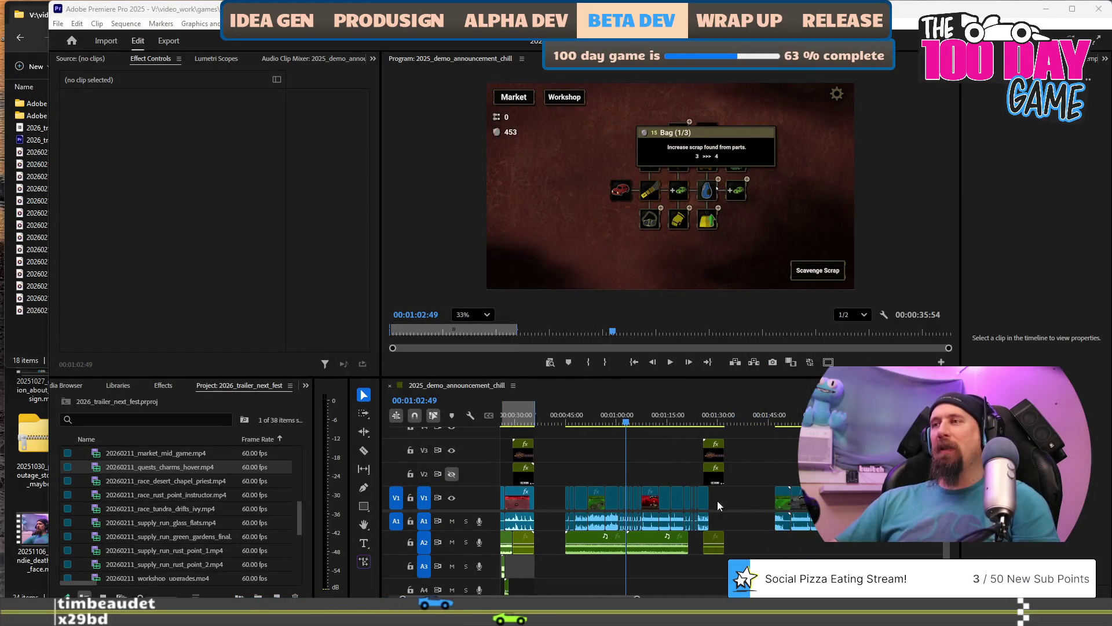
{"action": "scroll", "coordinate": [727, 513], "scroll_direction": "up", "scroll_amount": 4}
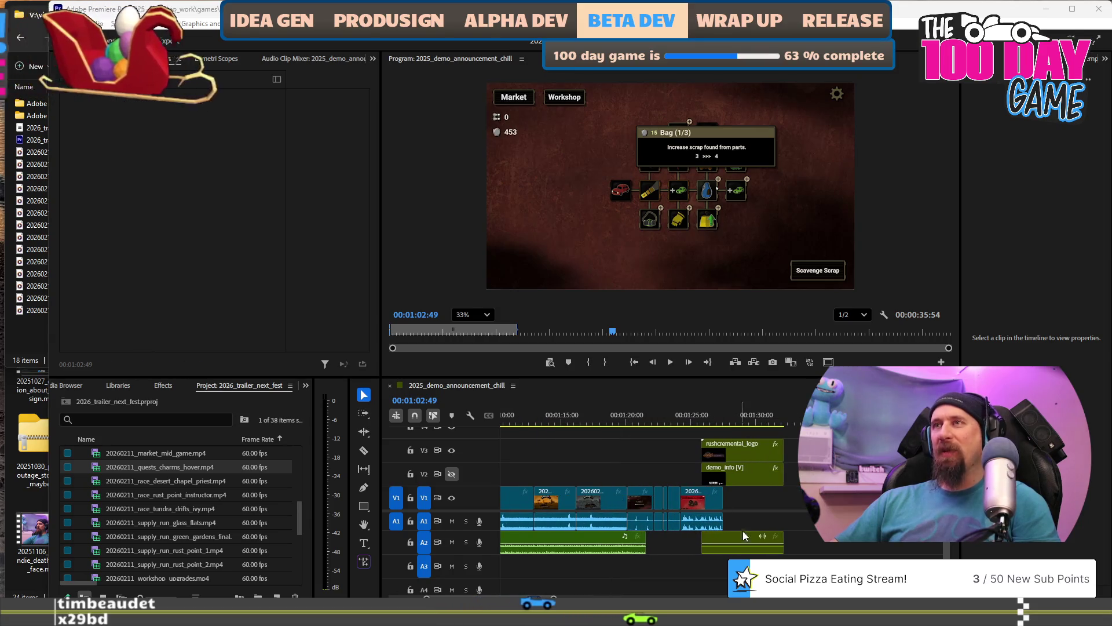
Park the playhead at 00:00:44:53, where the trailer's clips begin.
{"action": "scroll", "coordinate": [750, 533], "scroll_direction": "down", "scroll_amount": 2}
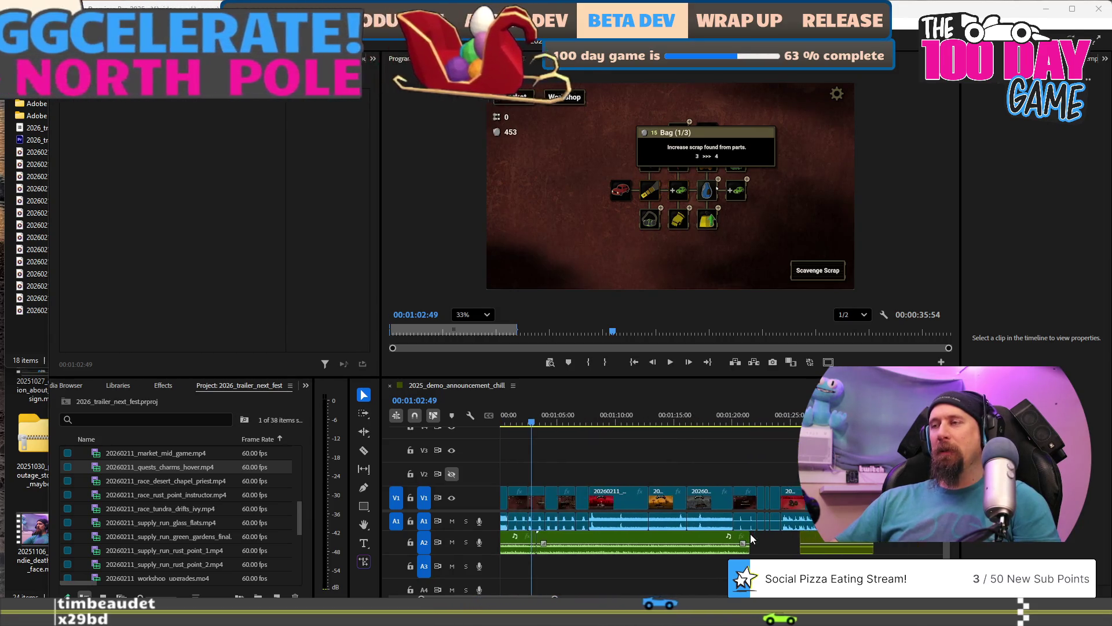
{"action": "scroll", "coordinate": [750, 533], "scroll_direction": "down", "scroll_amount": 2}
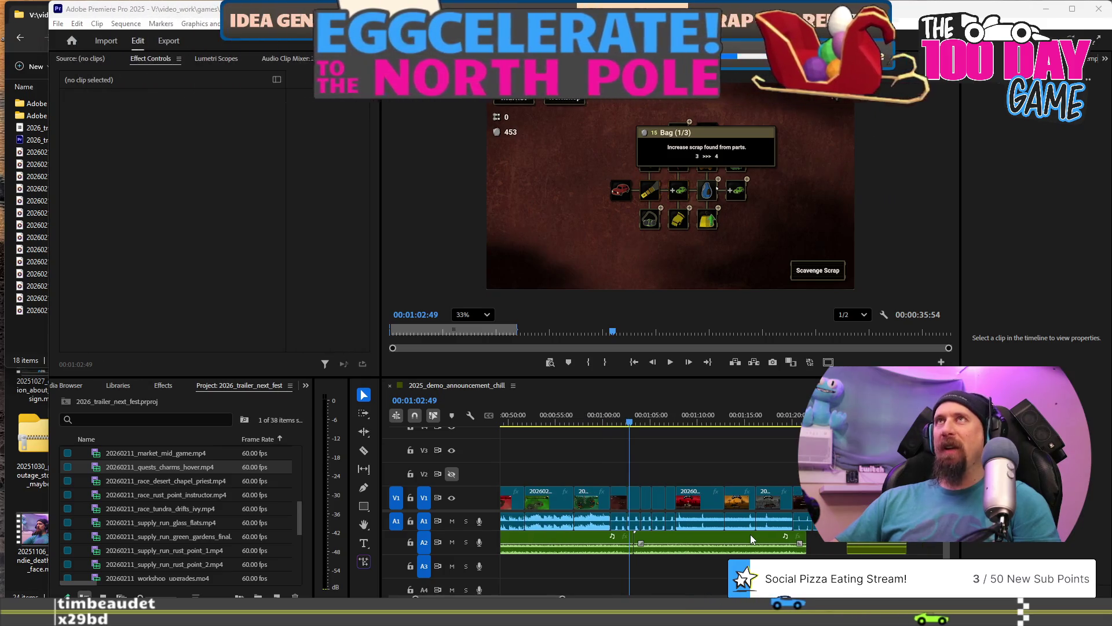
{"action": "scroll", "coordinate": [749, 535], "scroll_direction": "down", "scroll_amount": 2}
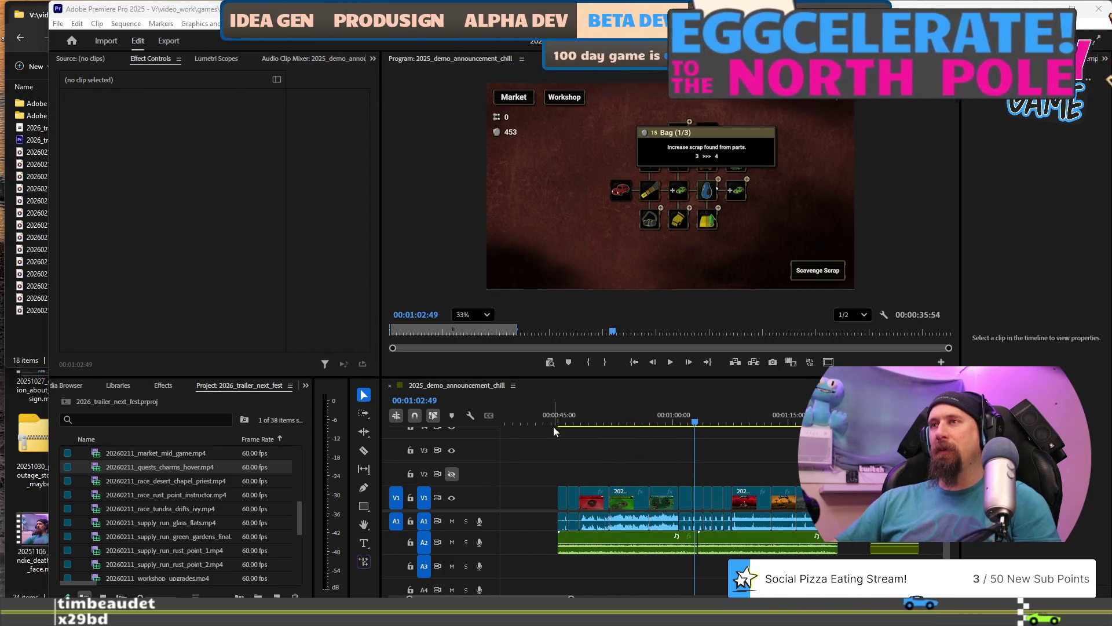
{"action": "left_click", "coordinate": [557, 426]}
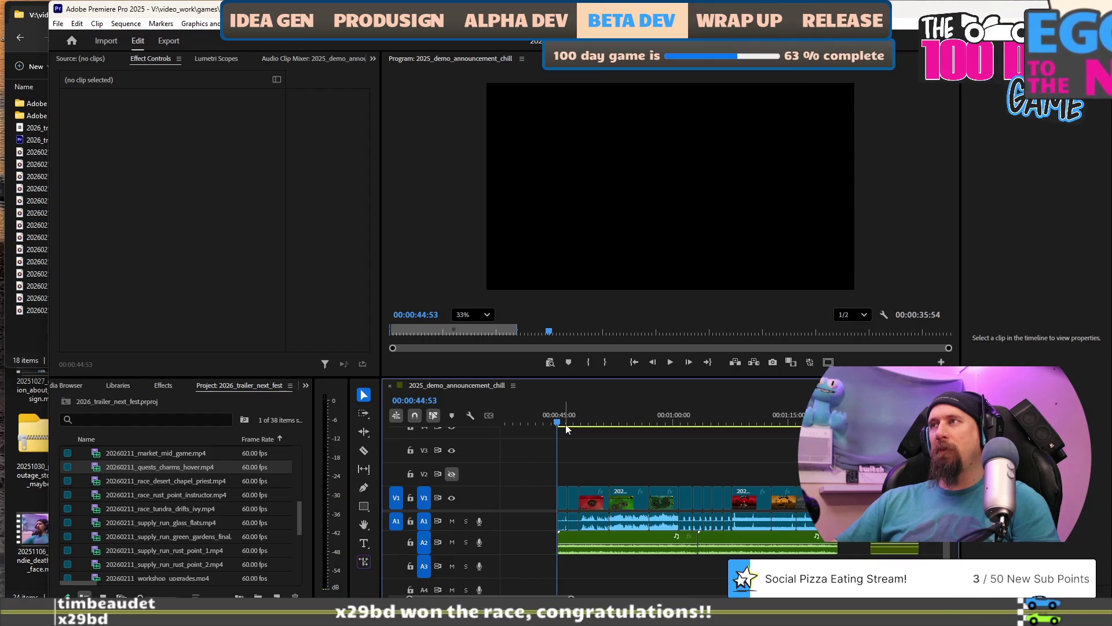
Check the monitor magnification list and the Window and Help menus, then focus the Program monitor.
{"action": "left_click", "coordinate": [489, 316]}
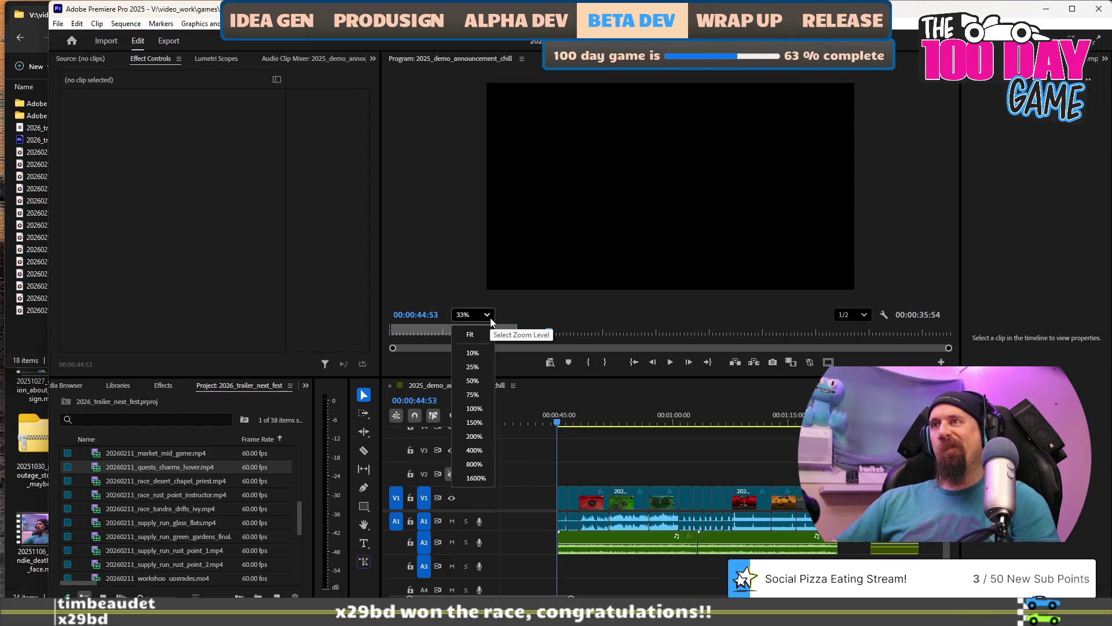
{"action": "left_click", "coordinate": [673, 399]}
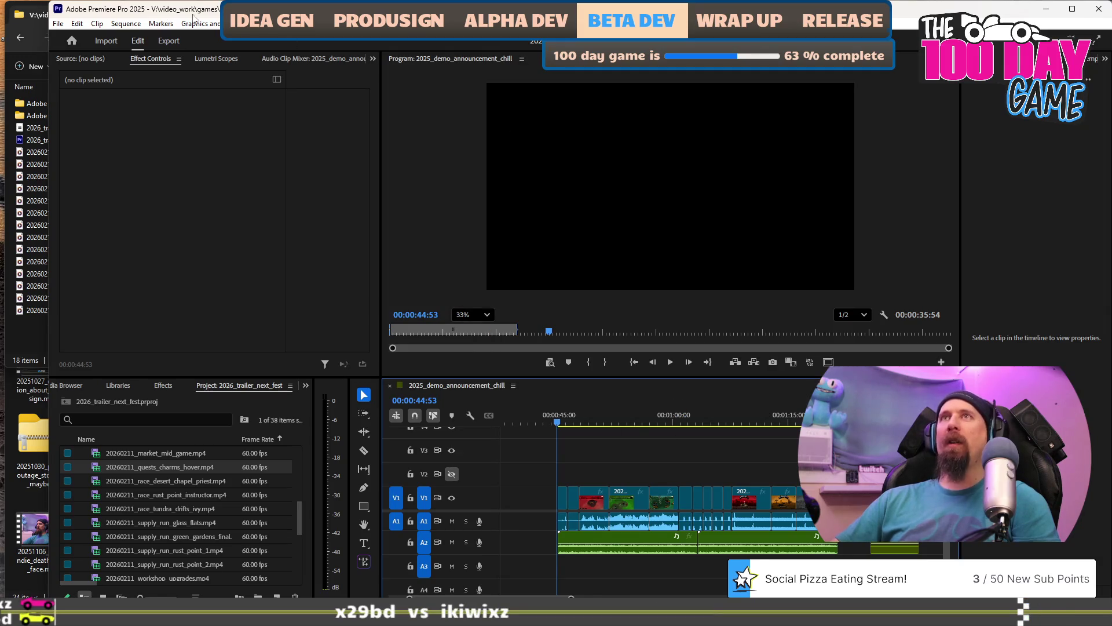
{"action": "key", "text": "alt+w"}
{"action": "key", "text": "Right"}
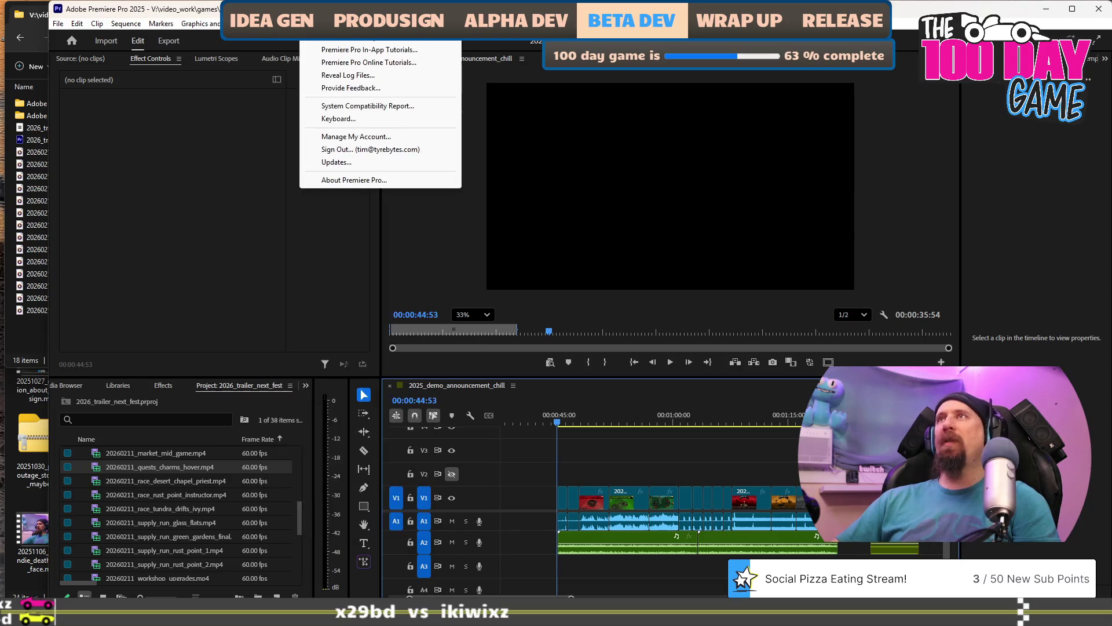
{"action": "key", "text": "Escape"}
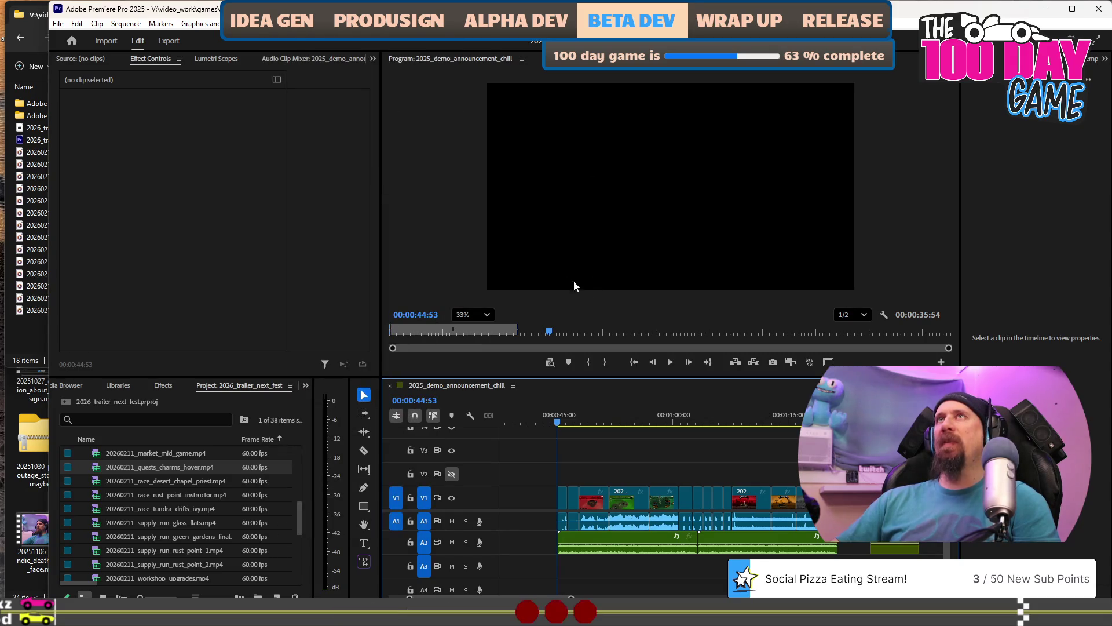
{"action": "left_click", "coordinate": [550, 210]}
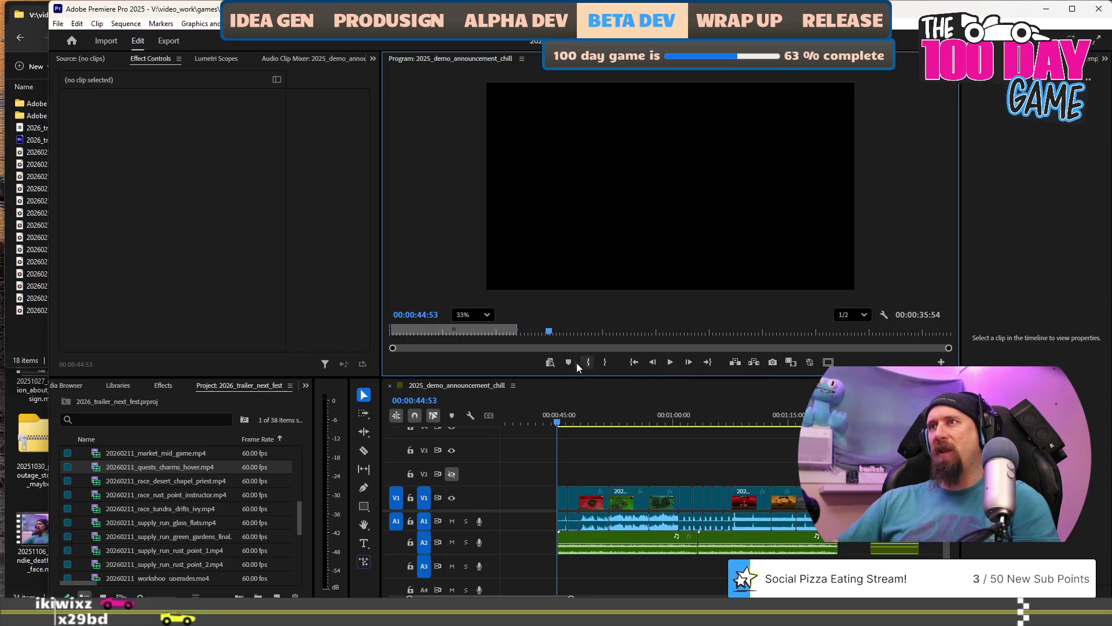
Check the Program monitor's display and panel menus without changes, then switch to Chrome's address bar.
{"action": "right_click", "coordinate": [515, 174]}
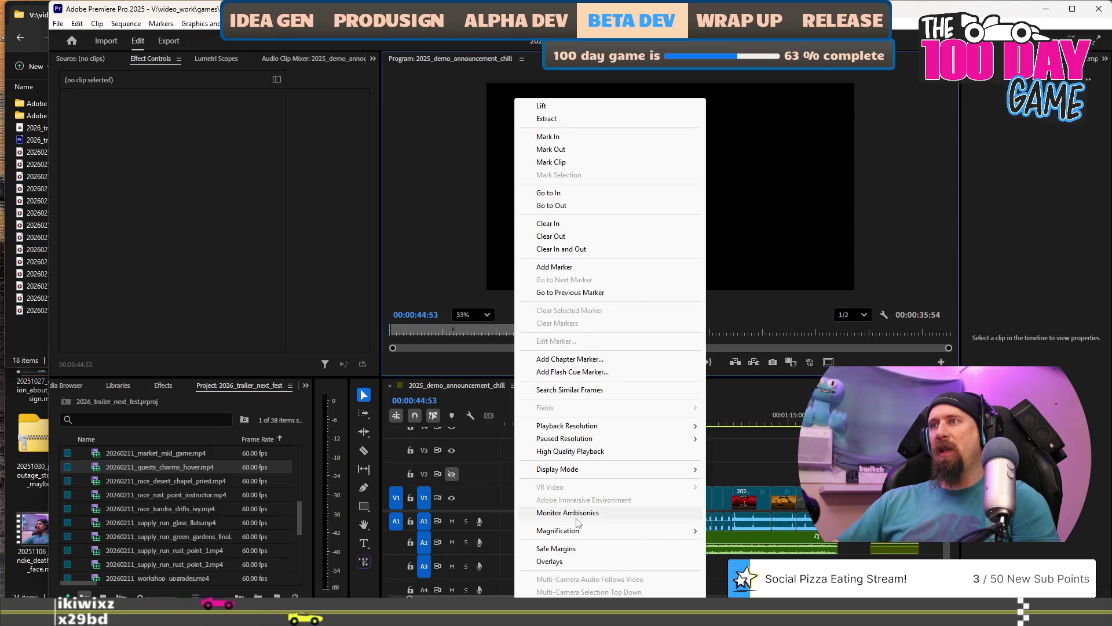
{"action": "mouse_move", "coordinate": [585, 476]}
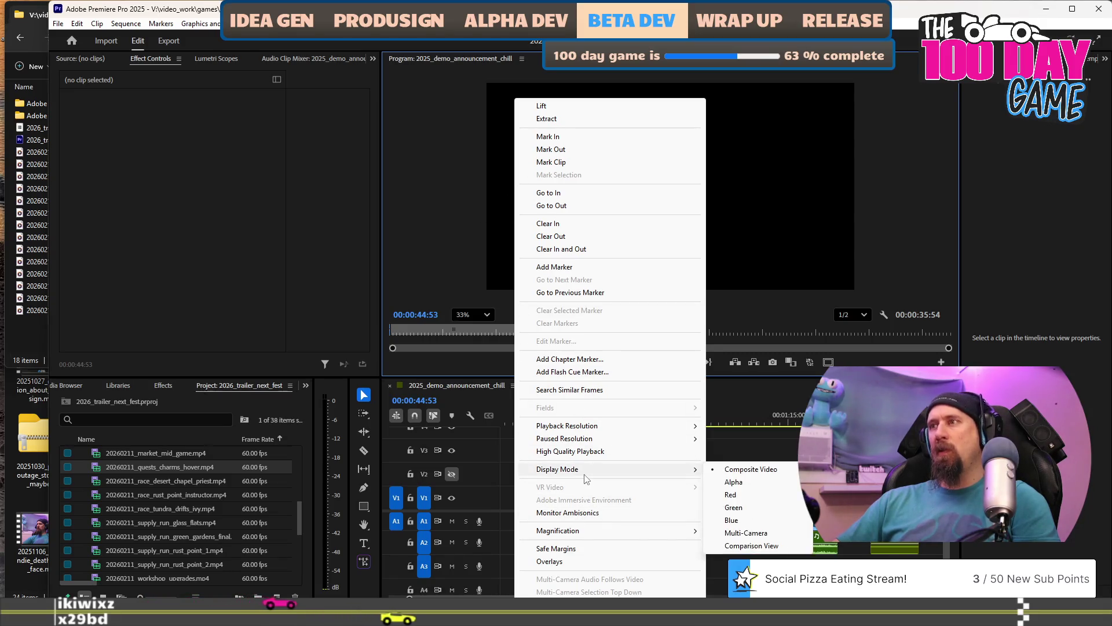
{"action": "left_click", "coordinate": [453, 197]}
{"action": "left_click", "coordinate": [521, 59]}
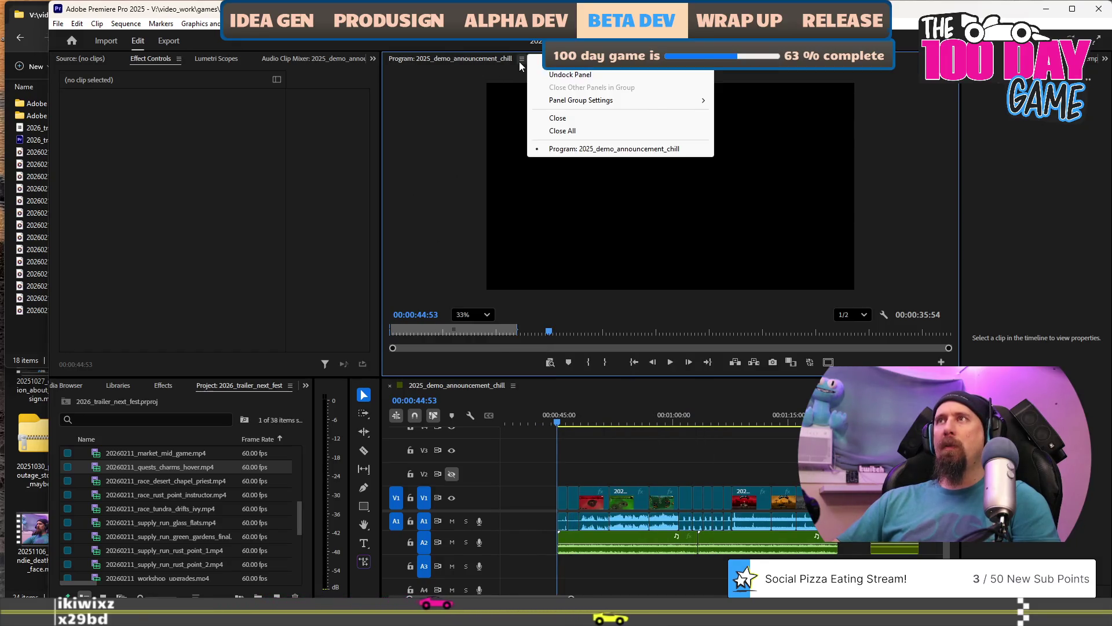
{"action": "left_click", "coordinate": [458, 152]}
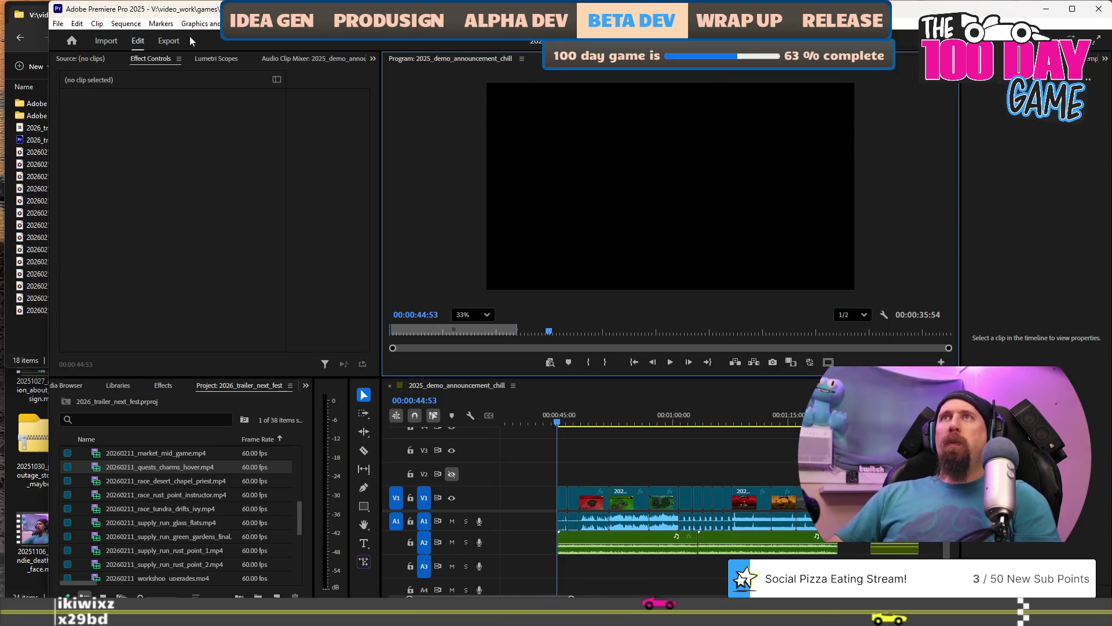
{"action": "key", "text": "alt+Tab"}
{"action": "left_click", "coordinate": [760, 93]}
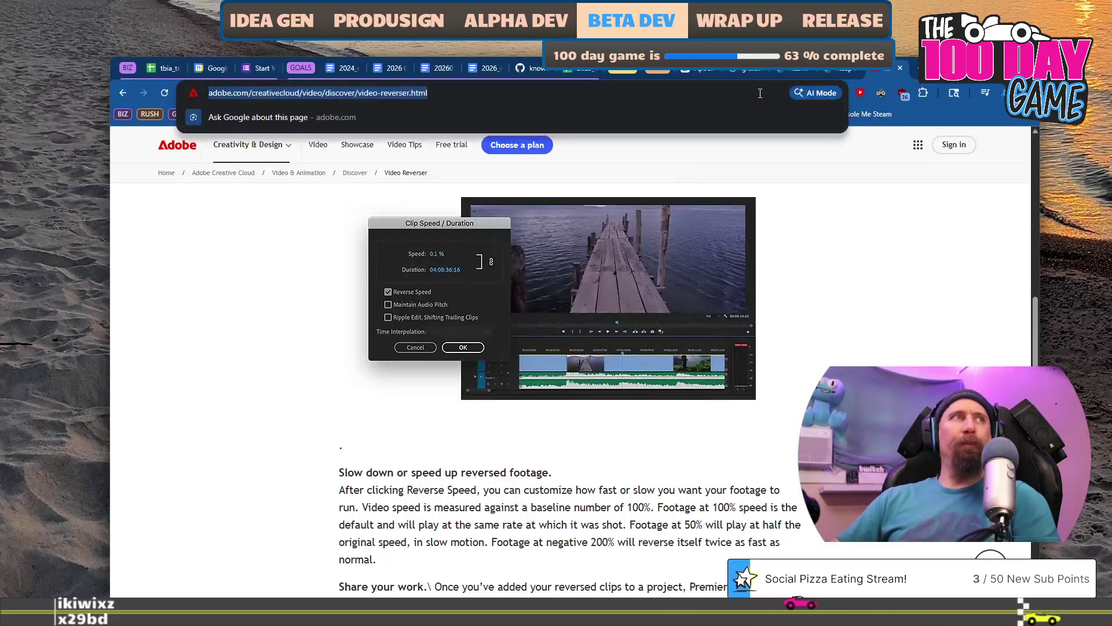
Search Chrome for 'premier fulle screen prievew' and scroll through the results.
{"action": "type", "text": "premier "}
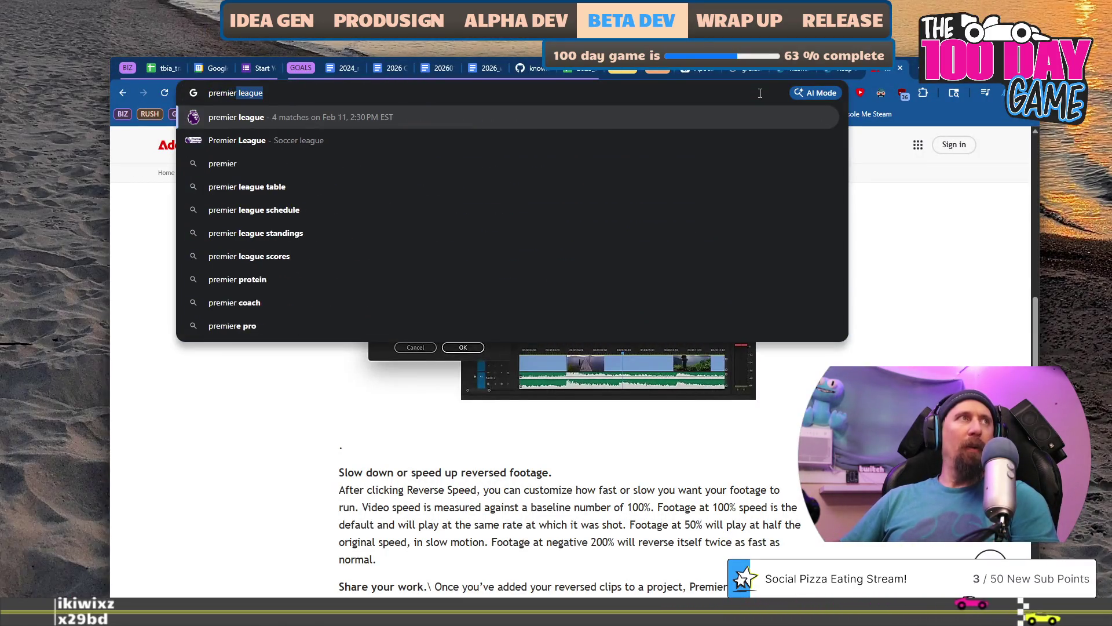
{"action": "type", "text": "fulle"}
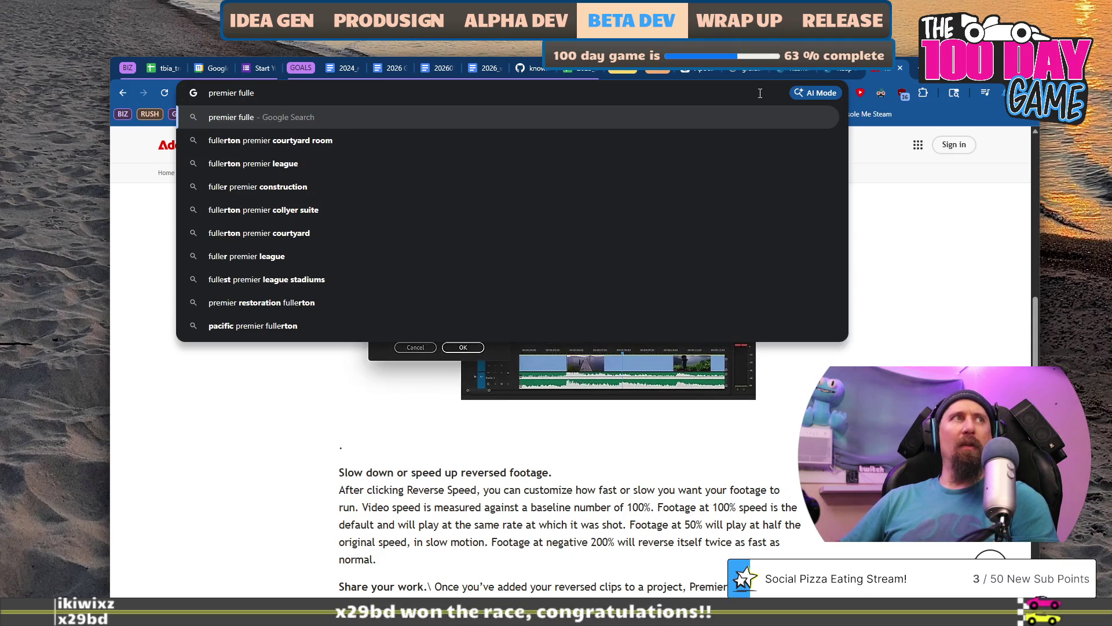
{"action": "key", "text": "BackSpace"}
{"action": "type", "text": " screen "}
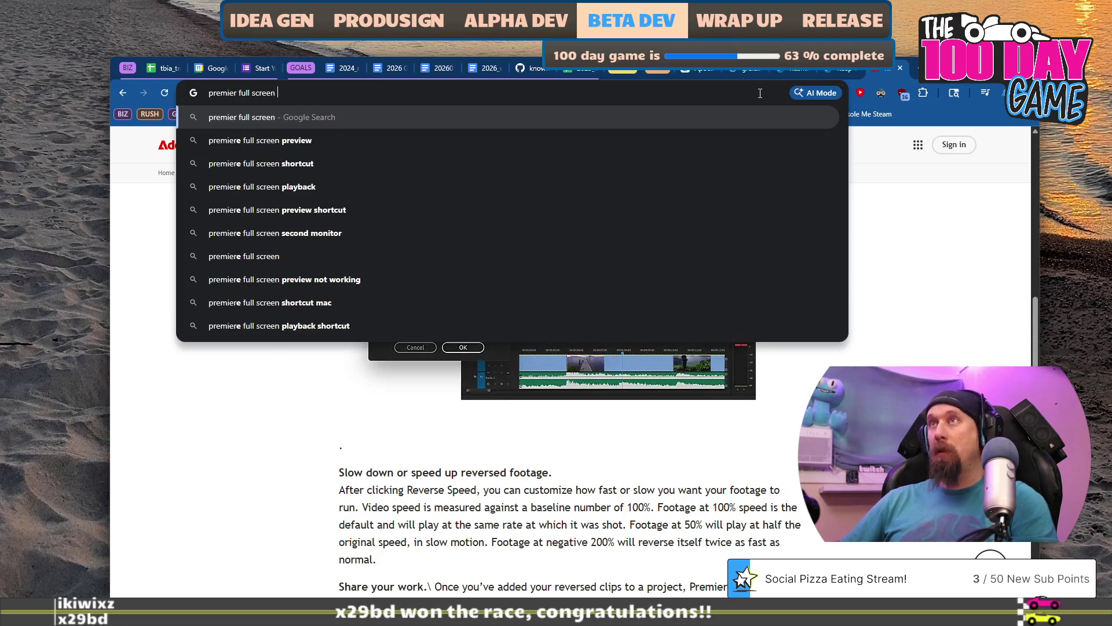
{"action": "type", "text": "prievew"}
{"action": "key", "text": "Return"}
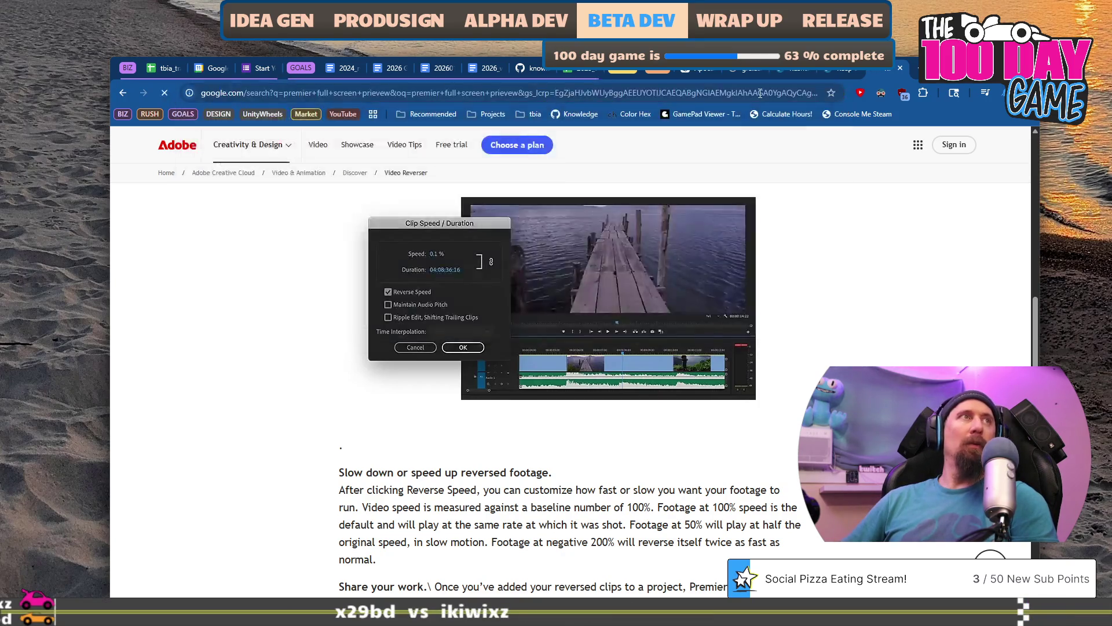
{"action": "scroll", "coordinate": [376, 290], "scroll_direction": "down", "scroll_amount": 9}
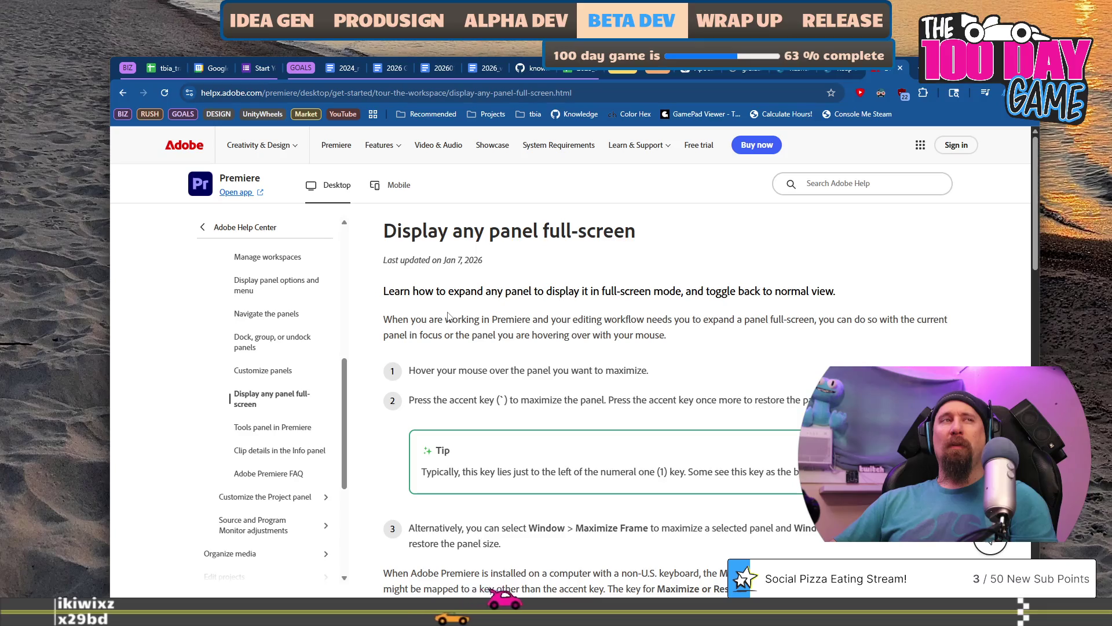
{"action": "scroll", "coordinate": [448, 316], "scroll_direction": "down", "scroll_amount": 5}
{"action": "scroll", "coordinate": [448, 317], "scroll_direction": "down", "scroll_amount": 2}
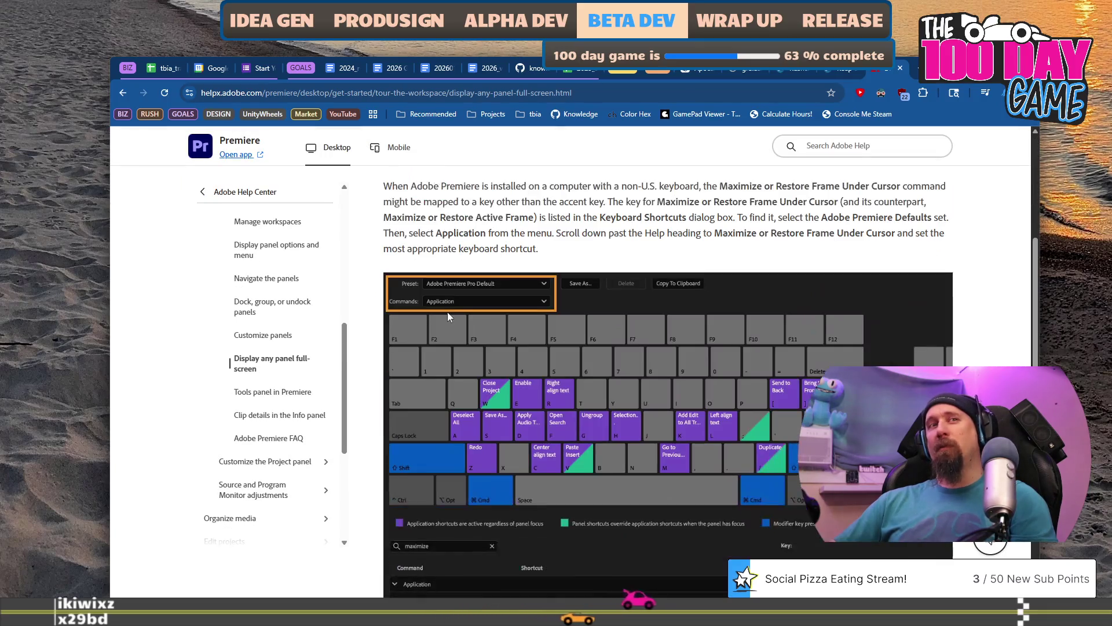
{"action": "scroll", "coordinate": [448, 316], "scroll_direction": "down", "scroll_amount": 4}
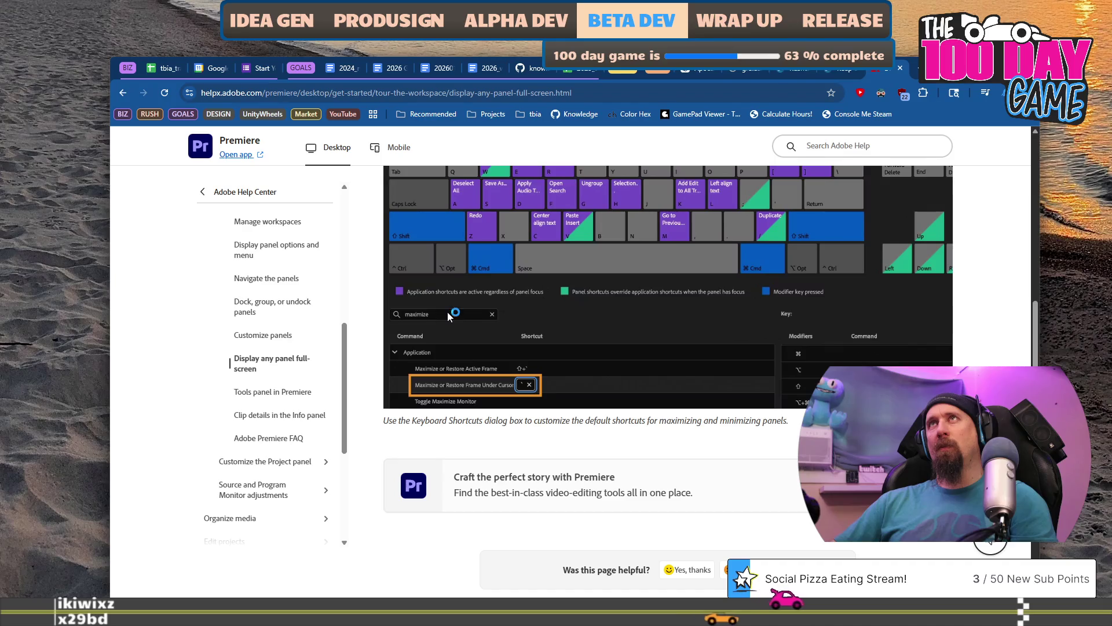
{"action": "scroll", "coordinate": [448, 316], "scroll_direction": "down", "scroll_amount": 3}
{"action": "scroll", "coordinate": [448, 317], "scroll_direction": "down", "scroll_amount": 2}
{"action": "scroll", "coordinate": [449, 317], "scroll_direction": "down", "scroll_amount": 4}
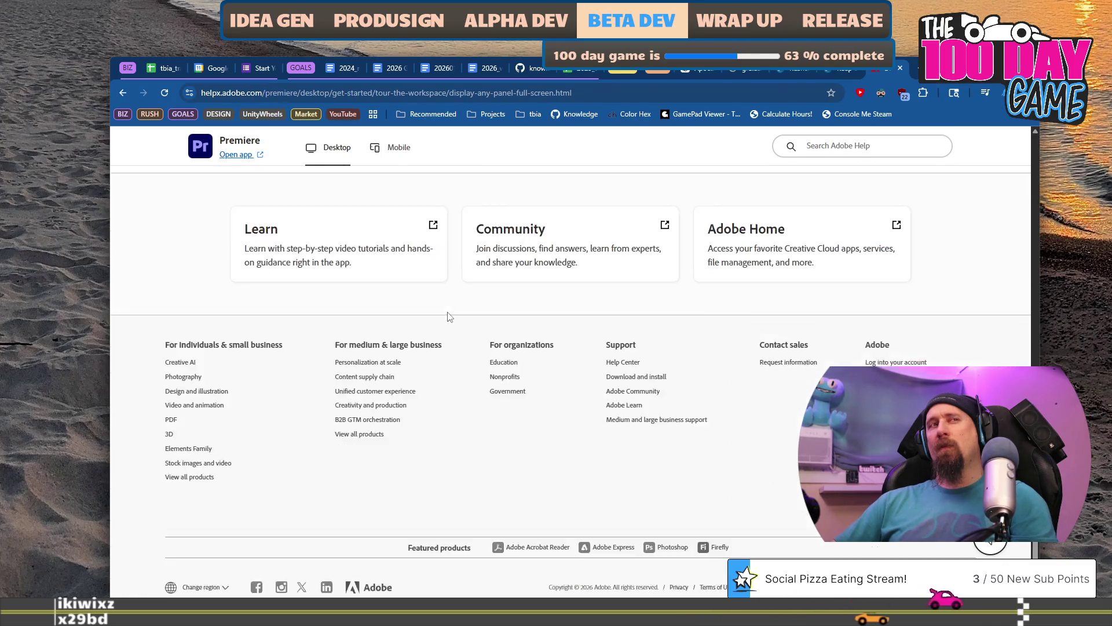
{"action": "scroll", "coordinate": [449, 316], "scroll_direction": "up", "scroll_amount": 9}
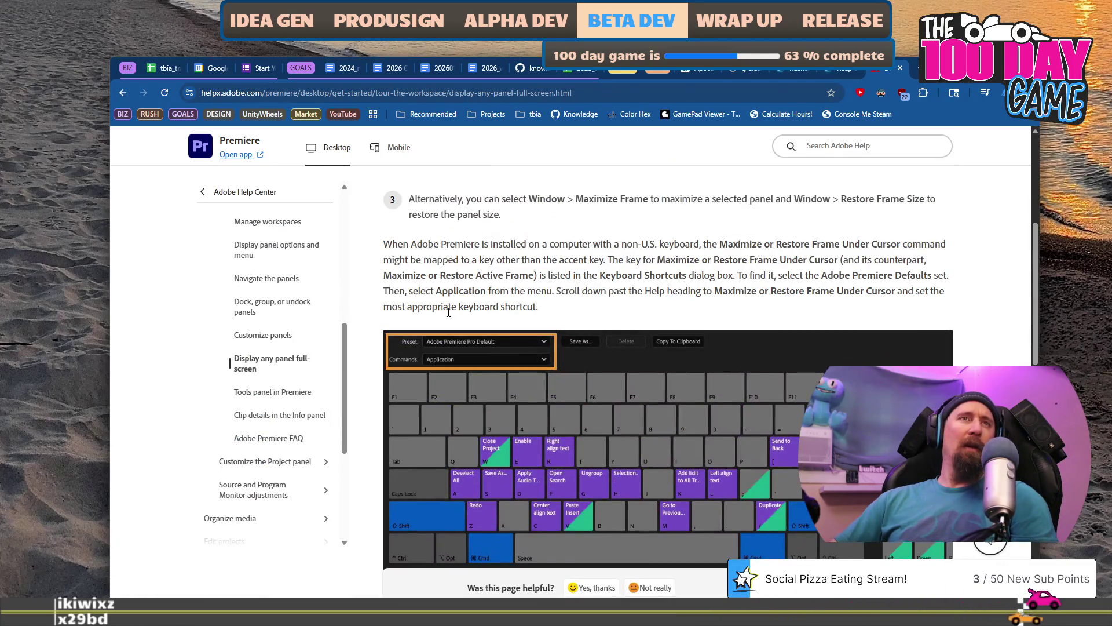
{"action": "mouse_move", "coordinate": [512, 299]}
{"action": "left_mouse_down"}
{"action": "mouse_move", "coordinate": [516, 274]}
{"action": "mouse_move", "coordinate": [510, 290]}
{"action": "left_mouse_up"}
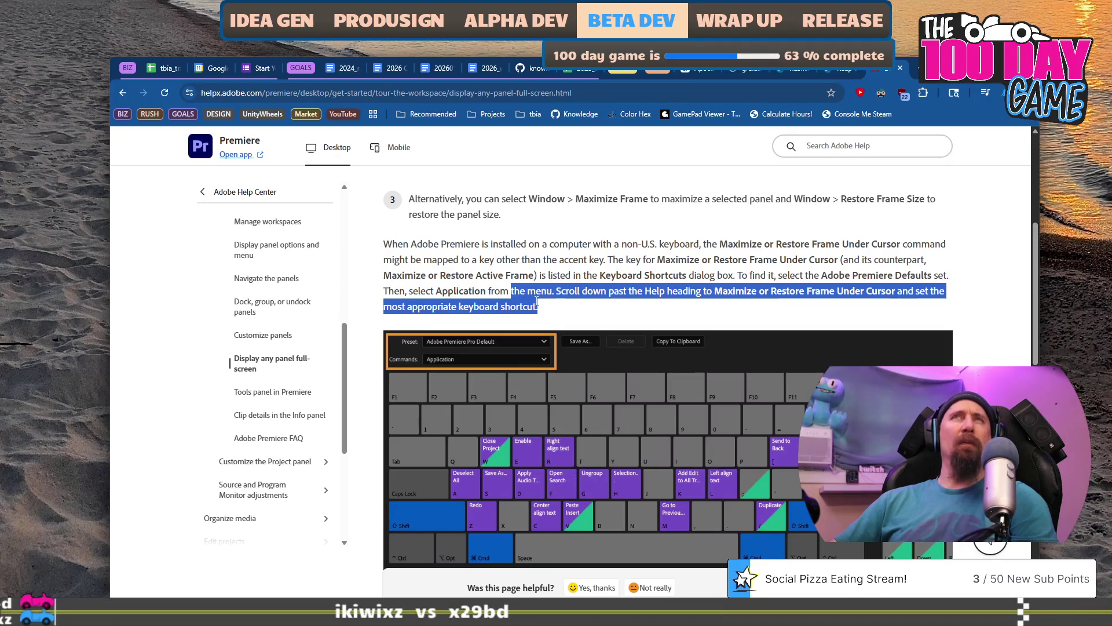
{"action": "mouse_move", "coordinate": [561, 310]}
{"action": "left_mouse_down"}
{"action": "mouse_move", "coordinate": [543, 293]}
{"action": "mouse_move", "coordinate": [490, 291]}
{"action": "left_mouse_up"}
{"action": "left_click_drag", "start_coordinate": [558, 309], "coordinate": [556, 293]}
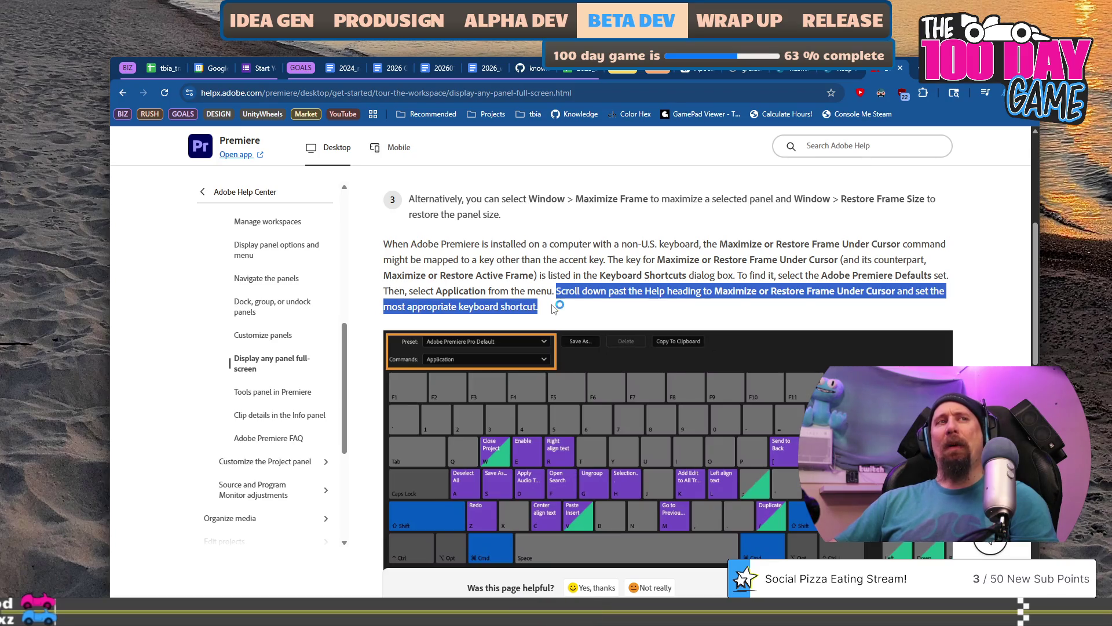
{"action": "left_click", "coordinate": [552, 305]}
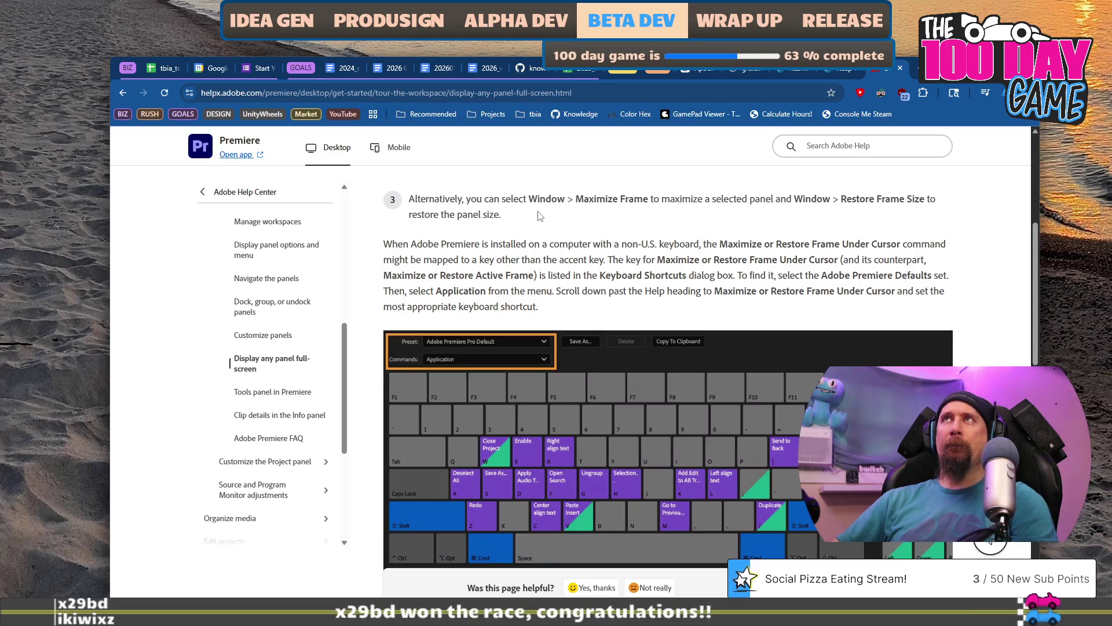
{"action": "left_click_drag", "start_coordinate": [539, 307], "coordinate": [532, 294]}
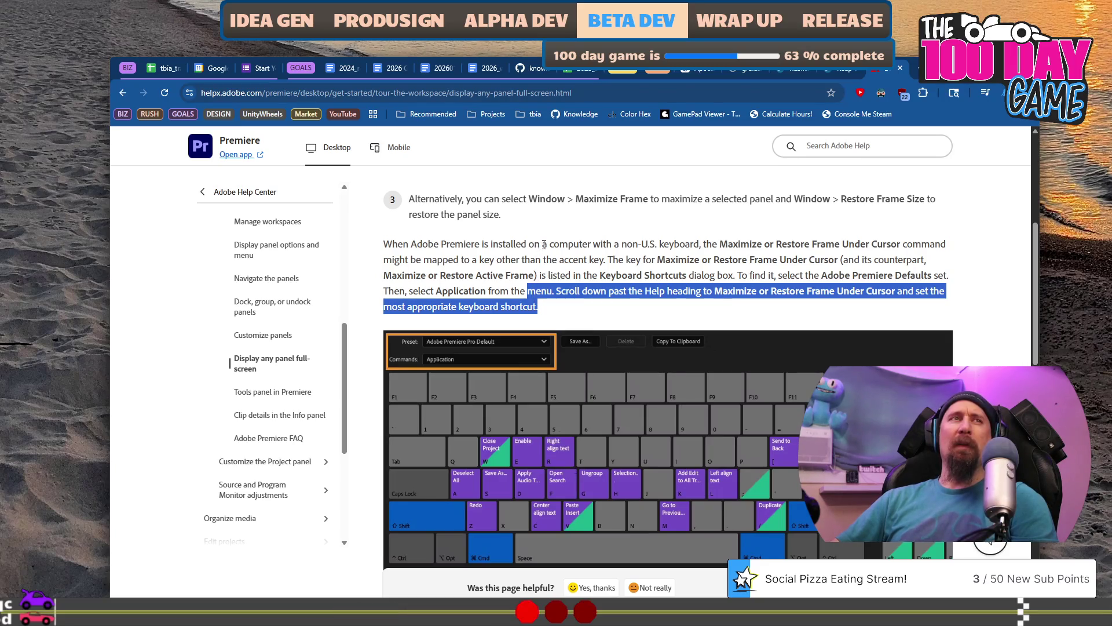
{"action": "left_click", "coordinate": [544, 244]}
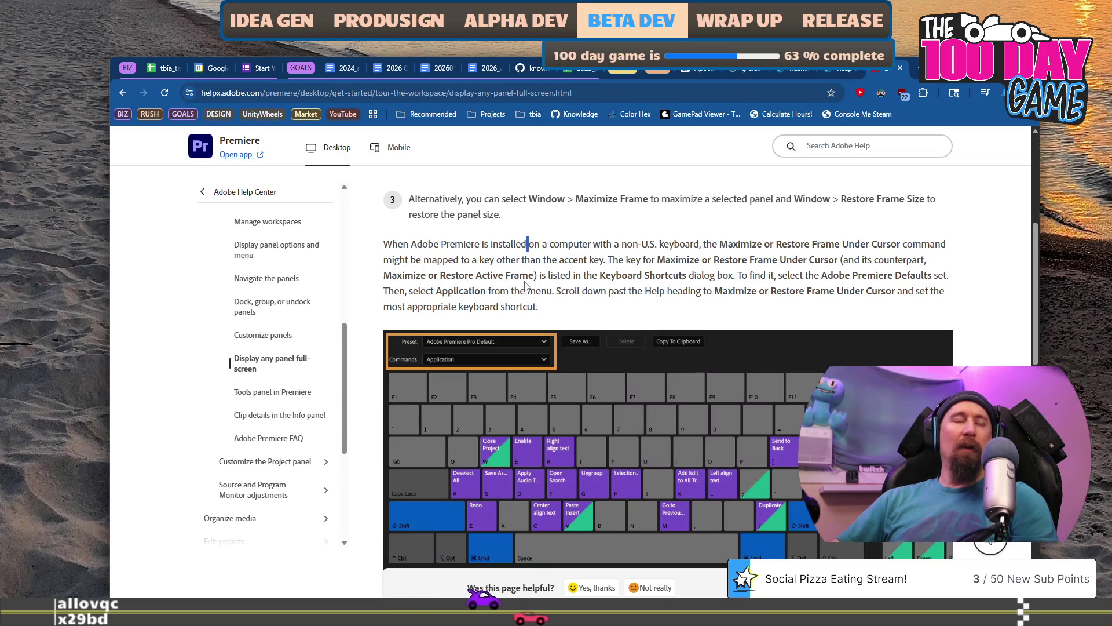
{"action": "scroll", "coordinate": [527, 272], "scroll_direction": "up", "scroll_amount": 3}
{"action": "scroll", "coordinate": [527, 286], "scroll_direction": "up", "scroll_amount": 3}
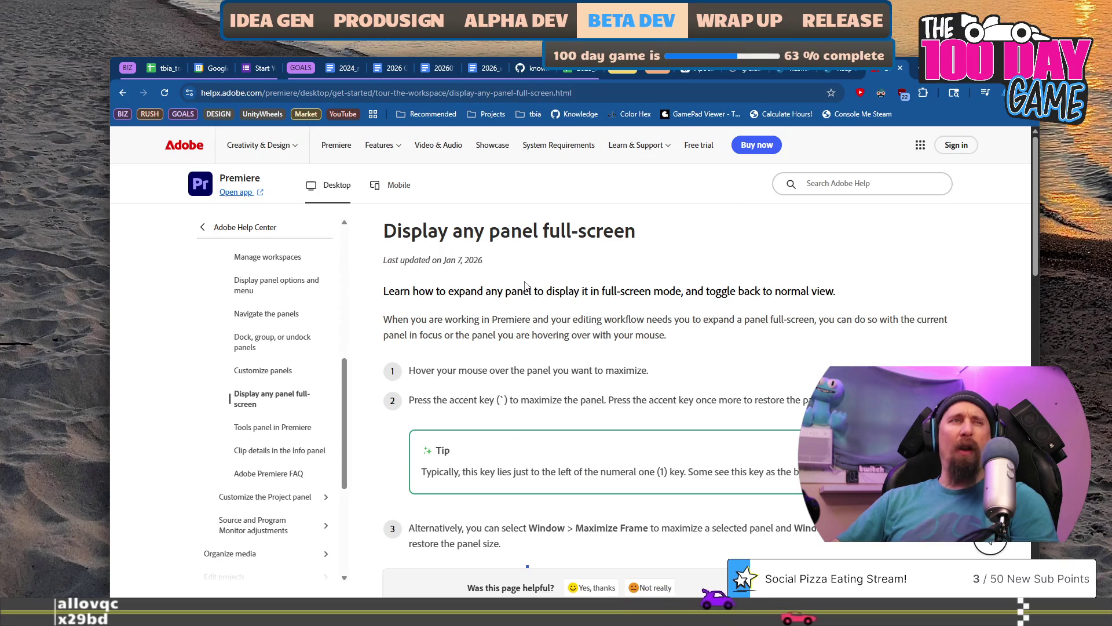
Highlight step 1's sentence about hovering over the panel, then return to Premiere Pro.
{"action": "scroll", "coordinate": [526, 285], "scroll_direction": "down", "scroll_amount": 3}
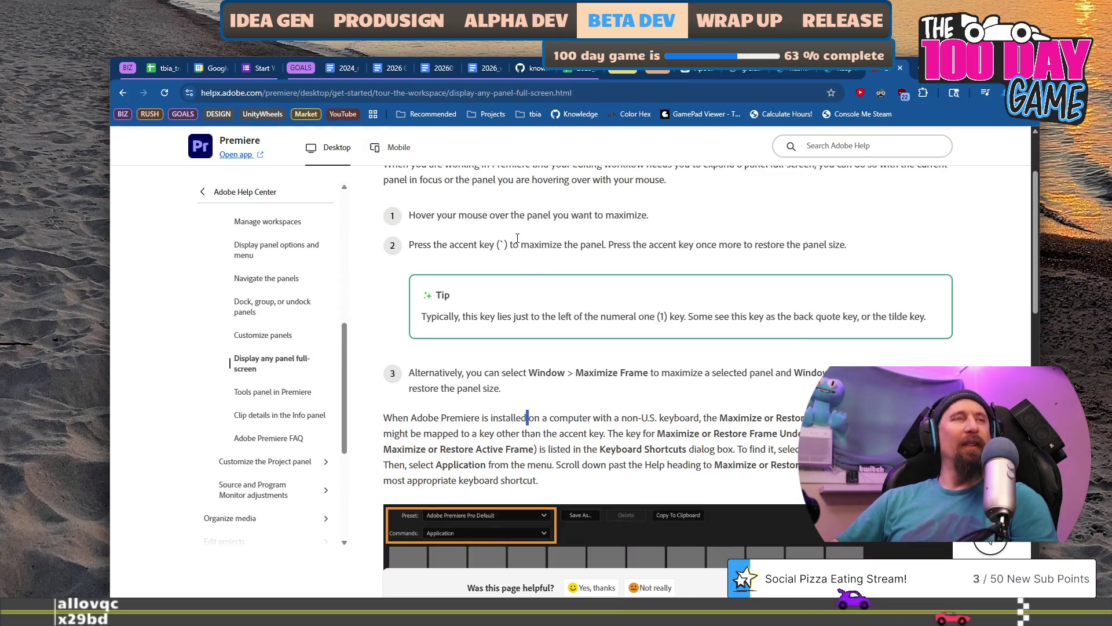
{"action": "left_click_drag", "start_coordinate": [409, 219], "coordinate": [646, 220]}
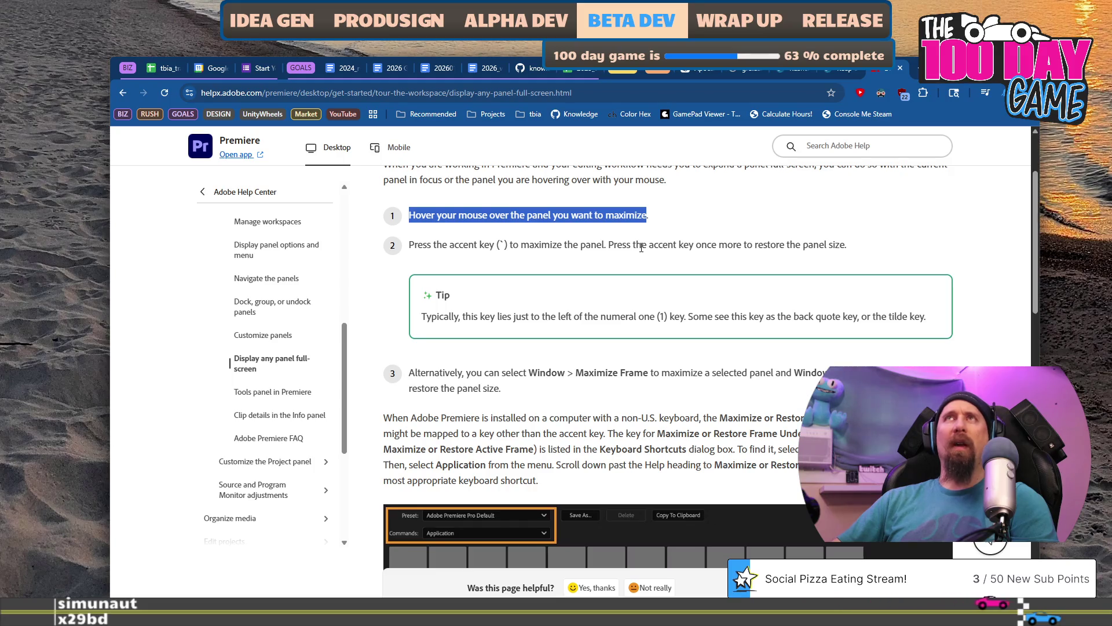
{"action": "scroll", "coordinate": [641, 248], "scroll_direction": "down", "scroll_amount": 4}
{"action": "scroll", "coordinate": [643, 251], "scroll_direction": "up", "scroll_amount": 4}
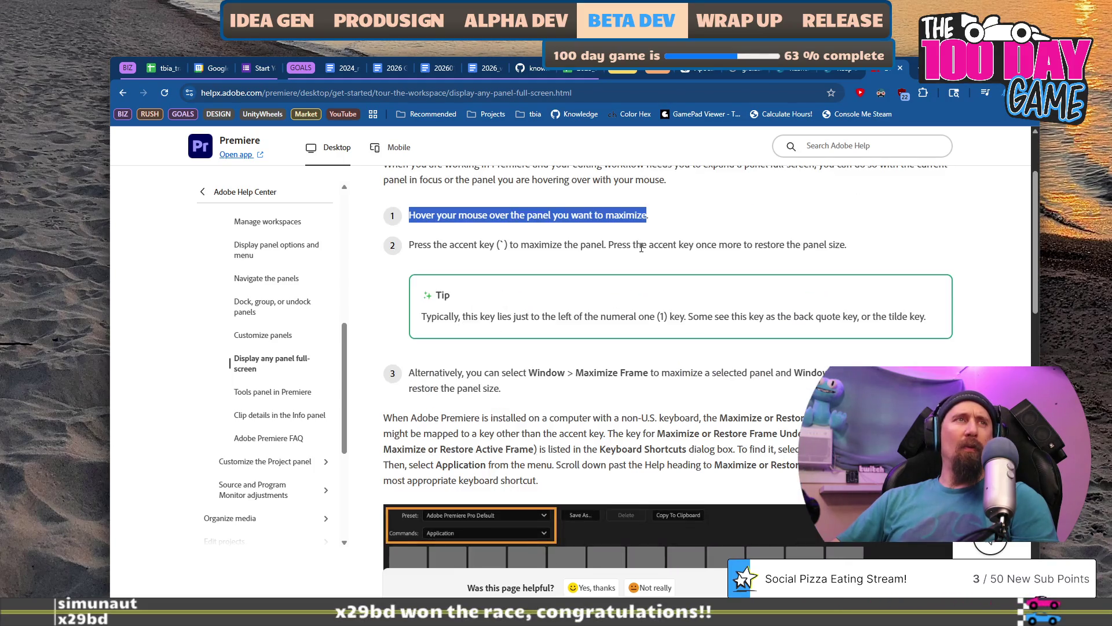
{"action": "key", "text": "alt+Tab"}
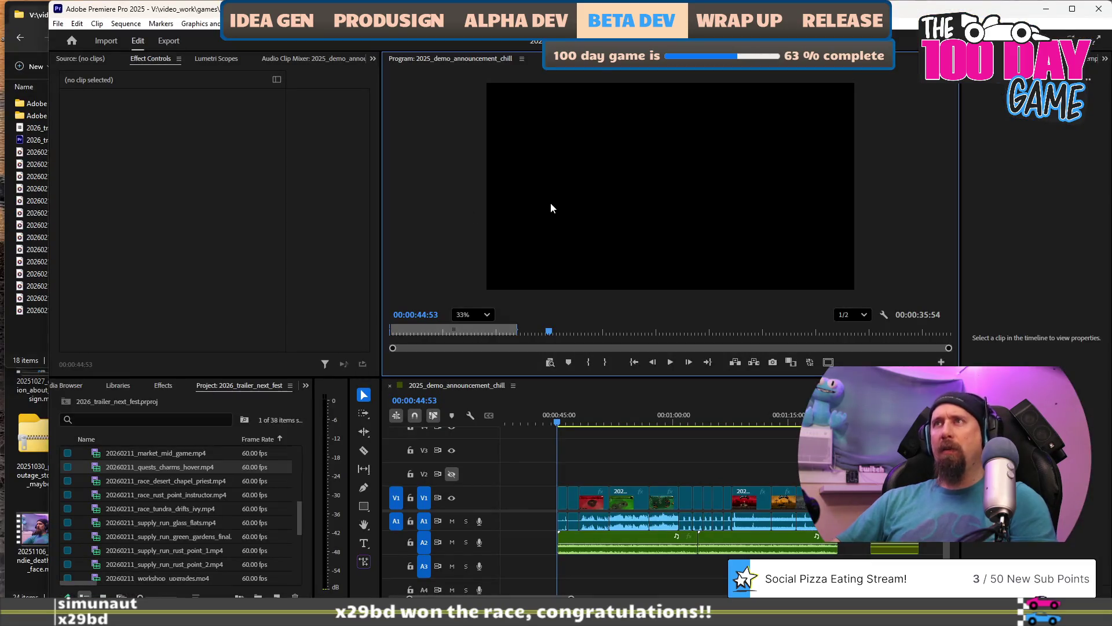
Maximize the Program Monitor with the ` key, zoom to 100%, then set it to Fit.
{"action": "key", "text": "grave"}
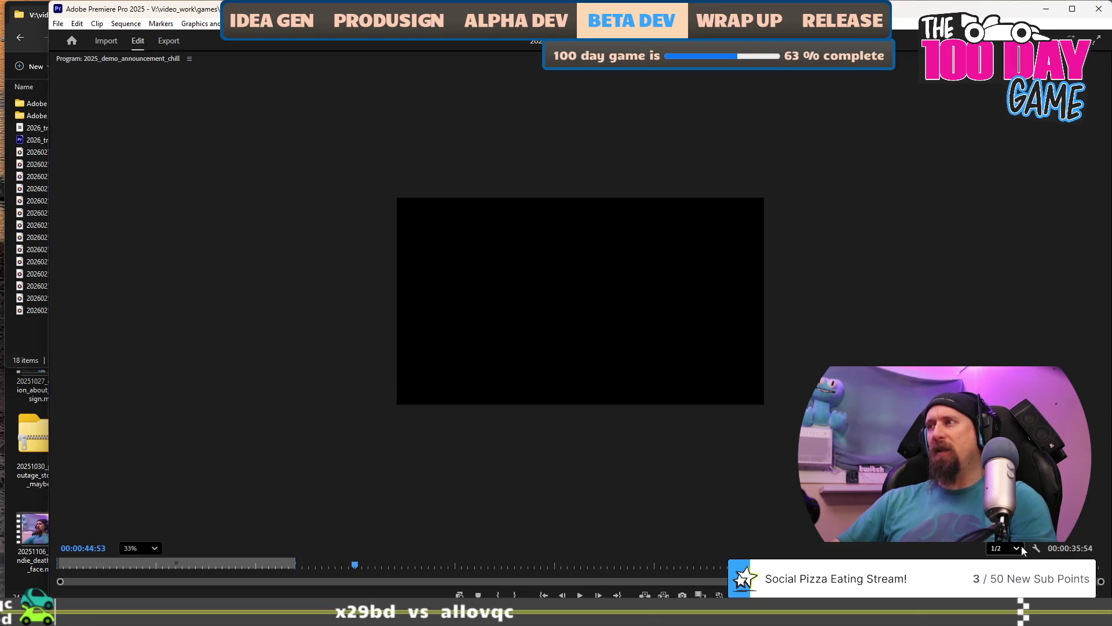
{"action": "scroll", "coordinate": [1005, 548], "scroll_direction": "up", "scroll_amount": 1}
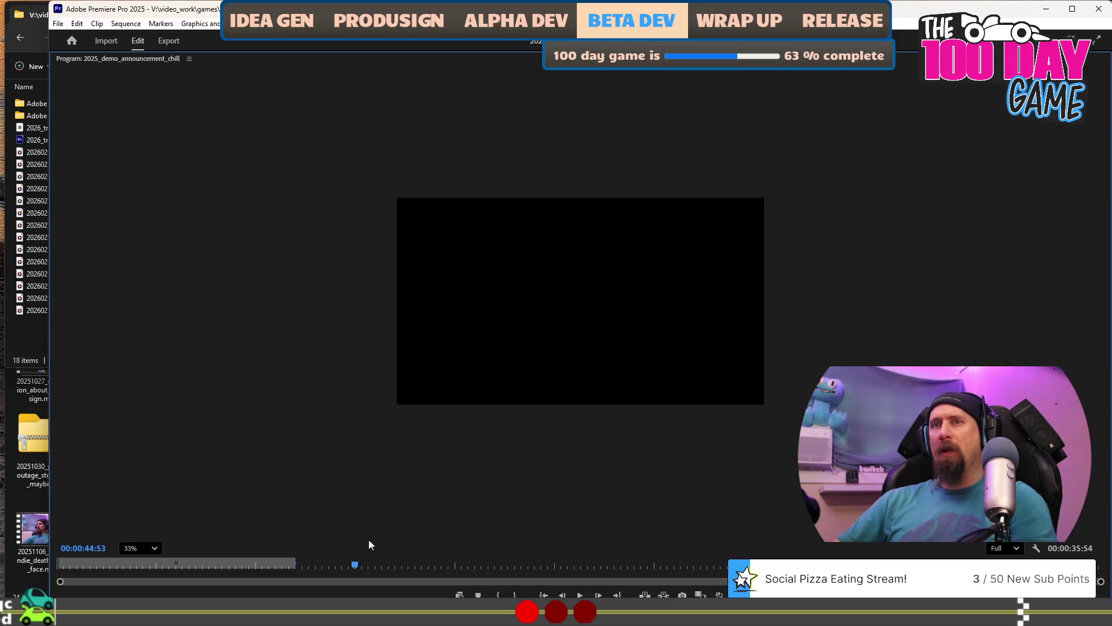
{"action": "left_click", "coordinate": [155, 549]}
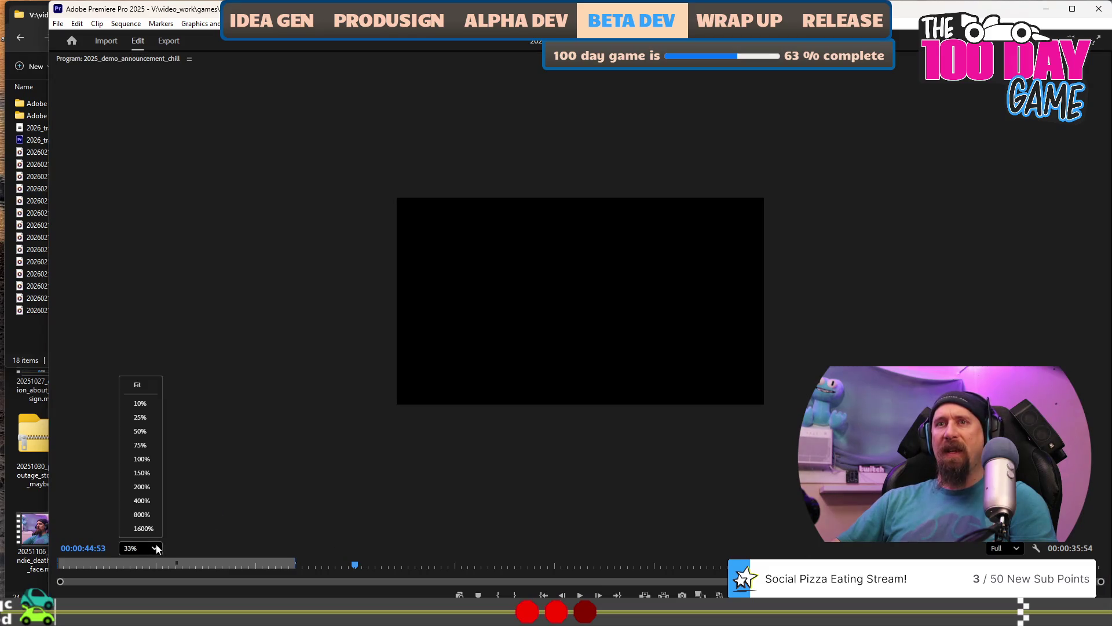
{"action": "left_click", "coordinate": [147, 460]}
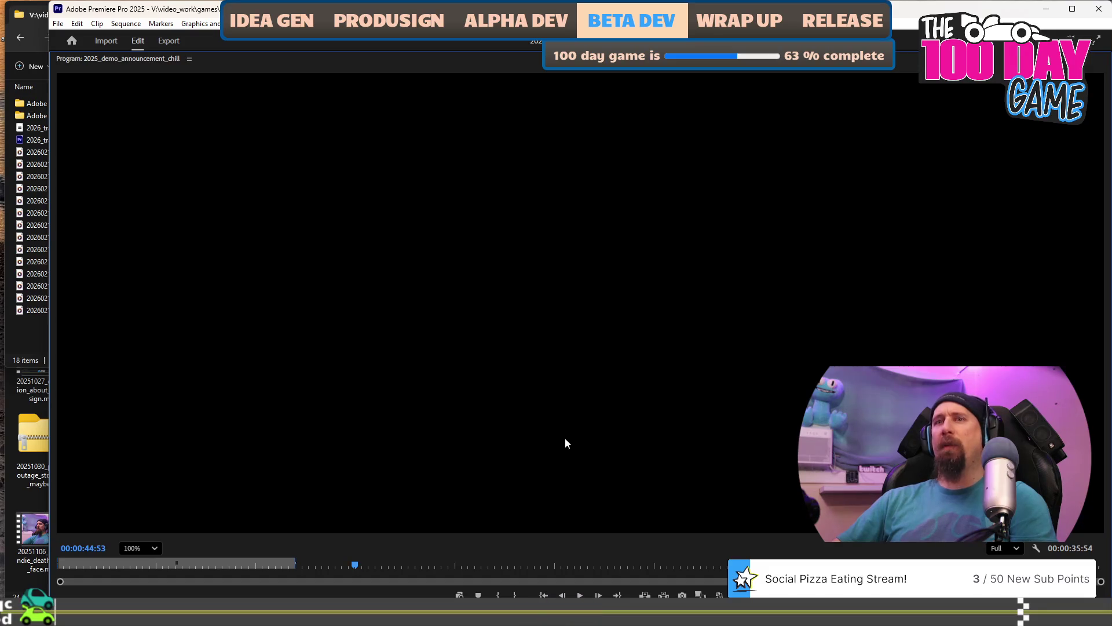
{"action": "left_click", "coordinate": [154, 548]}
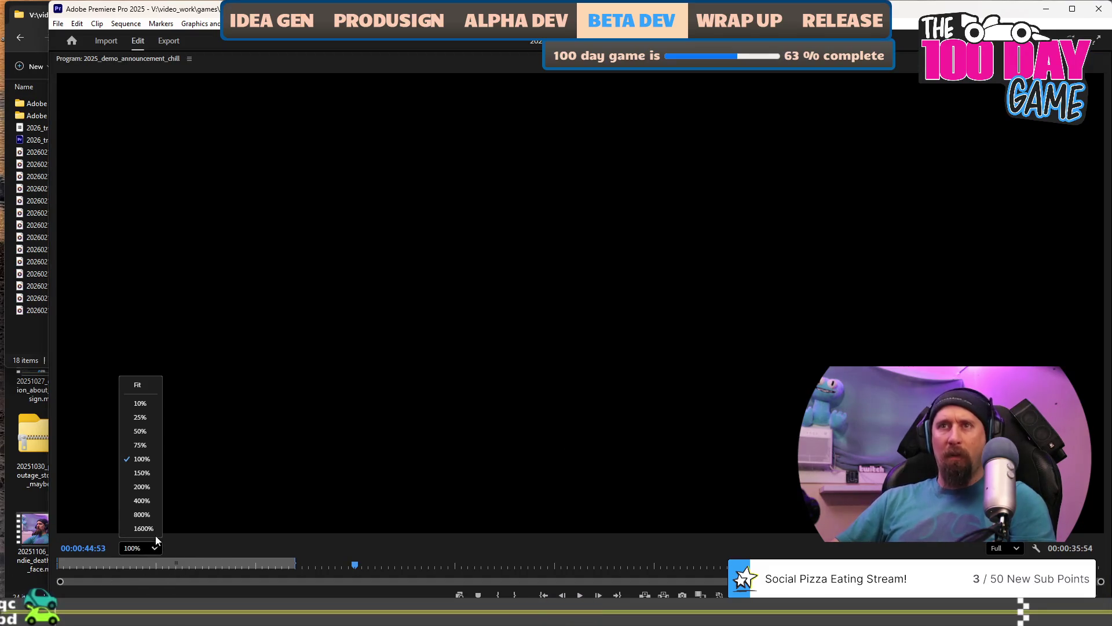
{"action": "left_click", "coordinate": [147, 384]}
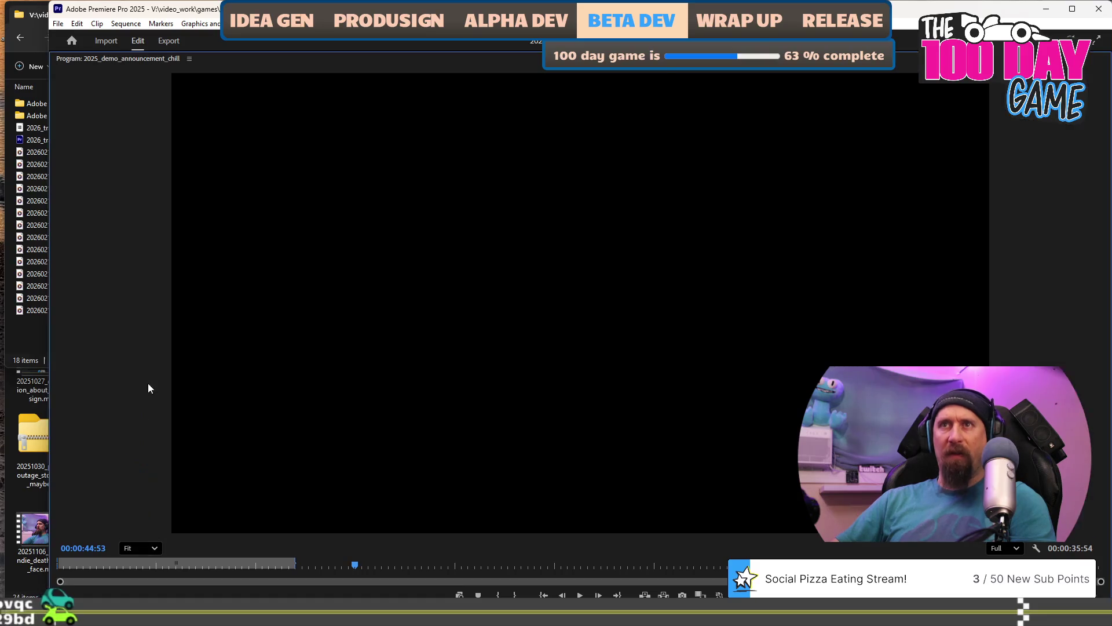
Play and stop the trailer, then scrub the playhead back to 00:00:40:03.
{"action": "key", "text": "space"}
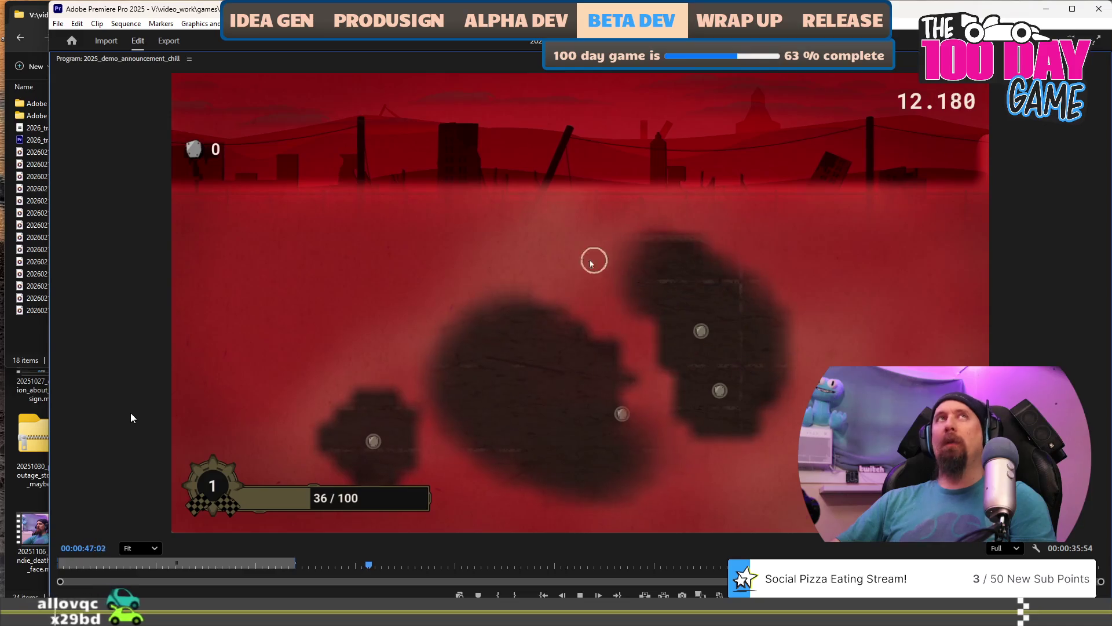
{"action": "key", "text": "space"}
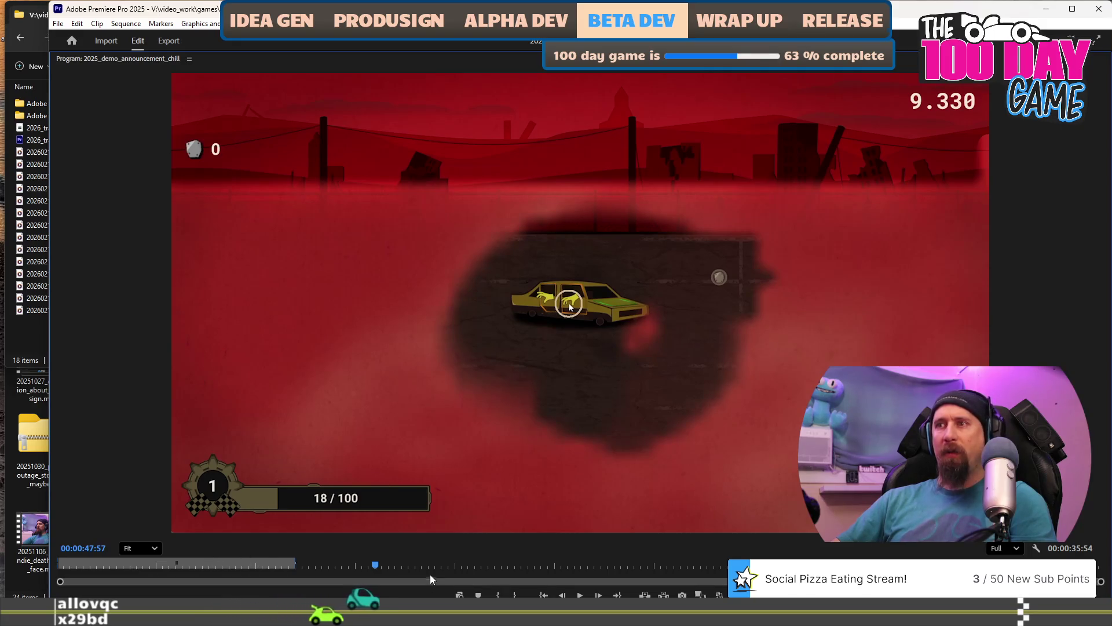
{"action": "mouse_move", "coordinate": [374, 565]}
{"action": "left_mouse_down"}
{"action": "mouse_move", "coordinate": [246, 566]}
{"action": "mouse_move", "coordinate": [322, 563]}
{"action": "left_mouse_up"}
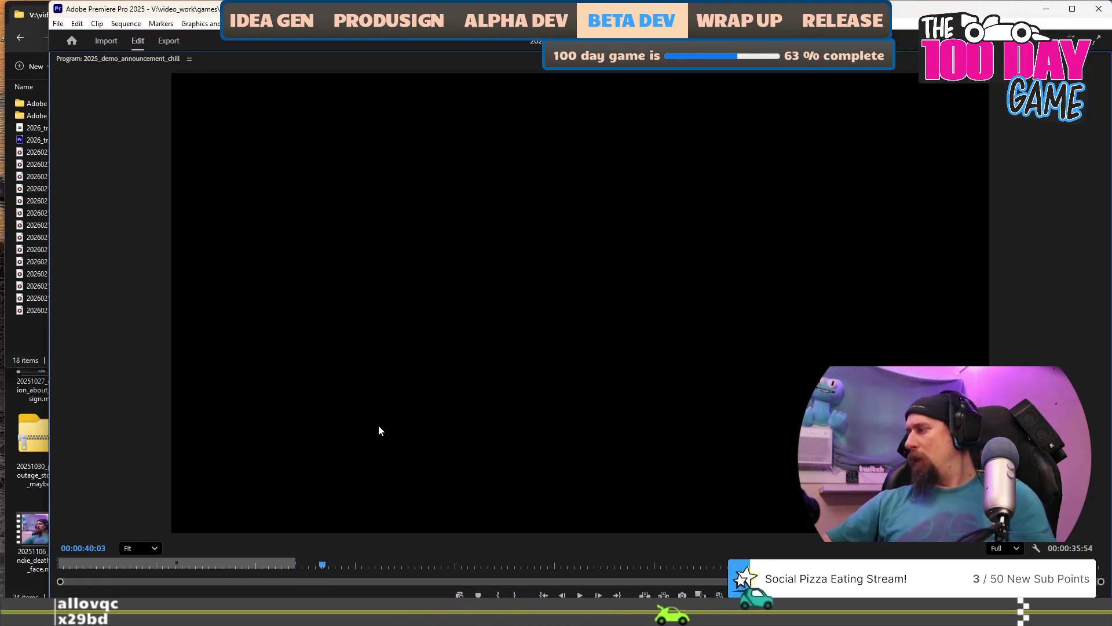
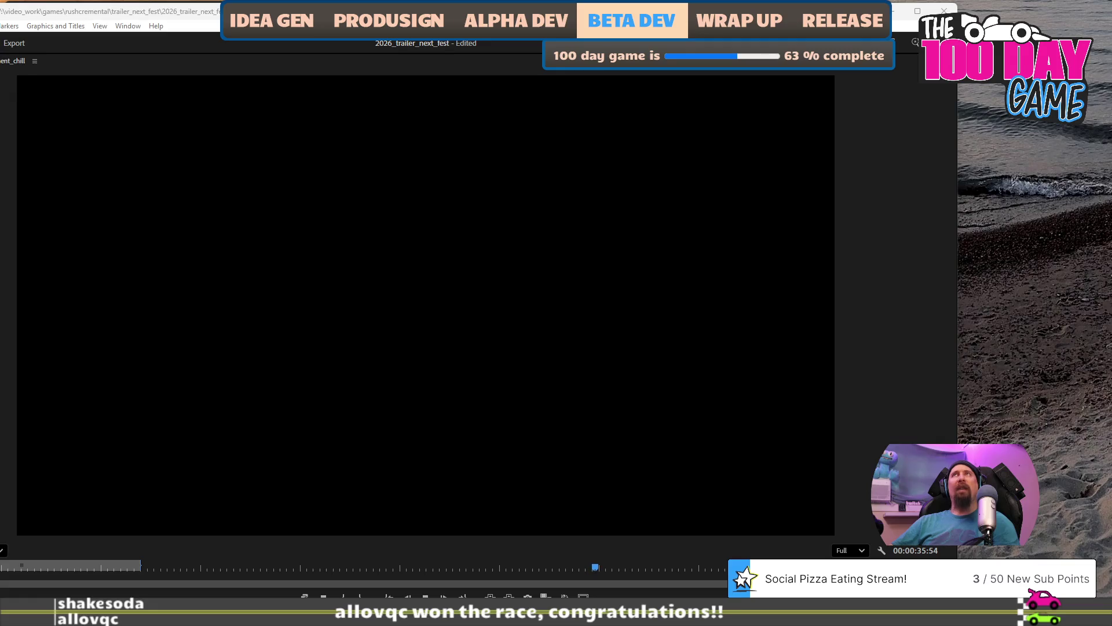
Bring the Premiere window fully into view and restore the panel layout from the enlarged Program Monitor.
{"action": "left_click_drag", "start_coordinate": [522, 11], "coordinate": [665, 11]}
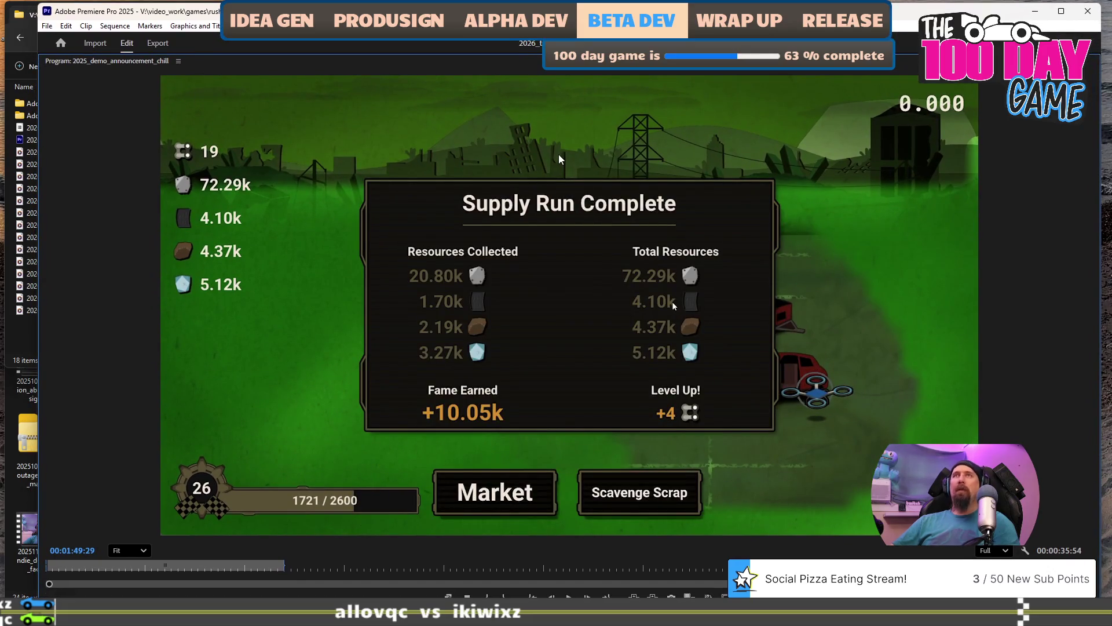
{"action": "key", "text": "grave"}
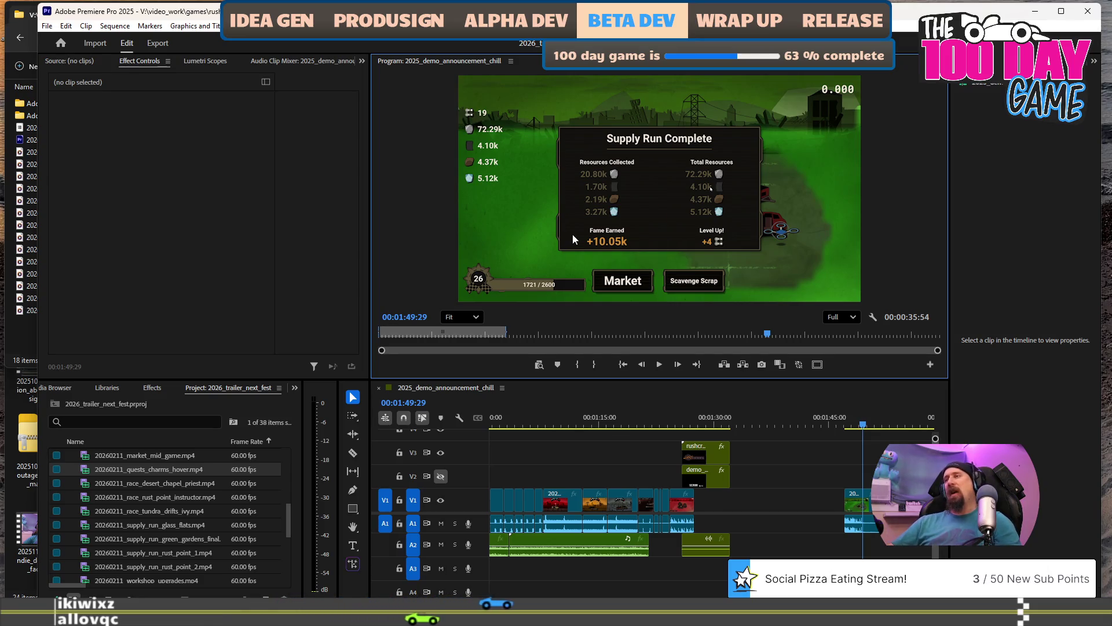
Move the supply_run_green clip from V1 up onto track V2.
{"action": "scroll", "coordinate": [739, 467], "scroll_direction": "up", "scroll_amount": 2}
{"action": "scroll", "coordinate": [762, 474], "scroll_direction": "up", "scroll_amount": 1}
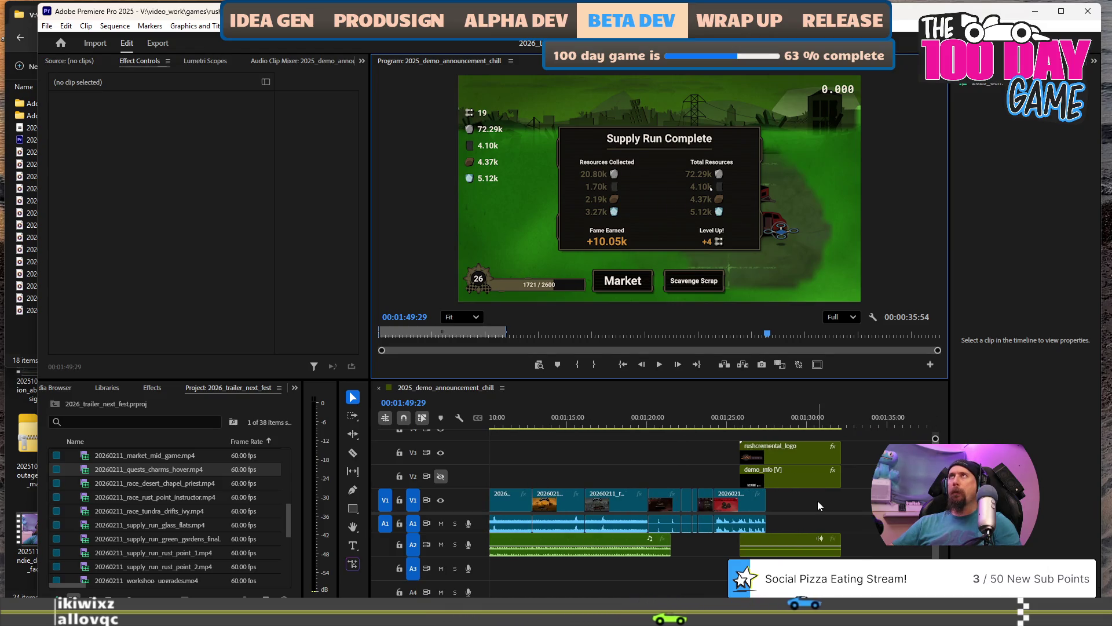
{"action": "scroll", "coordinate": [818, 504], "scroll_direction": "up", "scroll_amount": 1}
{"action": "scroll", "coordinate": [818, 510], "scroll_direction": "left", "scroll_amount": 5}
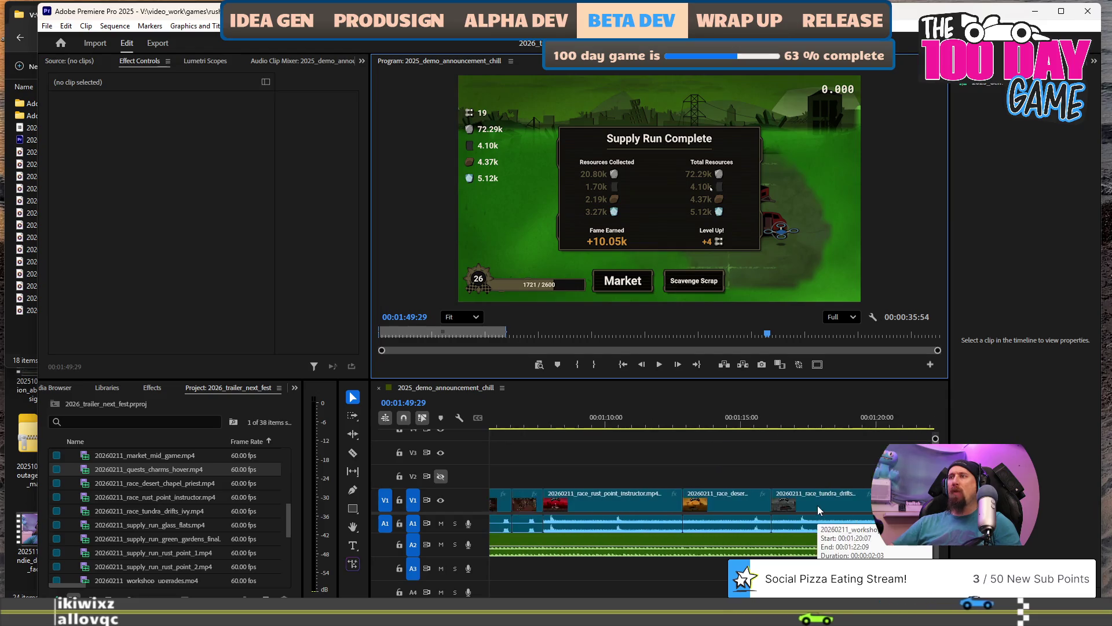
{"action": "scroll", "coordinate": [610, 462], "scroll_direction": "left", "scroll_amount": 1}
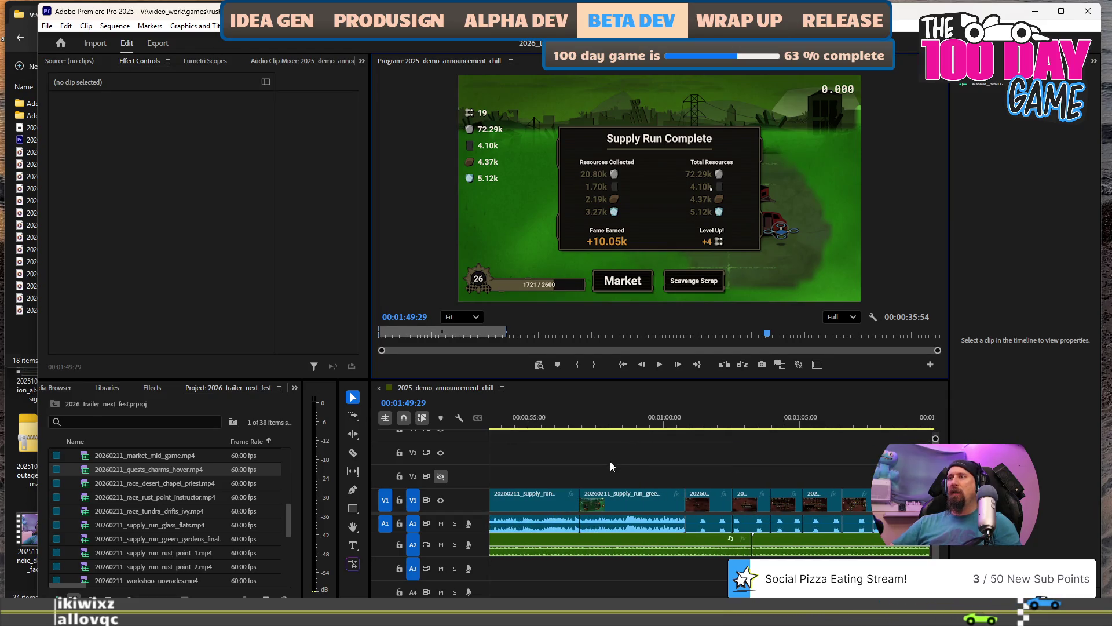
{"action": "left_click", "coordinate": [600, 428]}
{"action": "left_click_drag", "start_coordinate": [638, 493], "coordinate": [640, 478]}
Play back the sequence from 00:01:01:05, just after the moved clip.
{"action": "left_click", "coordinate": [693, 425]}
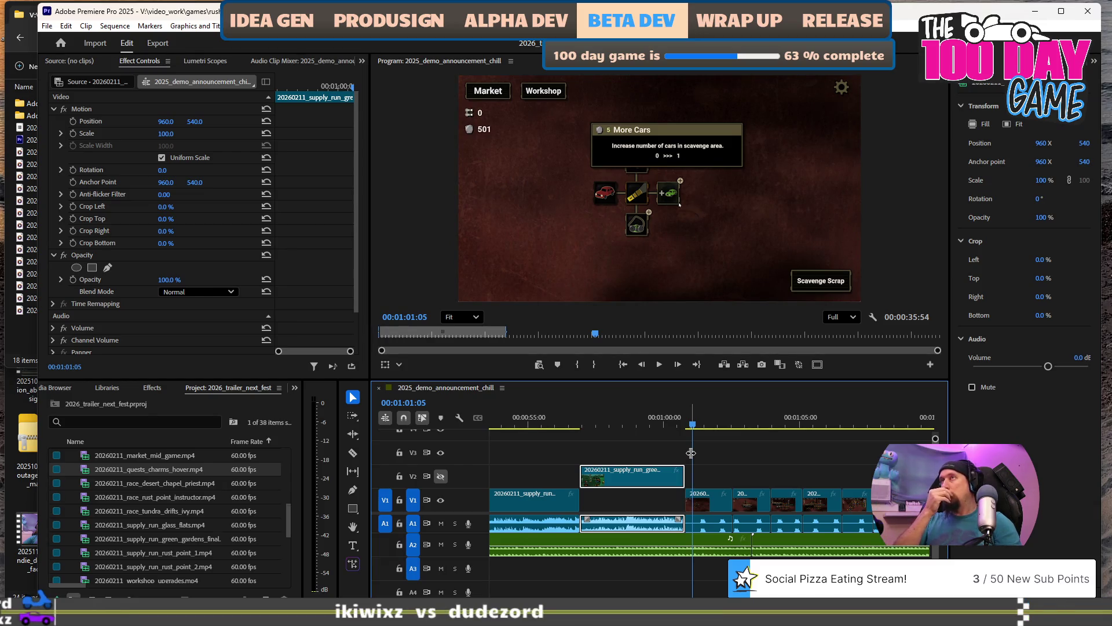
{"action": "scroll", "coordinate": [691, 452], "scroll_direction": "down", "scroll_amount": 5}
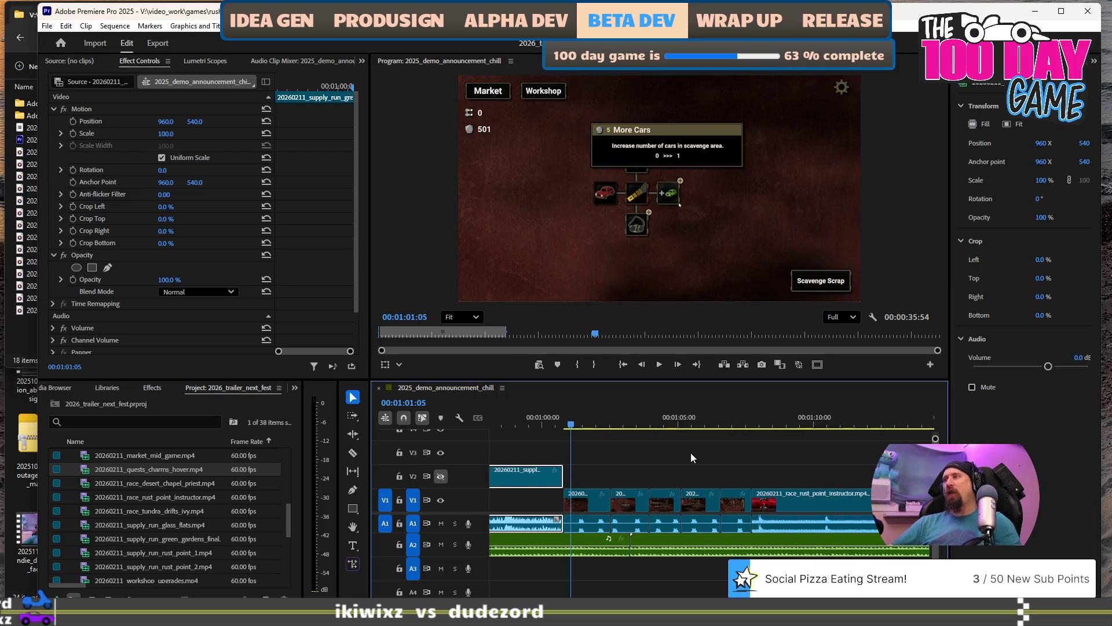
{"action": "key", "text": "l"}
{"action": "key", "text": "l"}
{"action": "key", "text": "l"}
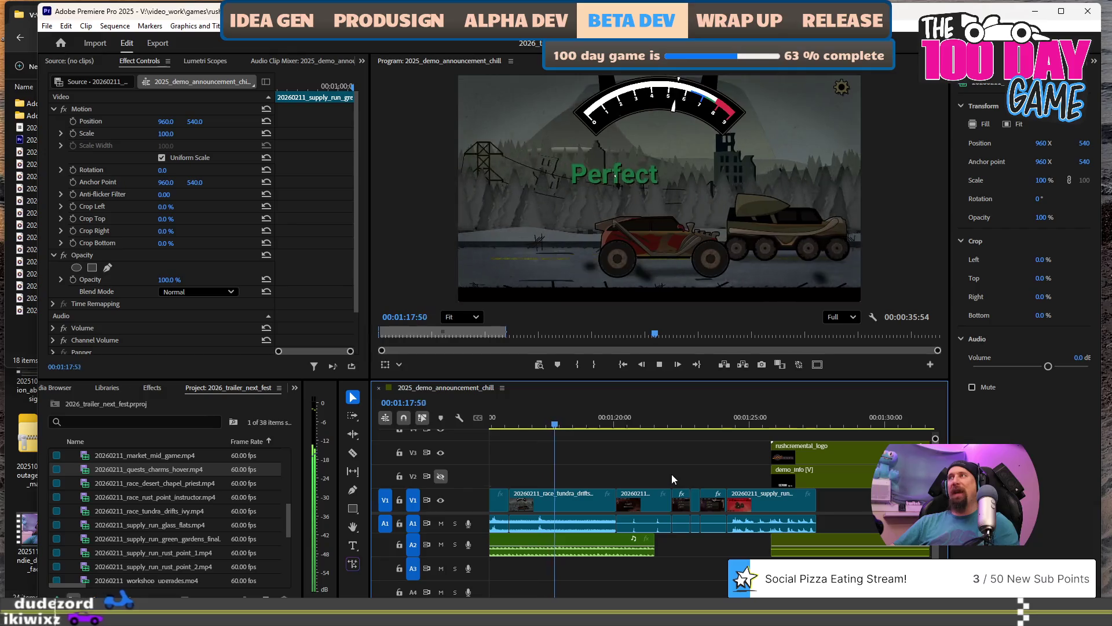
{"action": "key", "text": "space"}
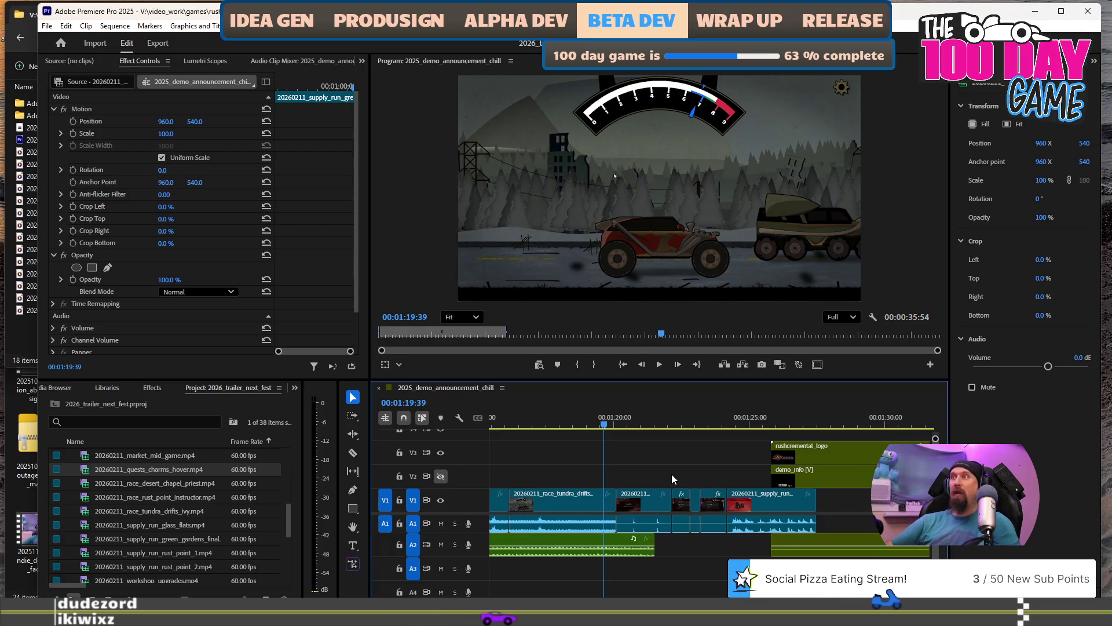
{"action": "scroll", "coordinate": [690, 484], "scroll_direction": "up", "scroll_amount": 5}
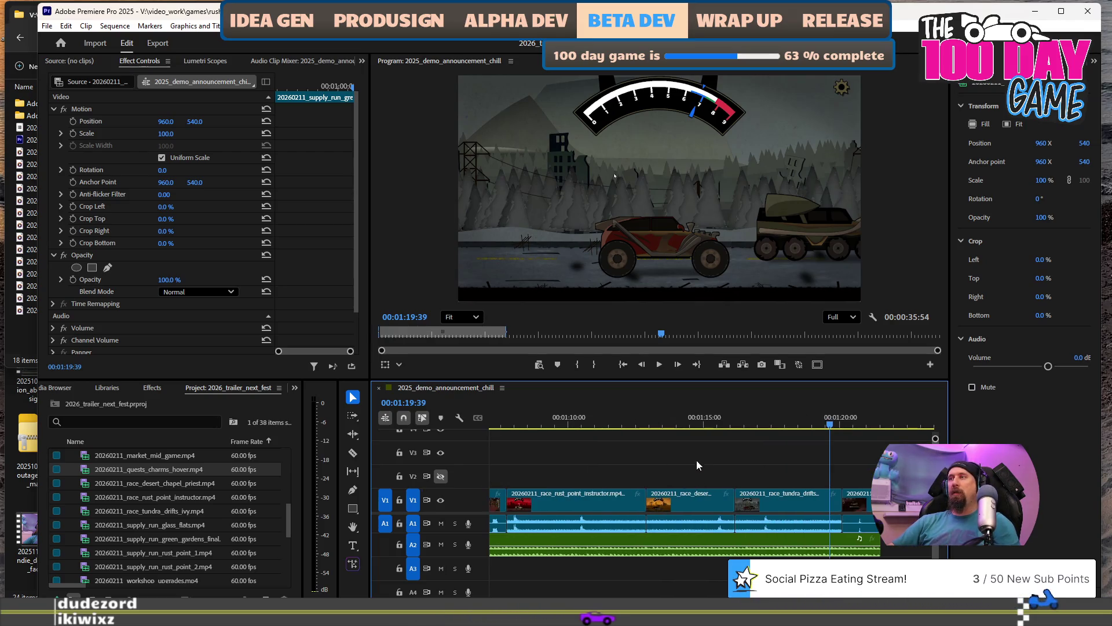
{"action": "left_click", "coordinate": [635, 425]}
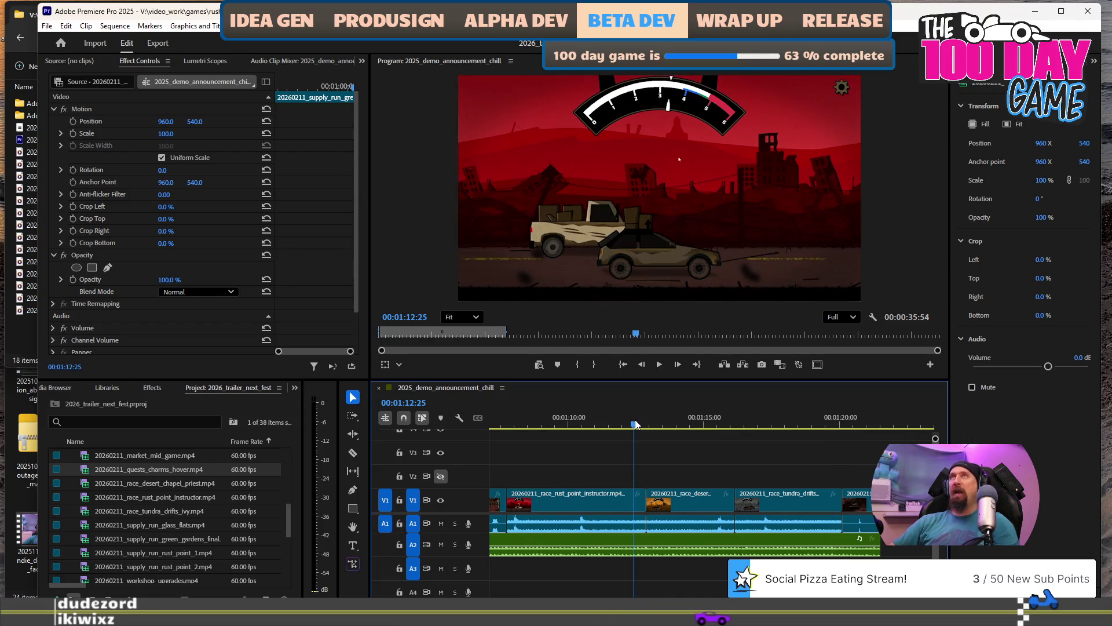
{"action": "left_click", "coordinate": [510, 424]}
{"action": "key", "text": "space"}
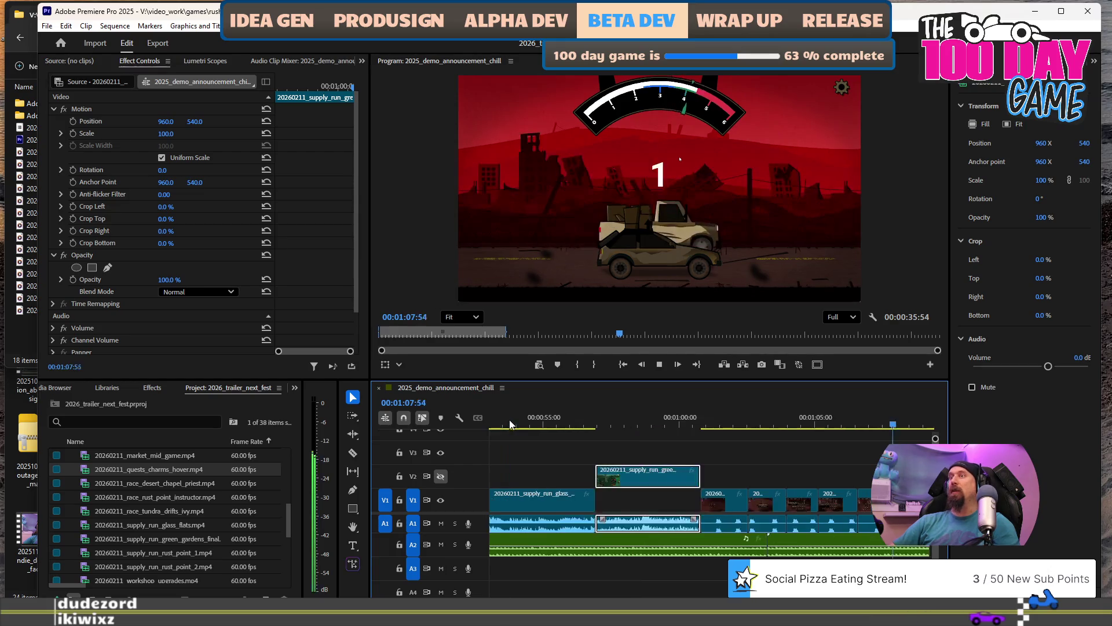
{"action": "key", "text": "space"}
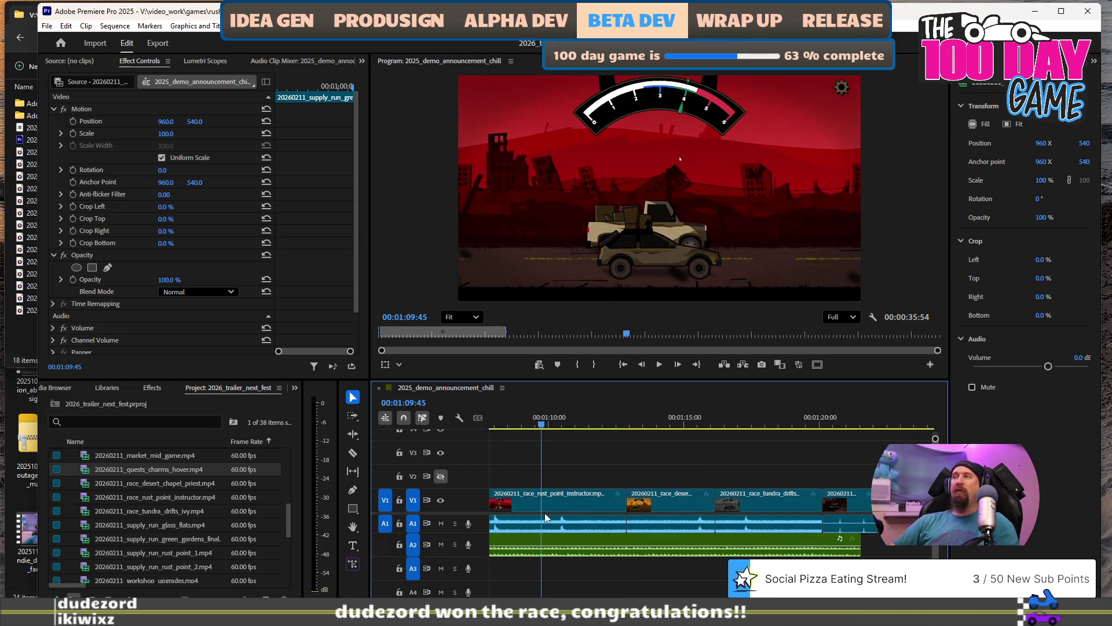
{"action": "key", "text": "space"}
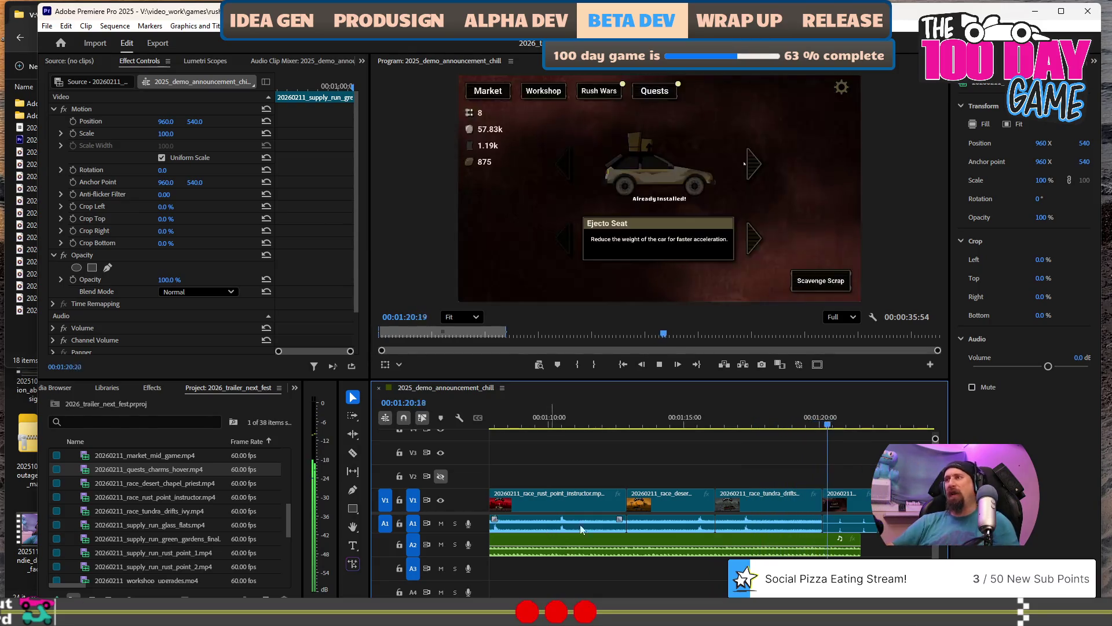
{"action": "left_click", "coordinate": [675, 426]}
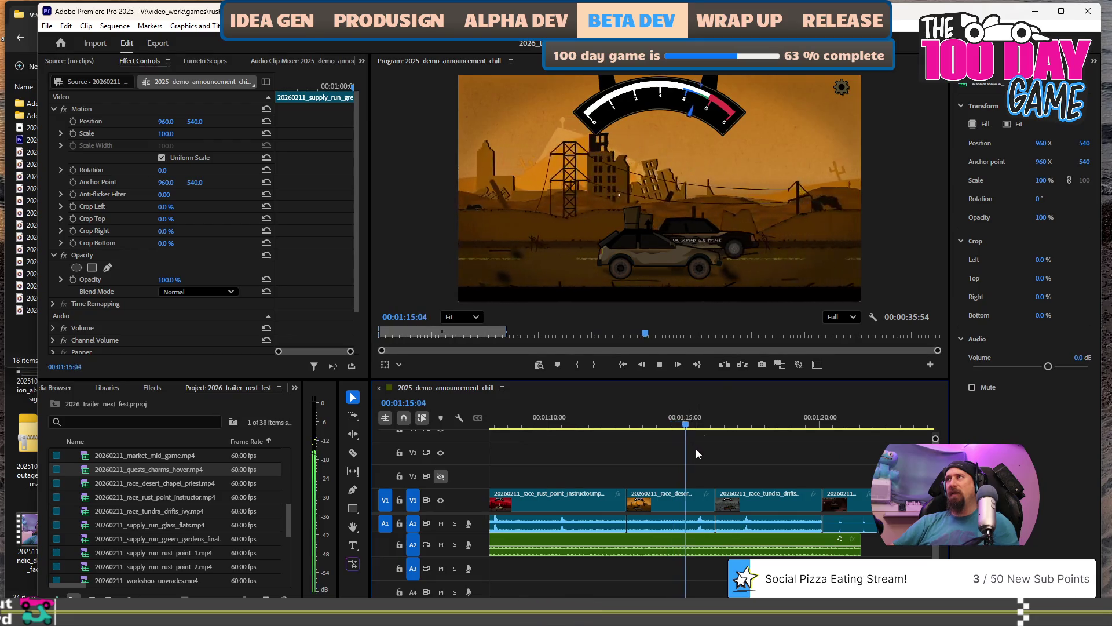
{"action": "key", "text": "space"}
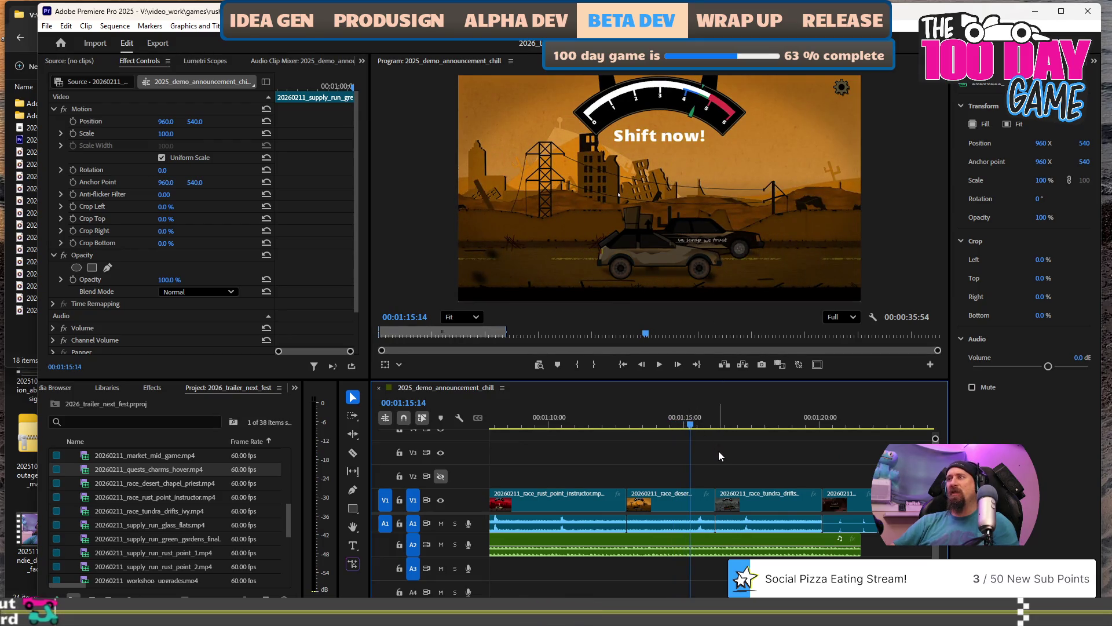
{"action": "key", "text": "space"}
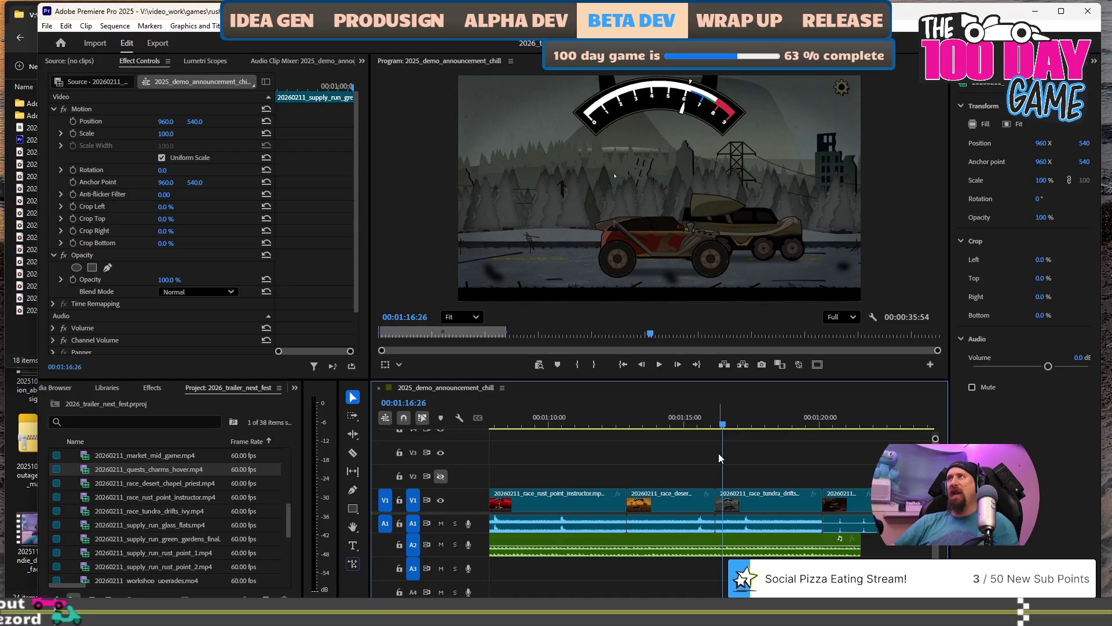
{"action": "key", "text": "space"}
{"action": "key", "text": "space"}
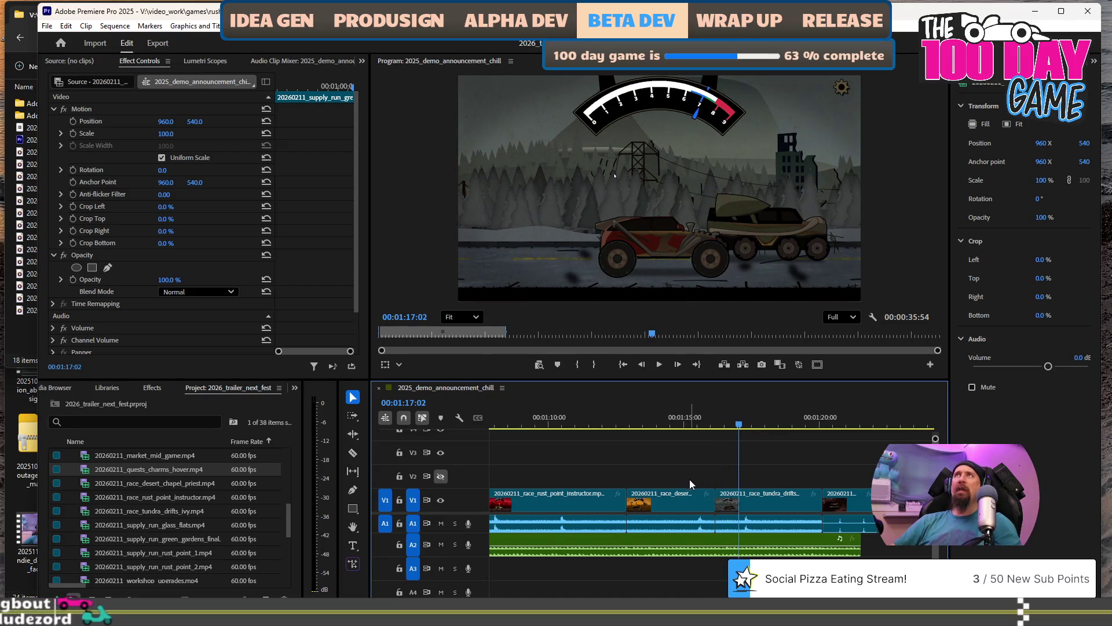
{"action": "key", "text": "minus"}
{"action": "key", "text": "minus"}
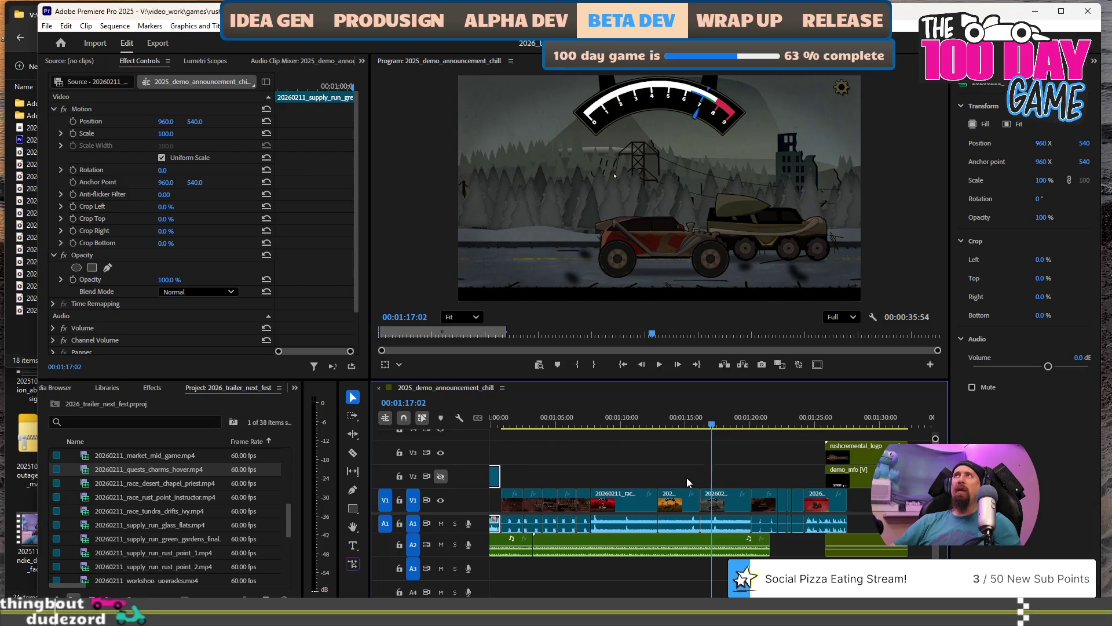
{"action": "scroll", "coordinate": [687, 477], "scroll_direction": "up", "scroll_amount": 5}
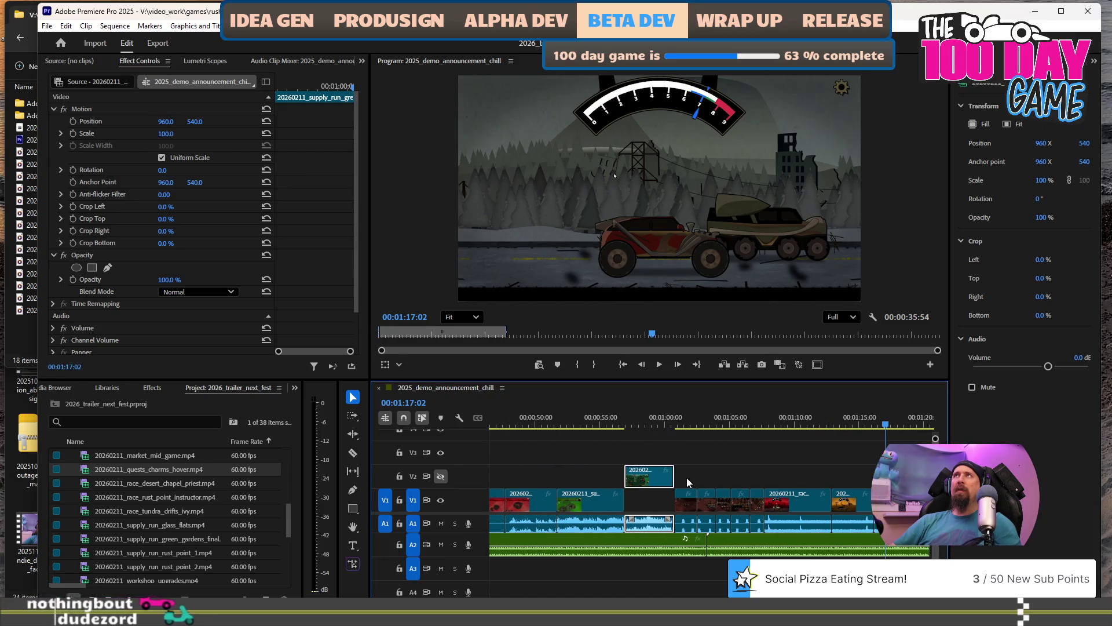
{"action": "scroll", "coordinate": [688, 482], "scroll_direction": "up", "scroll_amount": 4}
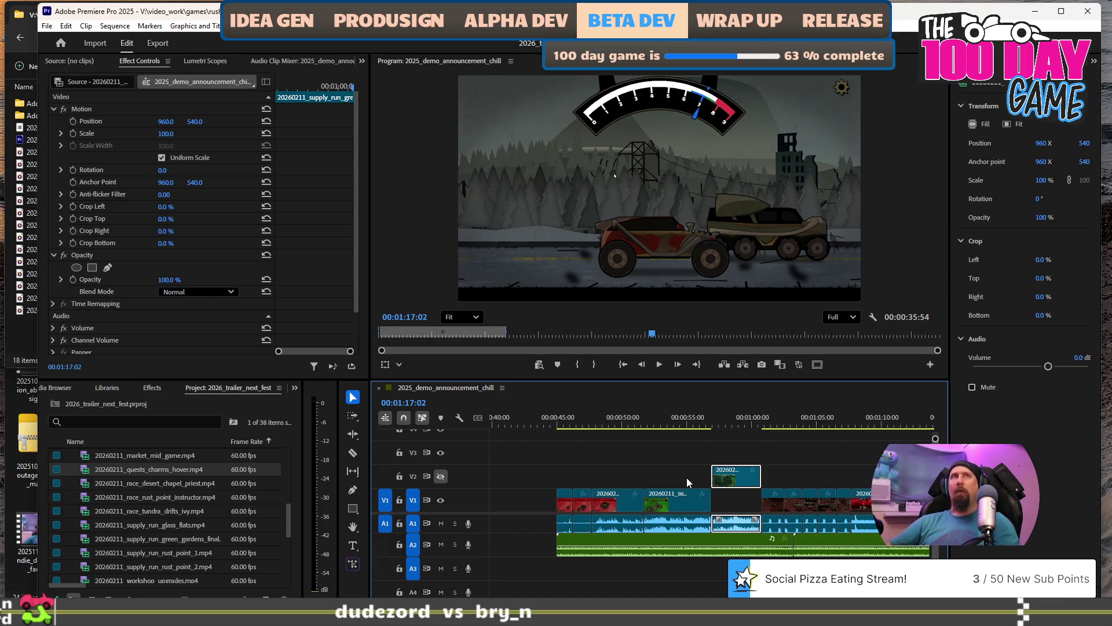
{"action": "key", "text": "alt+Tab"}
Open the Keep on Mining Steam page and play its trailer from the beginning.
{"action": "left_click", "coordinate": [843, 68]}
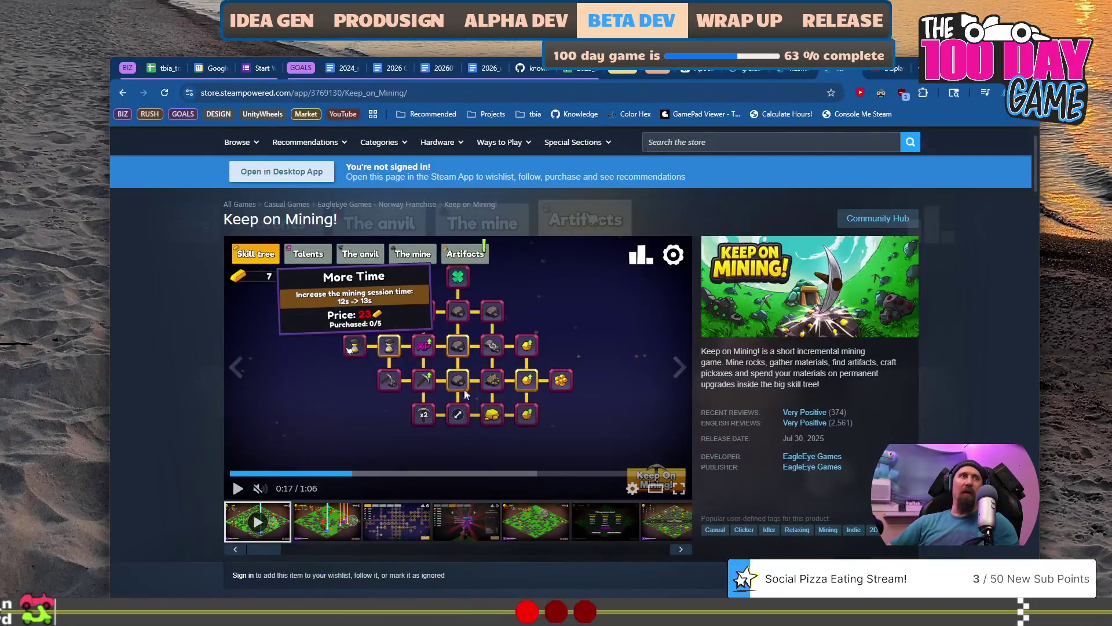
{"action": "left_click", "coordinate": [267, 473]}
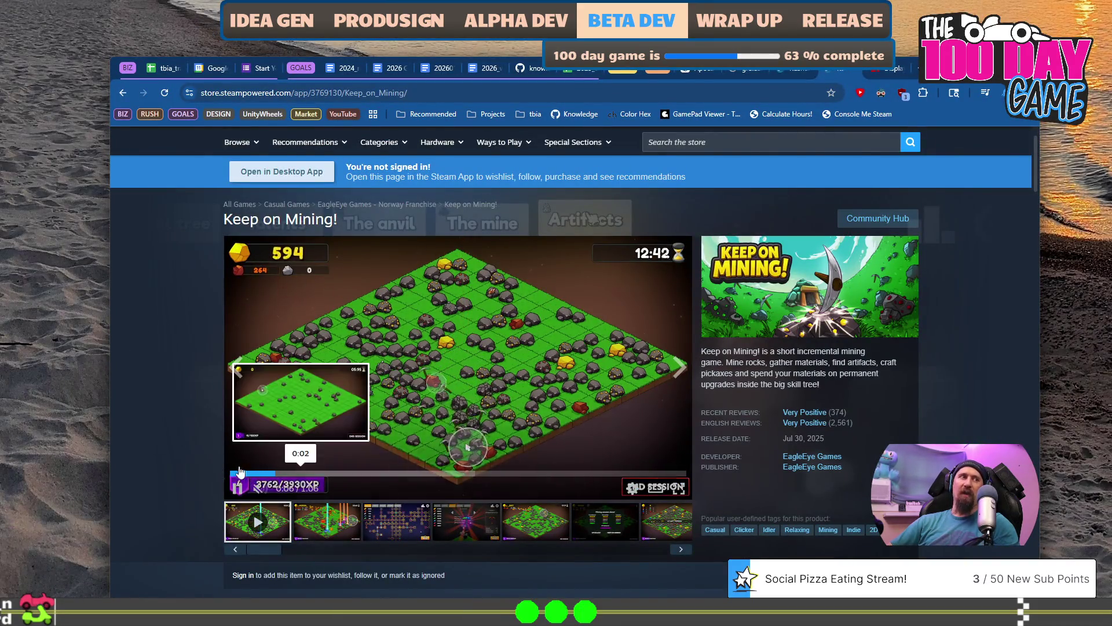
{"action": "left_click", "coordinate": [235, 473]}
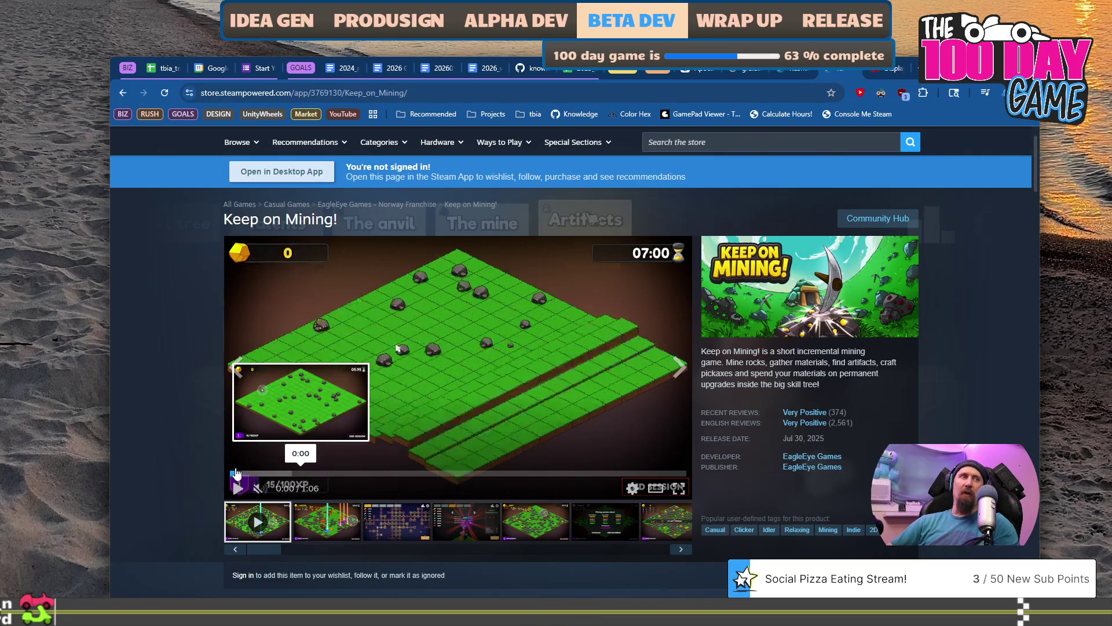
{"action": "left_click", "coordinate": [281, 473]}
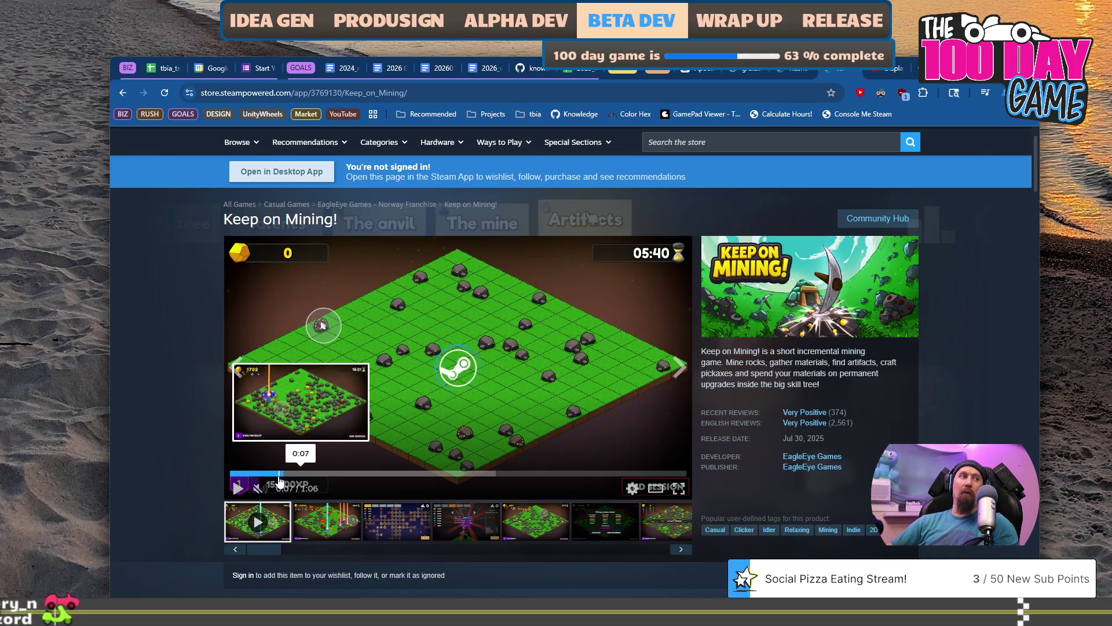
{"action": "left_click", "coordinate": [239, 488]}
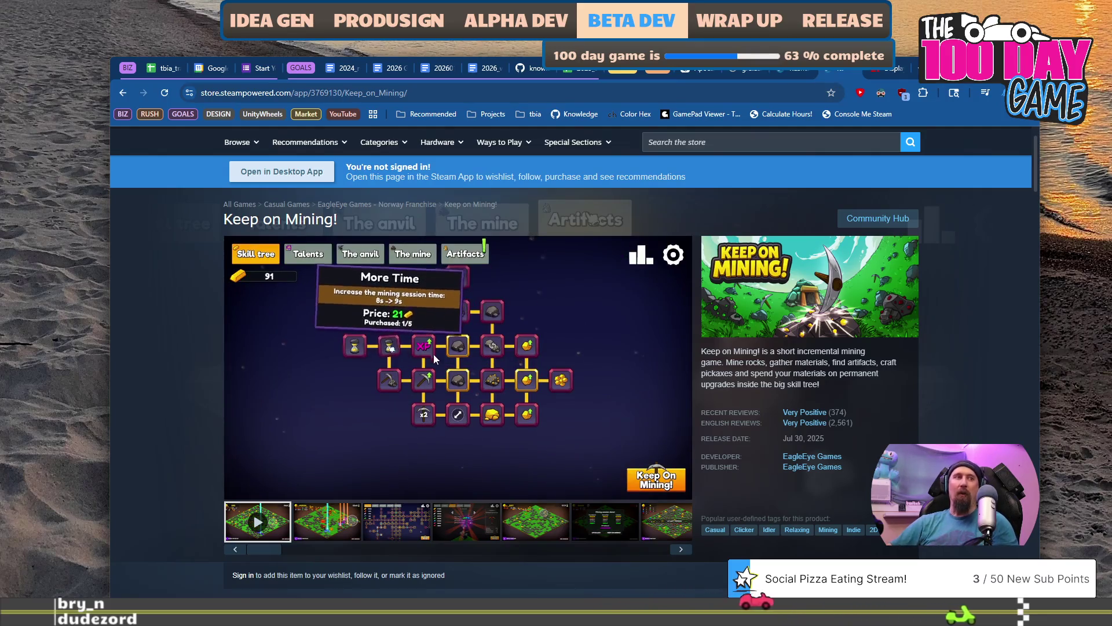
Pause the Keep on Mining trailer at 0:17 and return to Premiere Pro.
{"action": "left_click", "coordinate": [437, 378]}
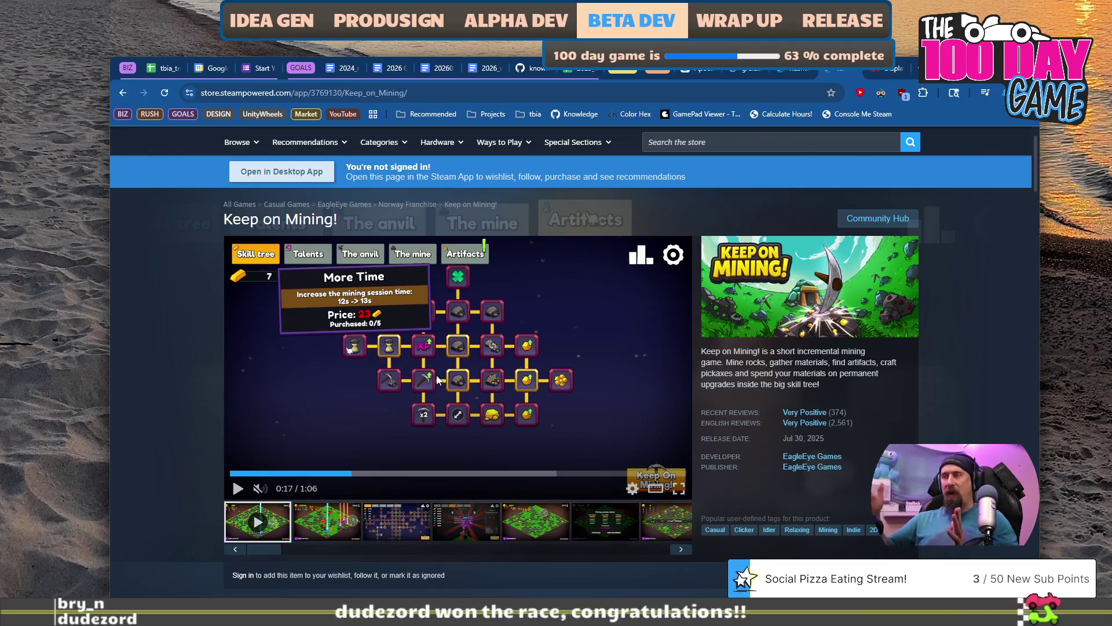
{"action": "key", "text": "alt+Tab"}
{"action": "scroll", "coordinate": [665, 458], "scroll_direction": "down", "scroll_amount": 5}
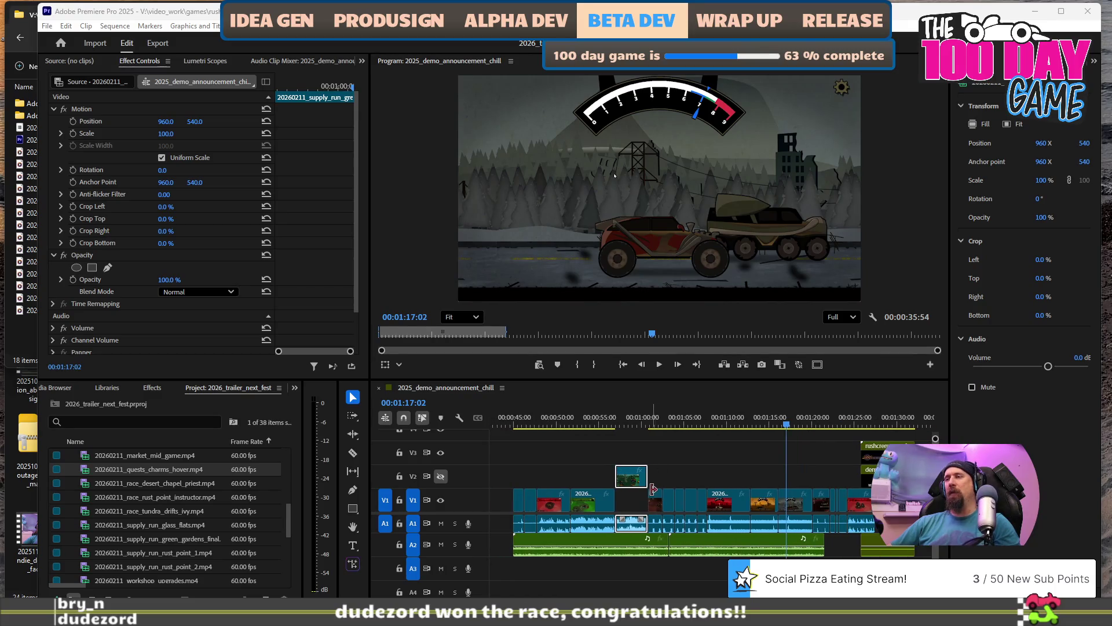
Play the stretch around the V2 clip from 00:00:56:35 and check 00:01:01:29.
{"action": "scroll", "coordinate": [652, 492], "scroll_direction": "up", "scroll_amount": 1, "text": "alt"}
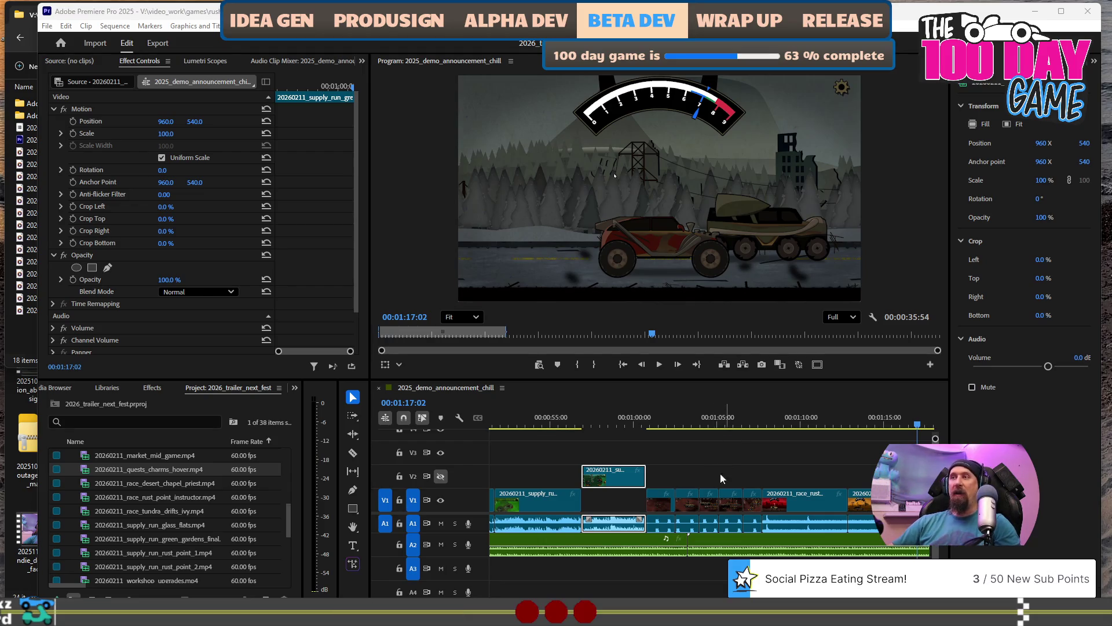
{"action": "scroll", "coordinate": [652, 501], "scroll_direction": "up", "scroll_amount": 2}
{"action": "left_click", "coordinate": [646, 420]}
{"action": "key", "text": "space"}
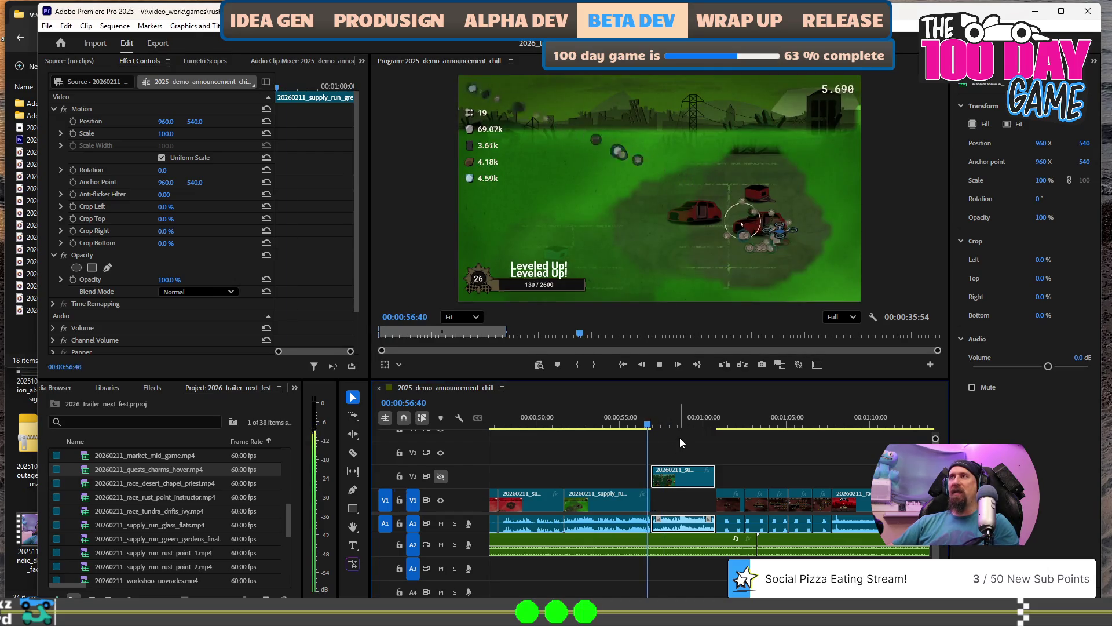
{"action": "key", "text": "space"}
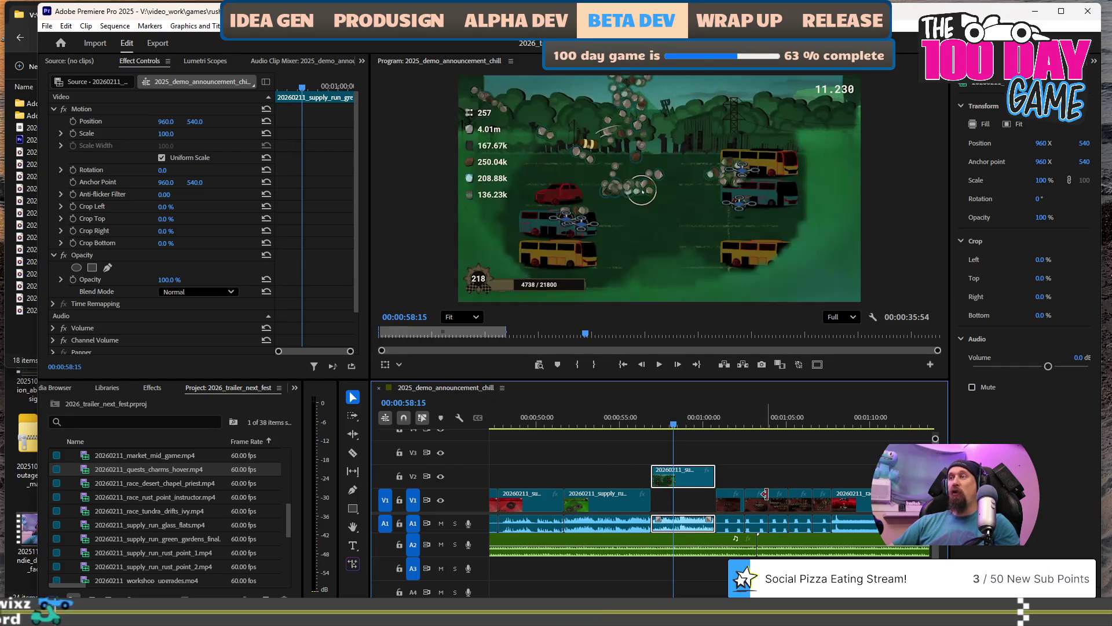
{"action": "scroll", "coordinate": [752, 503], "scroll_direction": "right", "scroll_amount": 5}
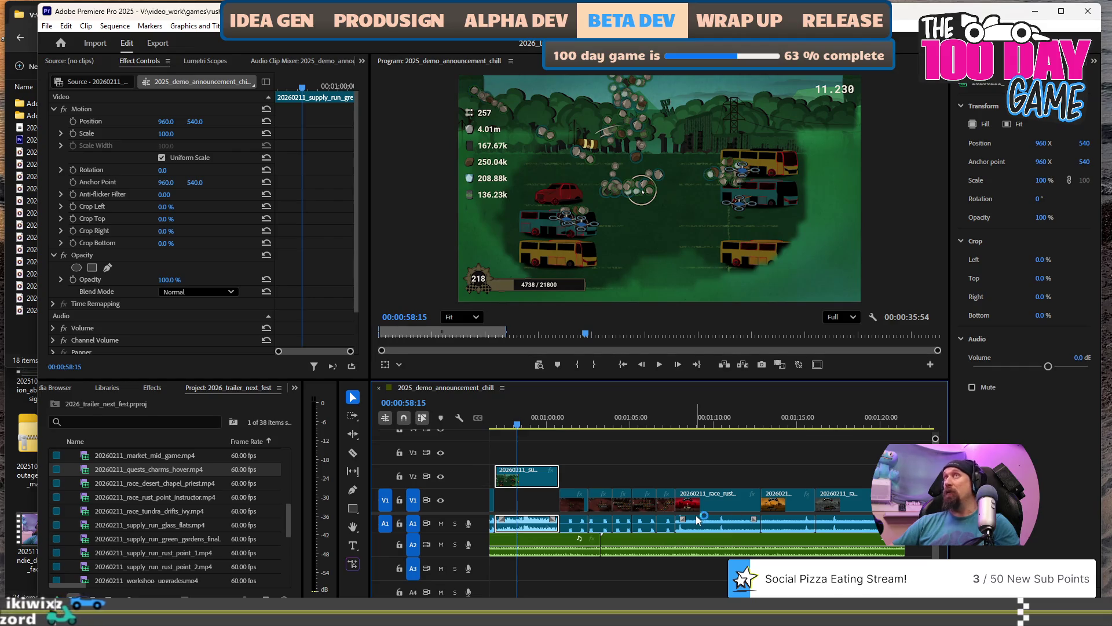
{"action": "left_click", "coordinate": [572, 412]}
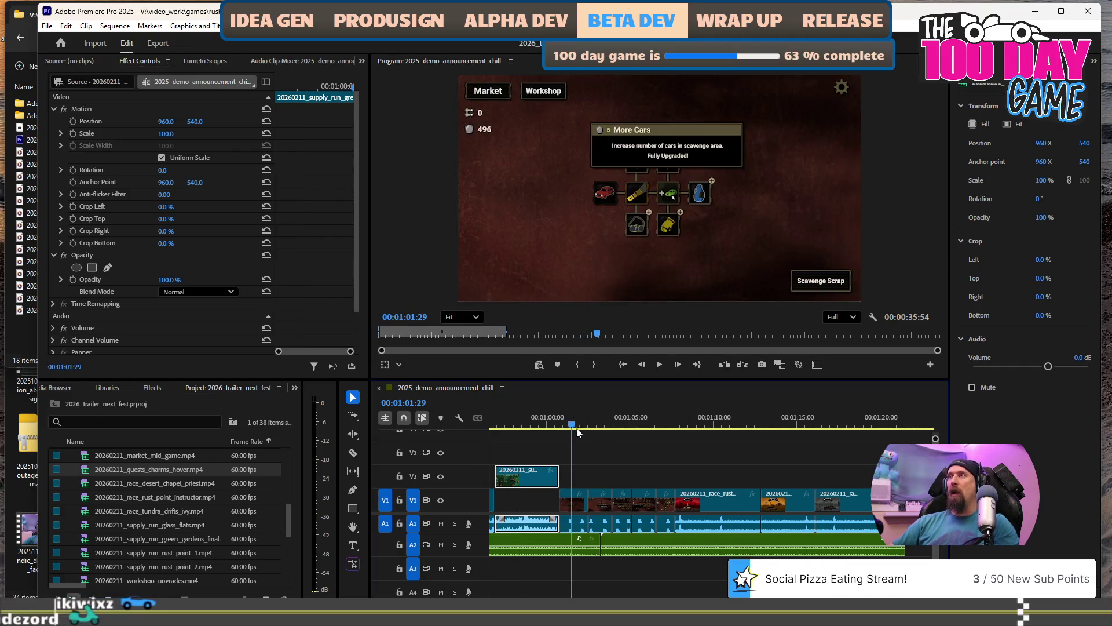
Replay the sequence from just before the one-minute mark.
{"action": "scroll", "coordinate": [704, 548], "scroll_direction": "left", "scroll_amount": 4}
{"action": "scroll", "coordinate": [704, 548], "scroll_direction": "left", "scroll_amount": 3}
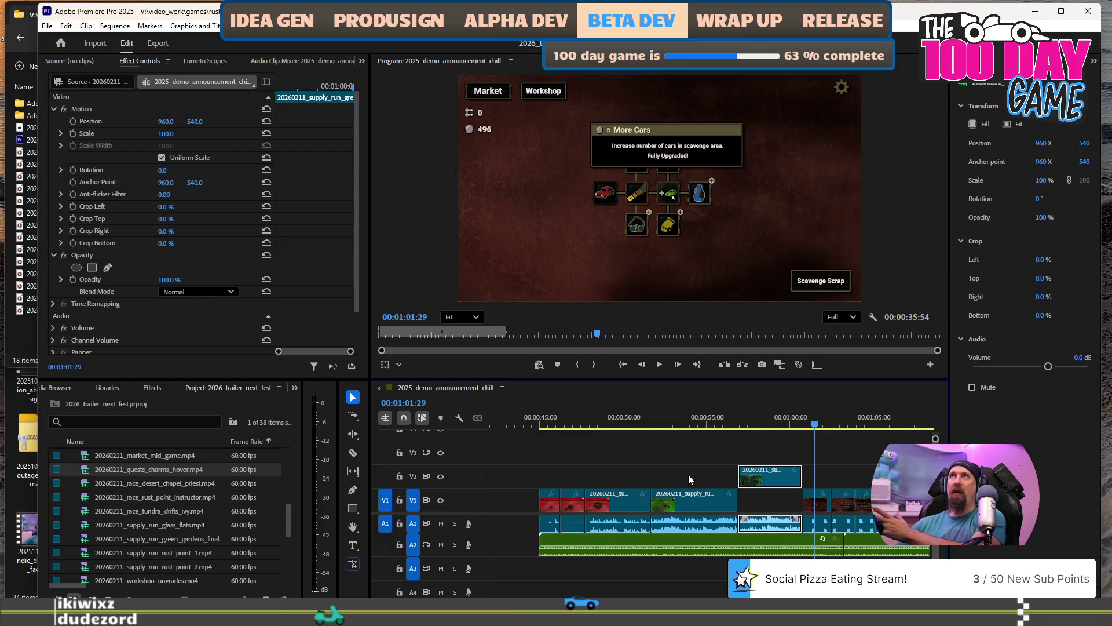
{"action": "scroll", "coordinate": [727, 484], "scroll_direction": "right", "scroll_amount": 2}
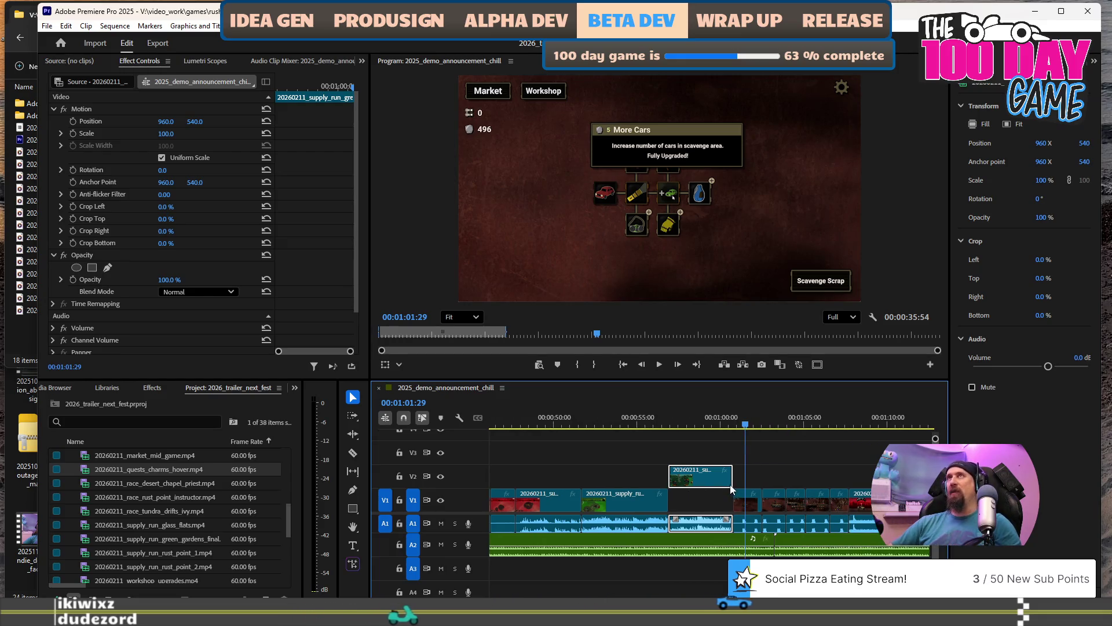
{"action": "scroll", "coordinate": [731, 490], "scroll_direction": "right", "scroll_amount": 1}
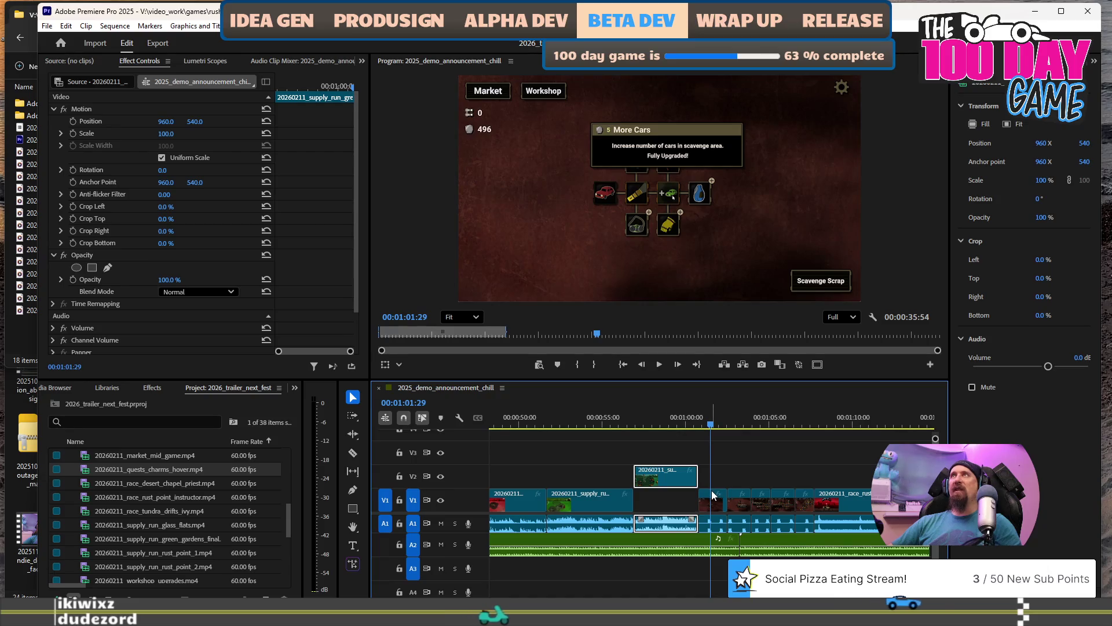
{"action": "scroll", "coordinate": [712, 491], "scroll_direction": "right", "scroll_amount": 3}
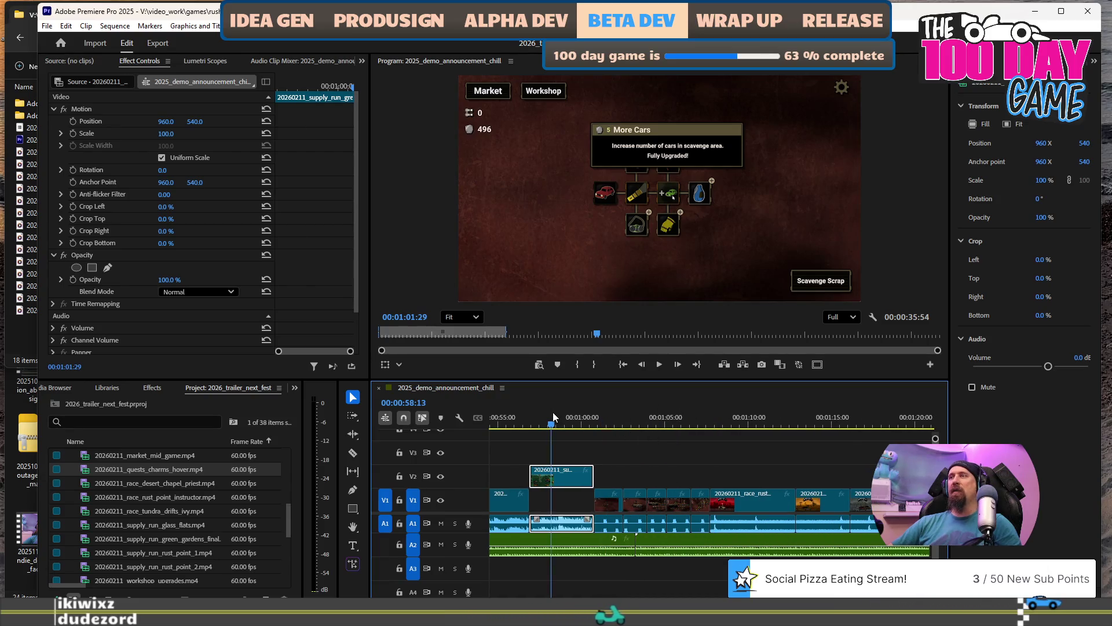
{"action": "left_click", "coordinate": [553, 416]}
{"action": "key", "text": "space"}
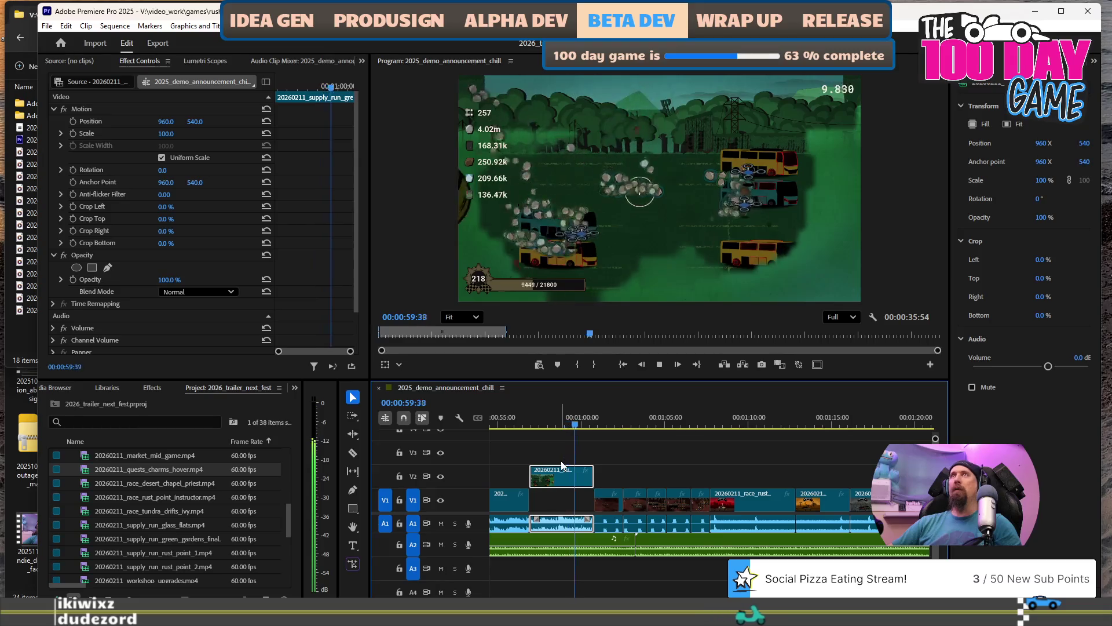
{"action": "key", "text": "space"}
Zoom in to inspect the footage at 00:01:00:54, then review the cut to 00:00:59:05.
{"action": "key", "text": "equal"}
{"action": "key", "text": "equal"}
{"action": "key", "text": "equal"}
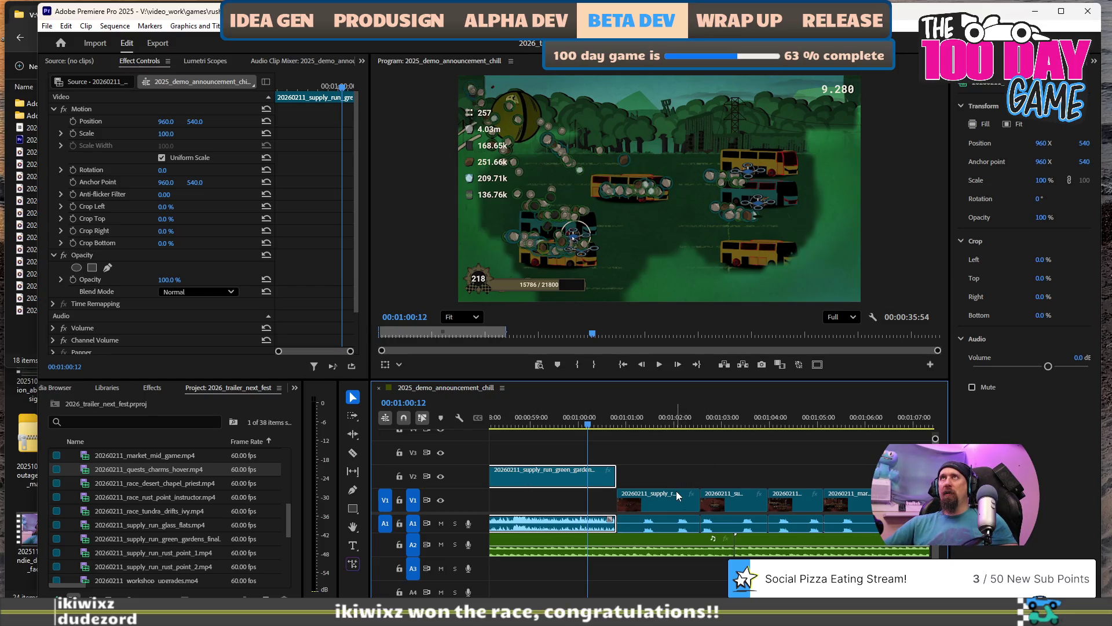
{"action": "key", "text": "equal"}
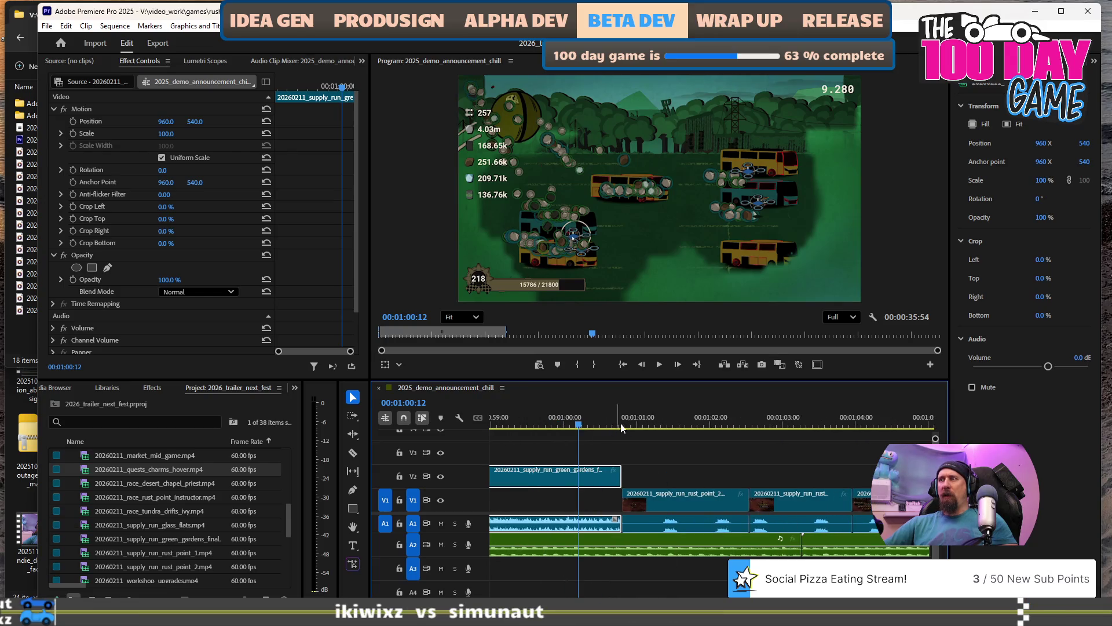
{"action": "left_click", "coordinate": [631, 422]}
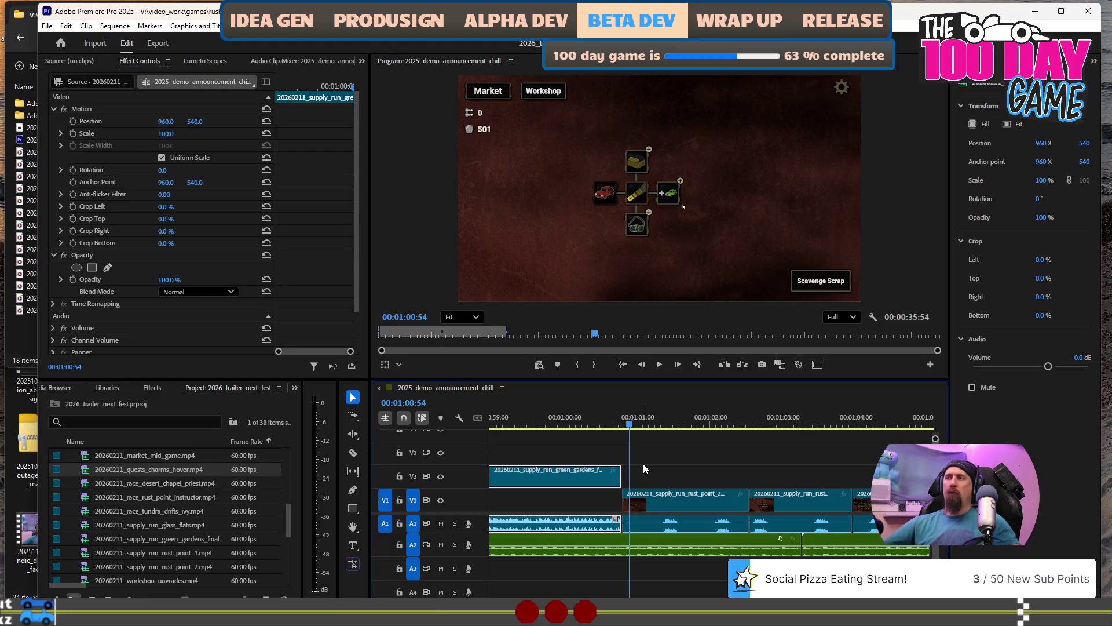
{"action": "key", "text": "minus"}
{"action": "key", "text": "minus"}
{"action": "key", "text": "minus"}
{"action": "key", "text": "minus"}
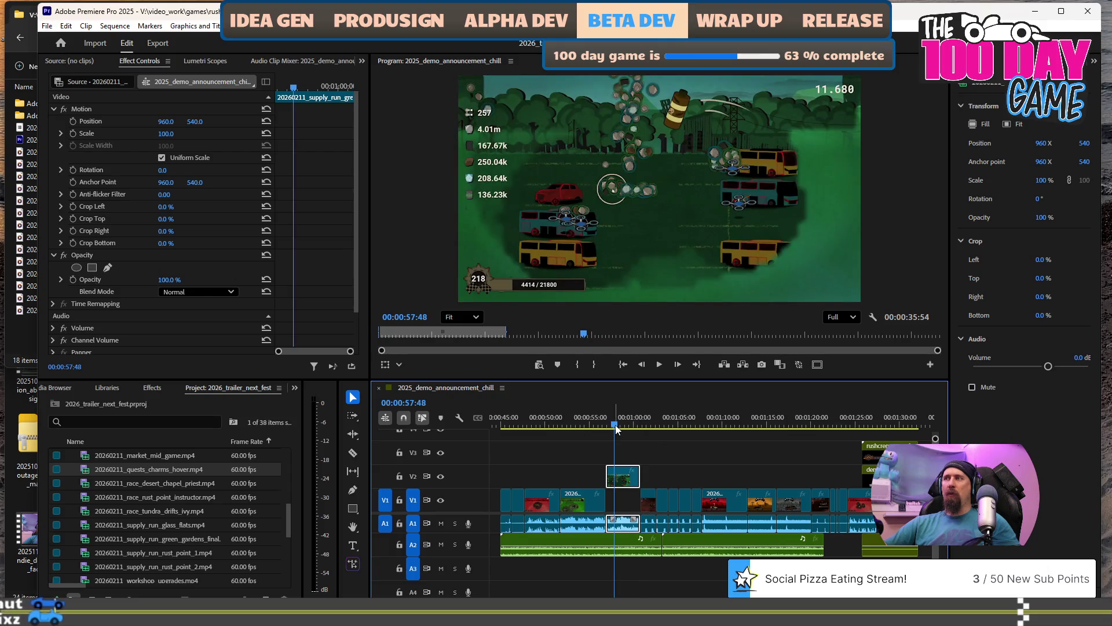
{"action": "key", "text": "space"}
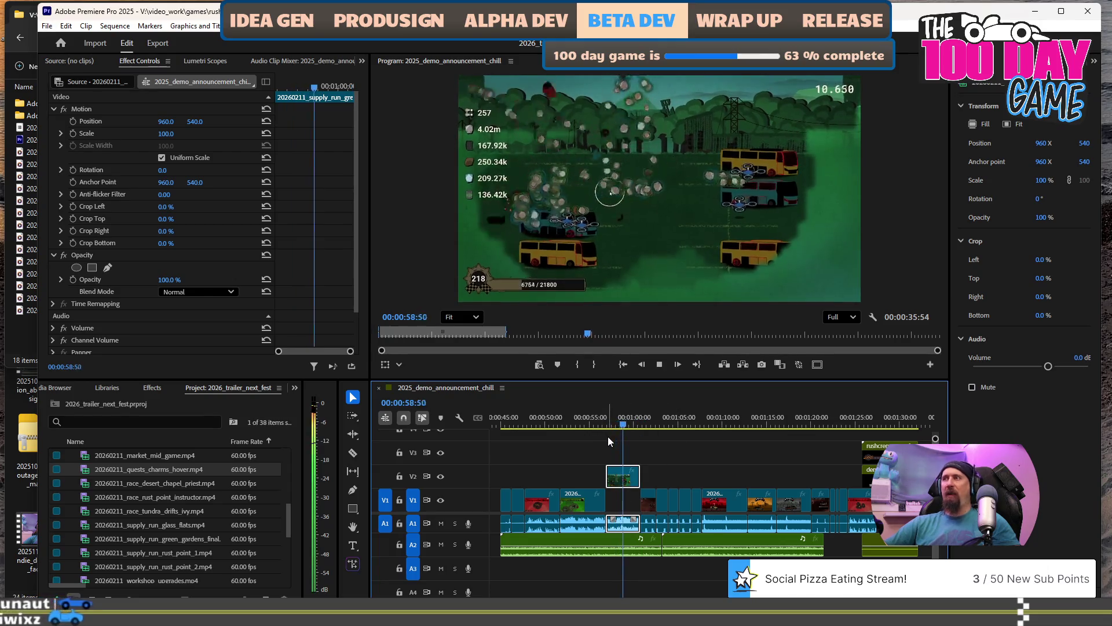
{"action": "key", "text": "space"}
Drag the short green supply-run clip out of the 00:59 stretch and select the resulting gap.
{"action": "scroll", "coordinate": [674, 526], "scroll_direction": "up", "scroll_amount": 2, "text": "alt"}
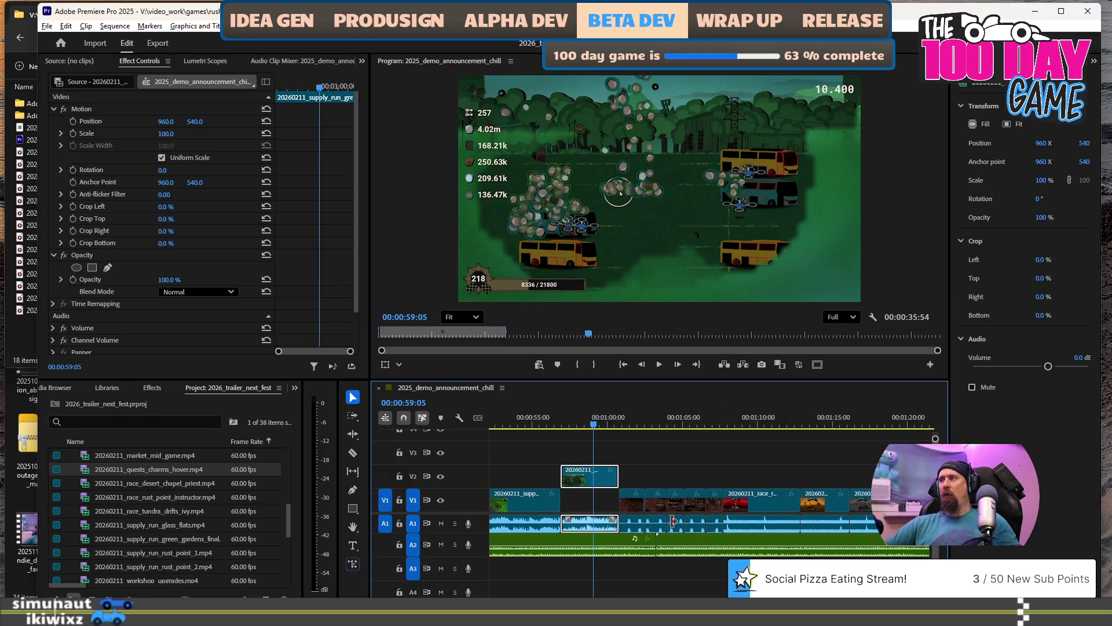
{"action": "scroll", "coordinate": [672, 525], "scroll_direction": "down", "scroll_amount": 1, "text": "alt"}
{"action": "scroll", "coordinate": [672, 520], "scroll_direction": "down", "scroll_amount": 1, "text": "alt"}
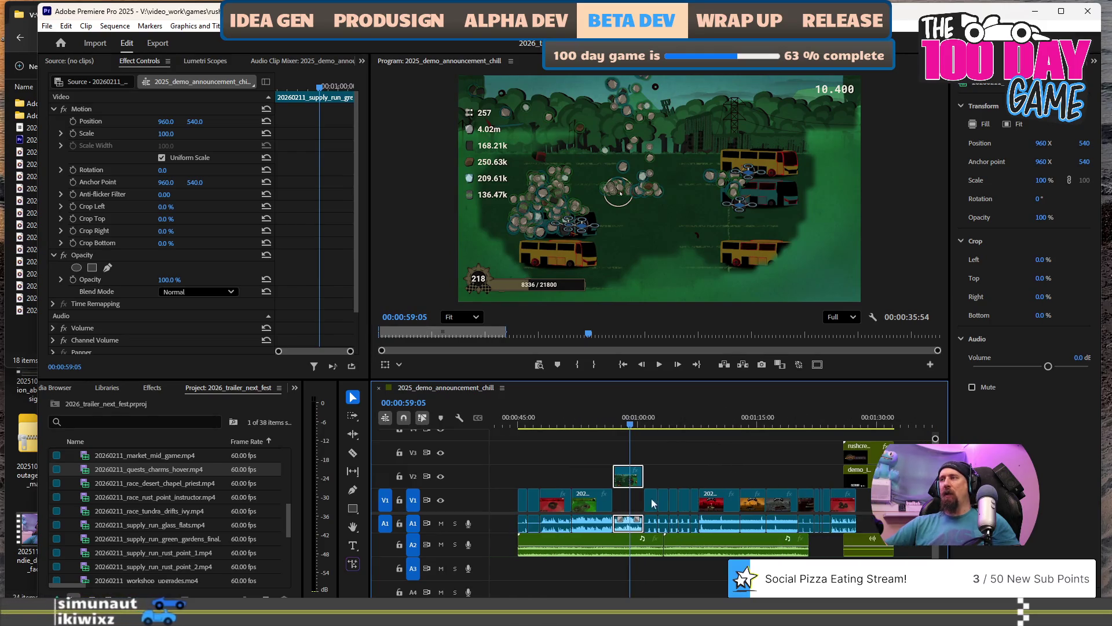
{"action": "mouse_move", "coordinate": [628, 482]}
{"action": "left_mouse_down"}
{"action": "mouse_move", "coordinate": [623, 502]}
{"action": "mouse_move", "coordinate": [605, 476]}
{"action": "mouse_move", "coordinate": [633, 520]}
{"action": "left_mouse_up"}
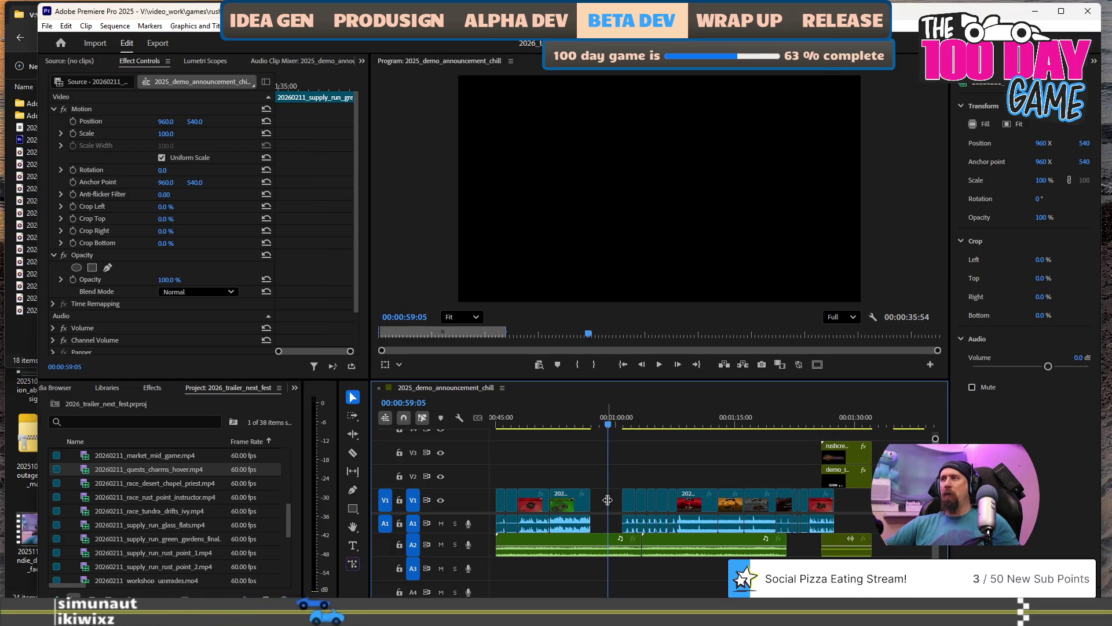
{"action": "left_click", "coordinate": [613, 504]}
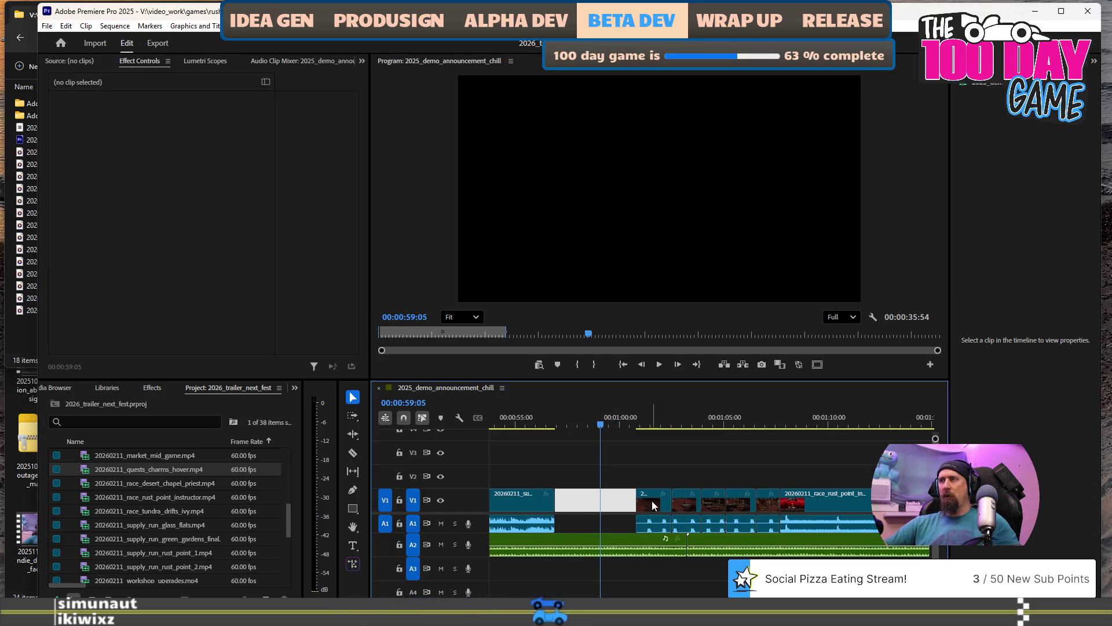
Select all clips right of the gap and slide them left until they meet the earlier footage.
{"action": "scroll", "coordinate": [707, 506], "scroll_direction": "up", "scroll_amount": 3, "text": "alt"}
{"action": "scroll", "coordinate": [697, 503], "scroll_direction": "down", "scroll_amount": 5, "text": "alt"}
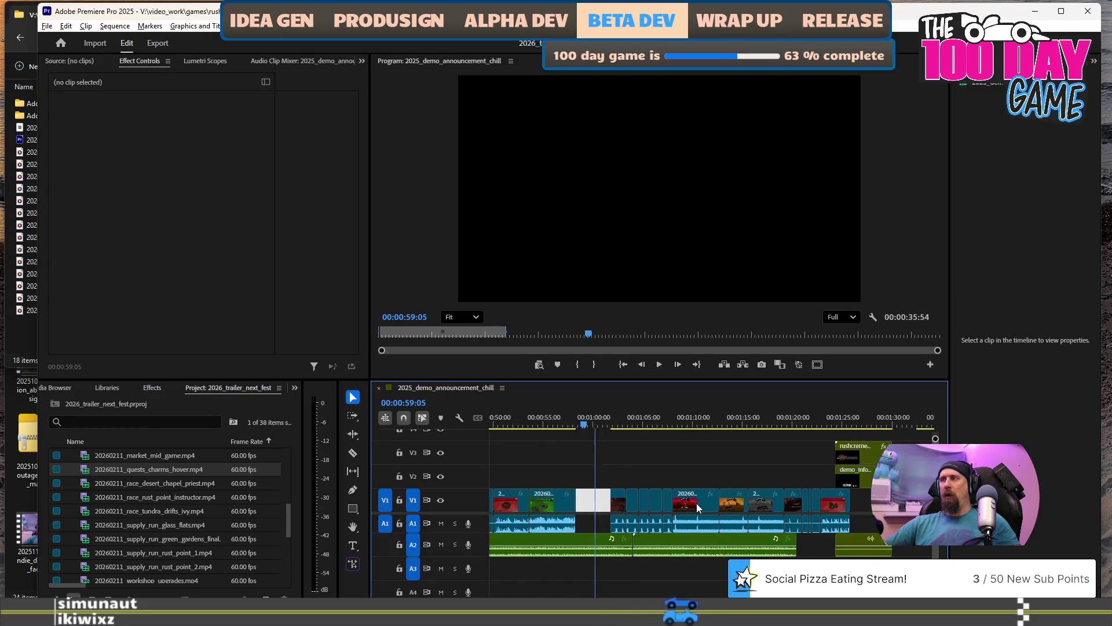
{"action": "left_click_drag", "start_coordinate": [667, 470], "coordinate": [834, 524]}
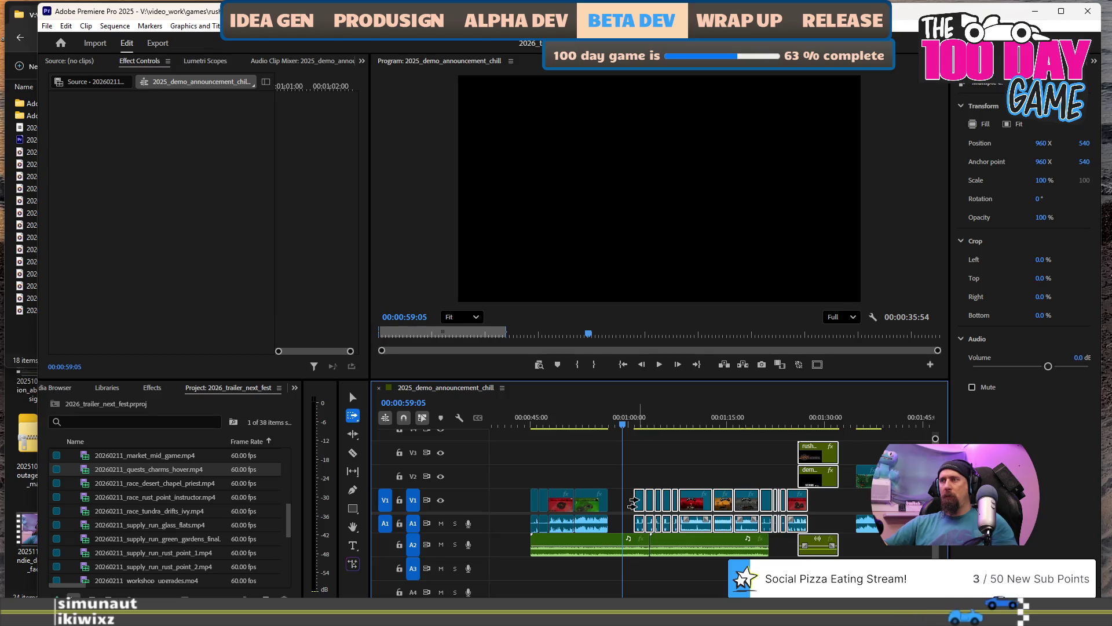
{"action": "left_click_drag", "start_coordinate": [635, 501], "coordinate": [637, 520]}
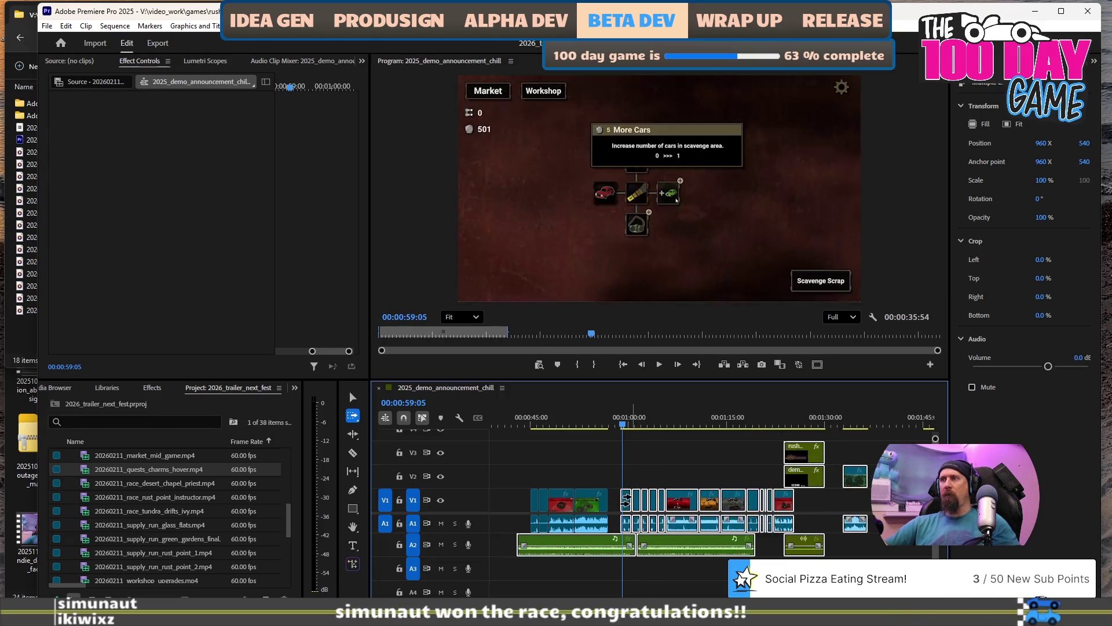
{"action": "scroll", "coordinate": [640, 510], "scroll_direction": "up", "scroll_amount": 3, "text": "alt"}
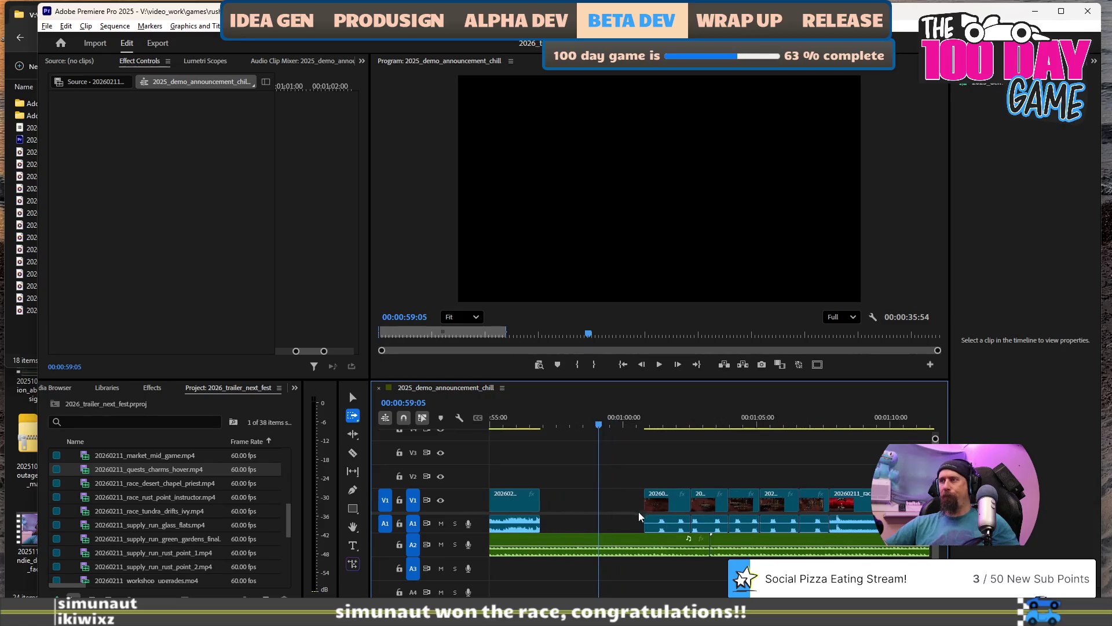
{"action": "scroll", "coordinate": [655, 475], "scroll_direction": "down", "scroll_amount": 2, "text": "alt"}
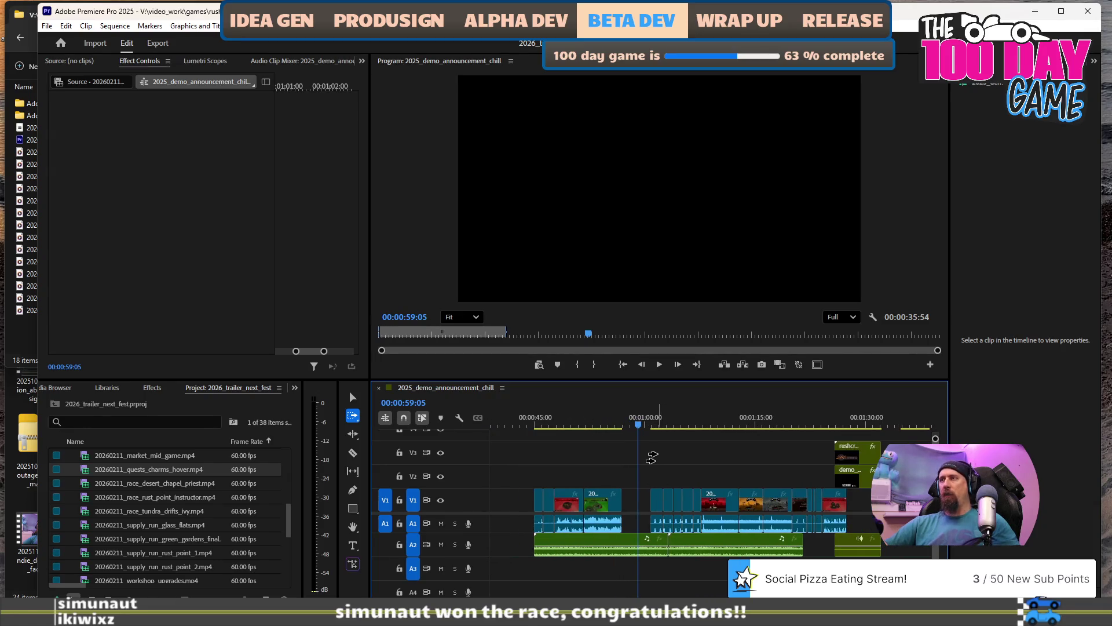
{"action": "mouse_move", "coordinate": [648, 459]}
{"action": "left_mouse_down"}
{"action": "mouse_move", "coordinate": [759, 532]}
{"action": "mouse_move", "coordinate": [829, 525]}
{"action": "left_mouse_up"}
{"action": "scroll", "coordinate": [663, 530], "scroll_direction": "up", "scroll_amount": 3, "text": "alt"}
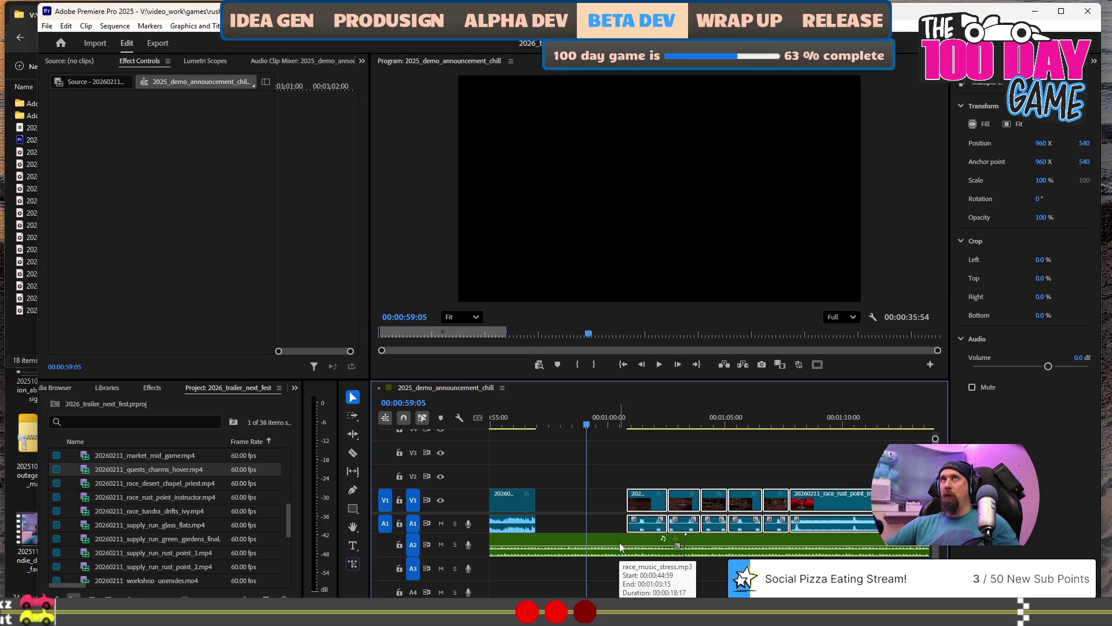
{"action": "scroll", "coordinate": [620, 548], "scroll_direction": "up", "scroll_amount": 4, "text": "alt"}
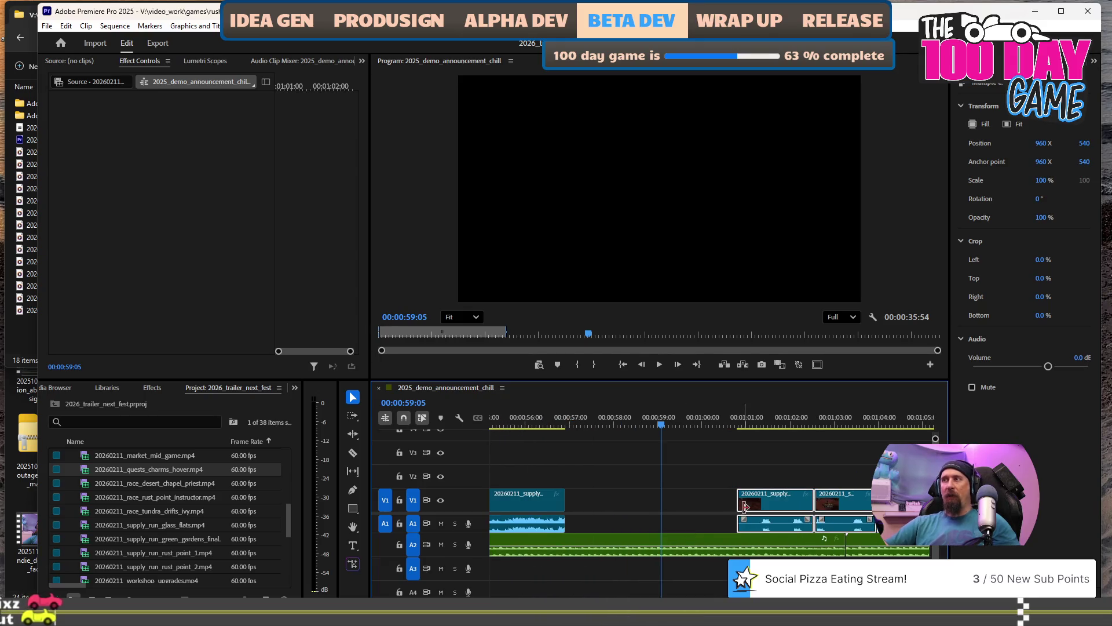
{"action": "left_click_drag", "start_coordinate": [763, 503], "coordinate": [597, 512]}
{"action": "scroll", "coordinate": [665, 530], "scroll_direction": "down", "scroll_amount": 4, "text": "alt"}
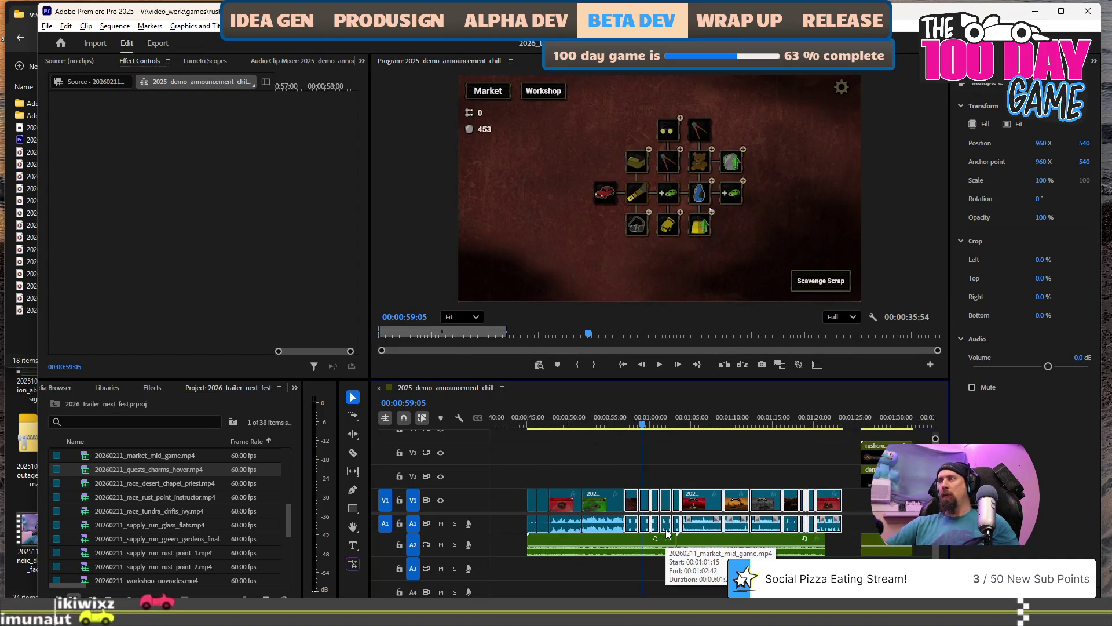
{"action": "scroll", "coordinate": [555, 450], "scroll_direction": "up", "scroll_amount": 3, "text": "alt"}
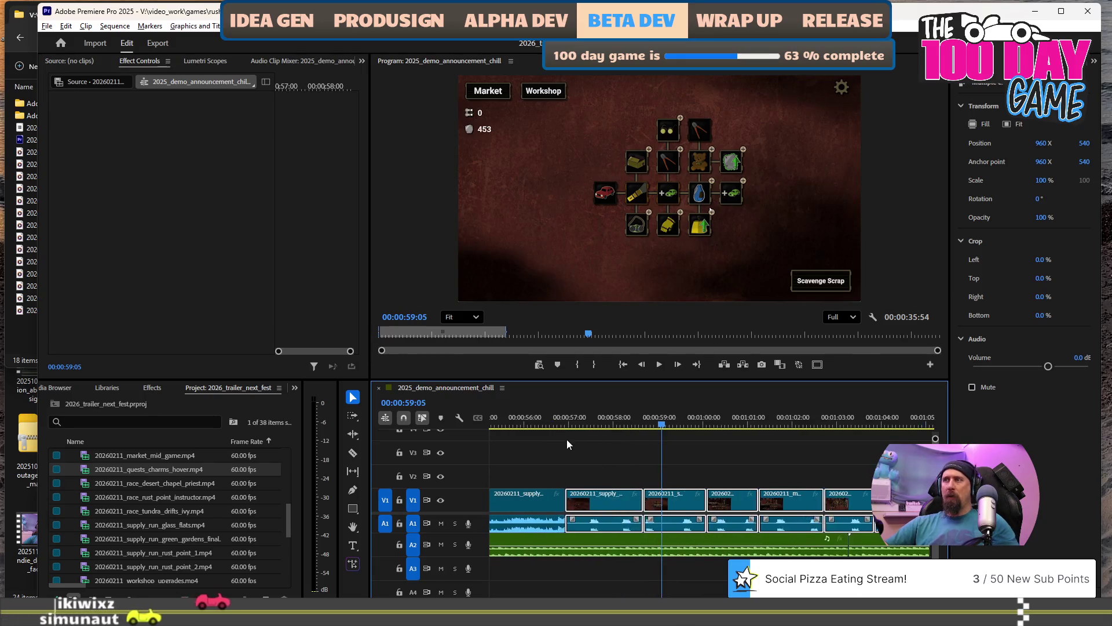
{"action": "left_click", "coordinate": [567, 426]}
{"action": "key", "text": "space"}
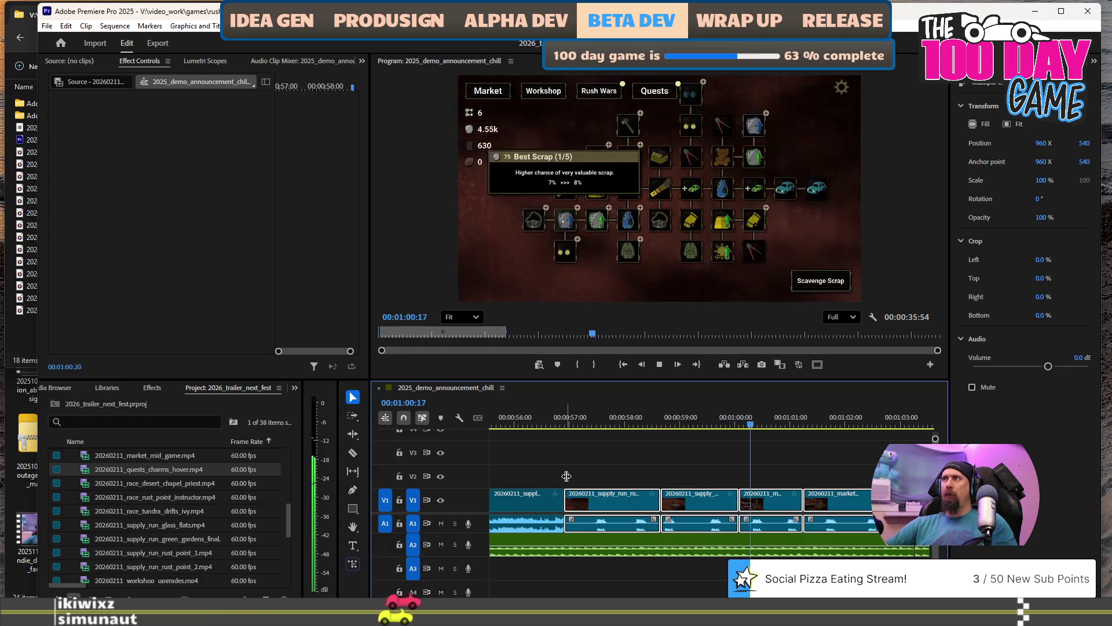
{"action": "key", "text": "space"}
{"action": "key", "text": "space"}
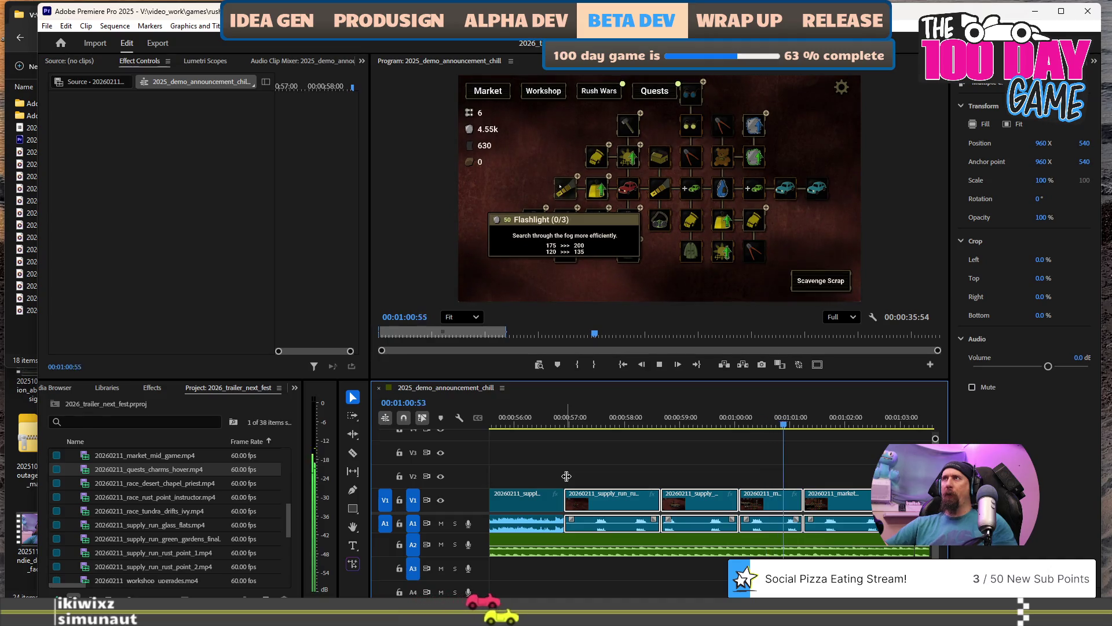
{"action": "key", "text": "space"}
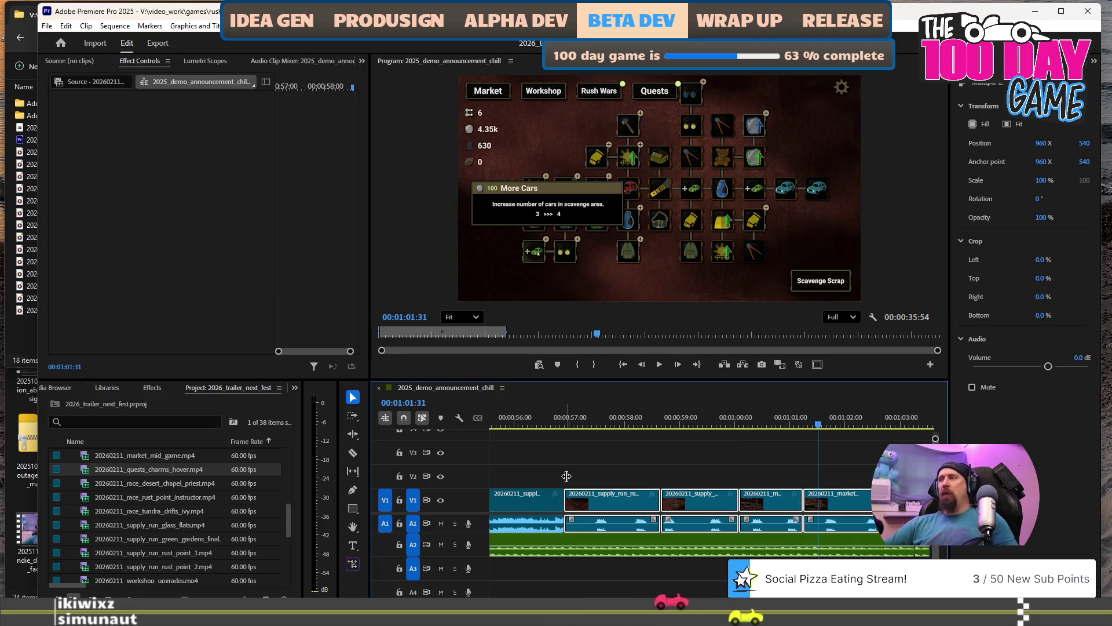
{"action": "scroll", "coordinate": [627, 506], "scroll_direction": "down", "scroll_amount": 2, "text": "alt"}
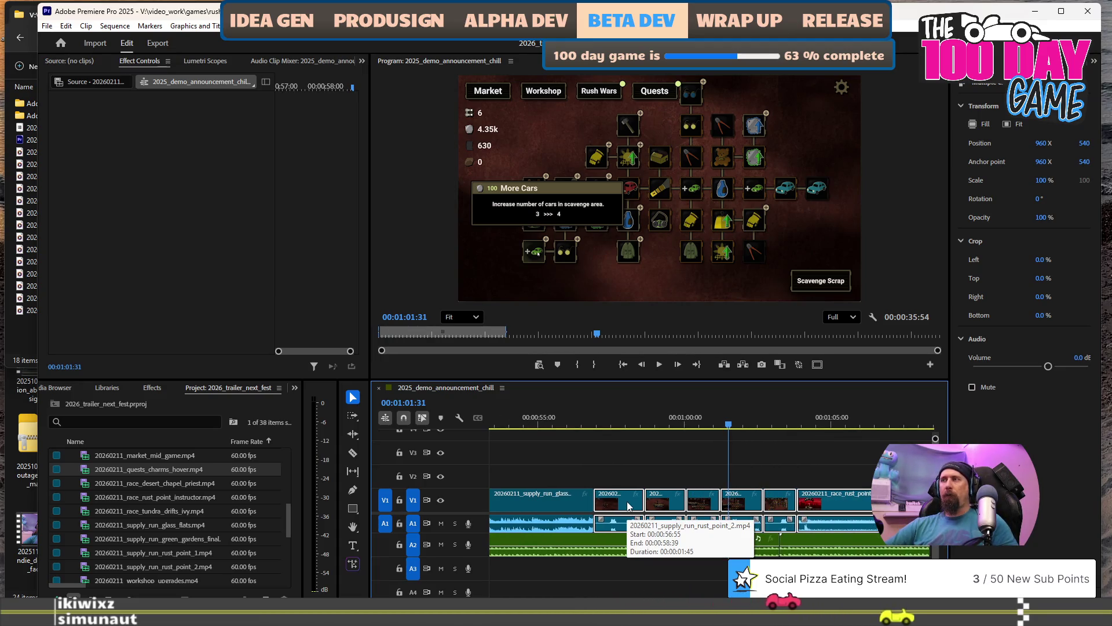
{"action": "left_click", "coordinate": [599, 417]}
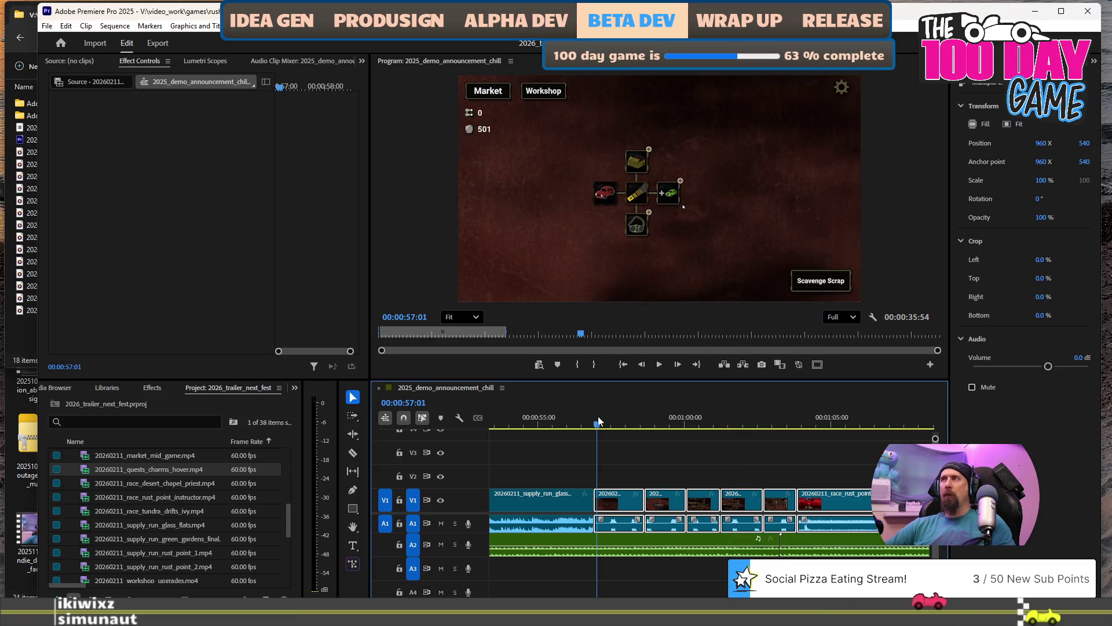
{"action": "key", "text": "space"}
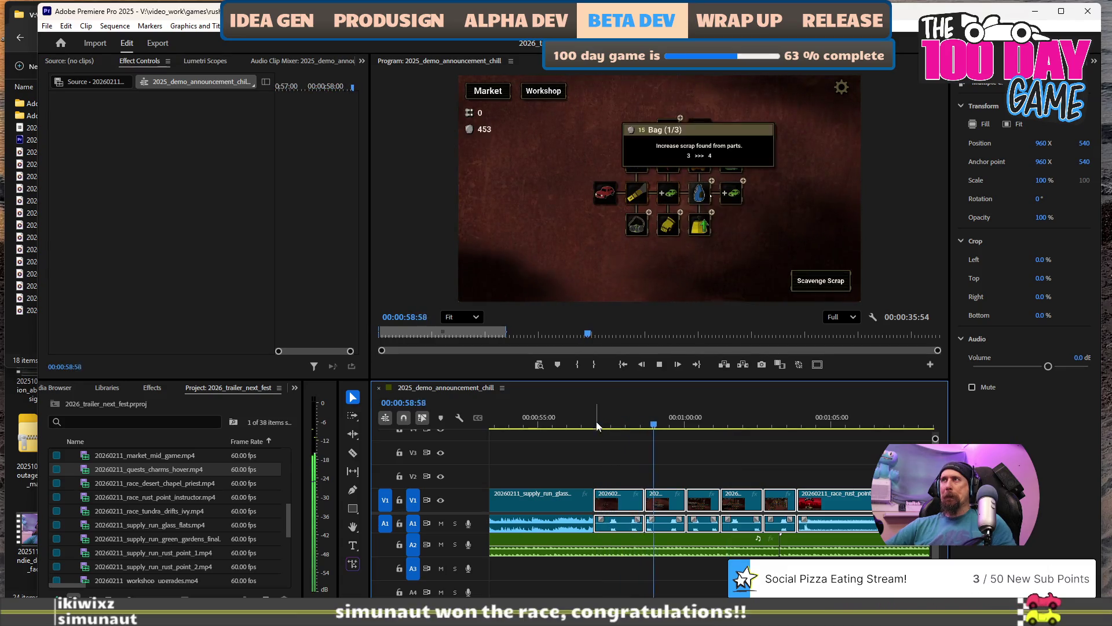
{"action": "key", "text": "space"}
{"action": "scroll", "coordinate": [653, 467], "scroll_direction": "up", "scroll_amount": 2}
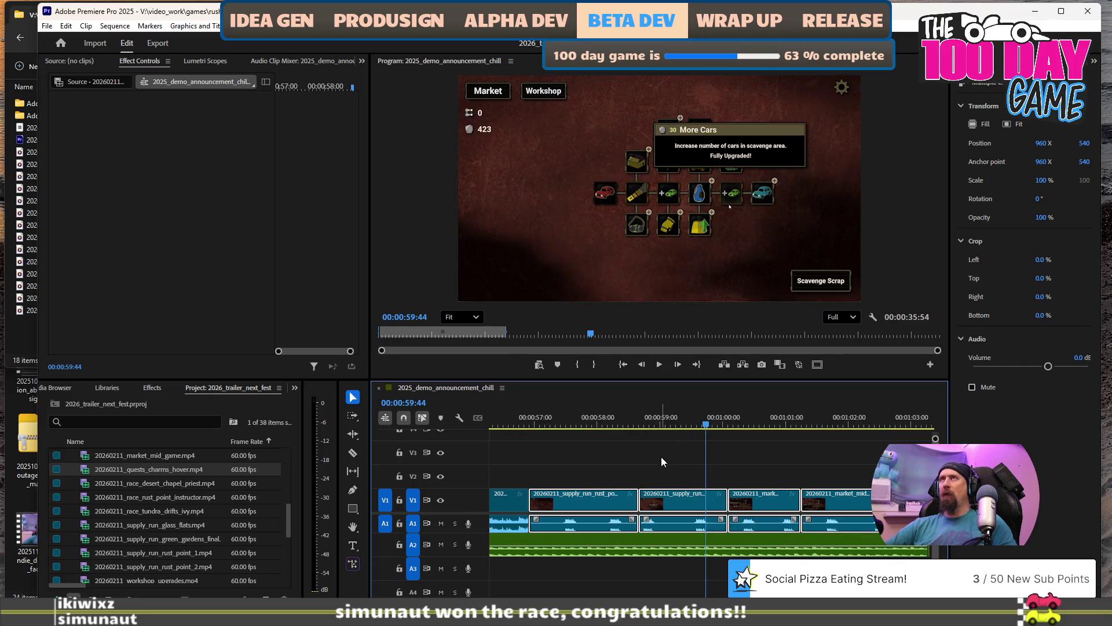
{"action": "left_click", "coordinate": [646, 418]}
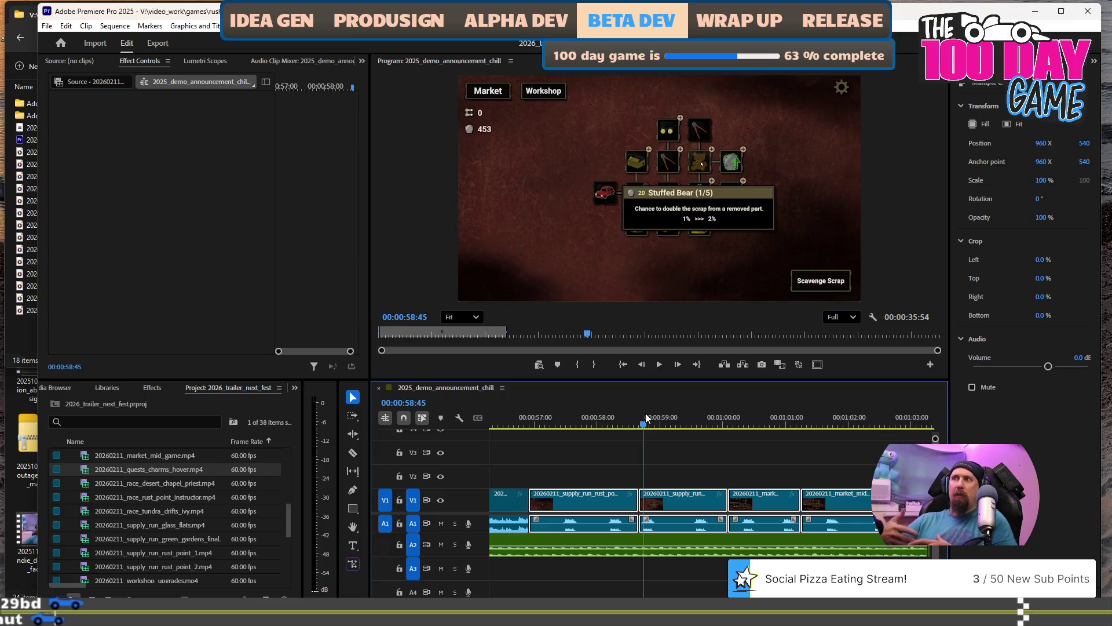
{"action": "left_click", "coordinate": [610, 455]}
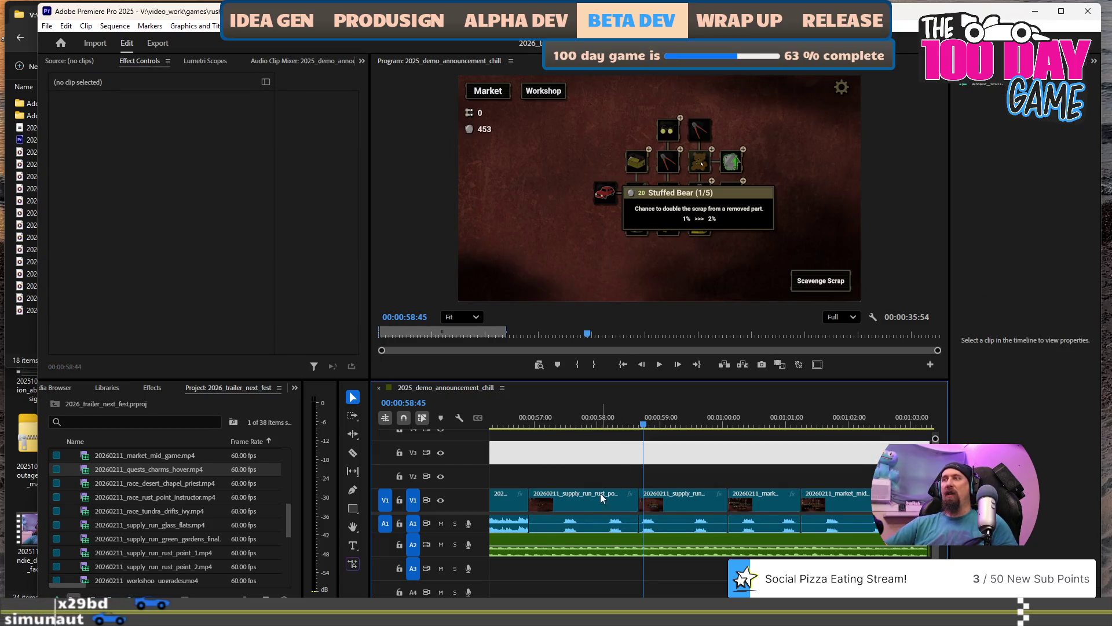
{"action": "left_click", "coordinate": [599, 476]}
{"action": "key", "text": "space"}
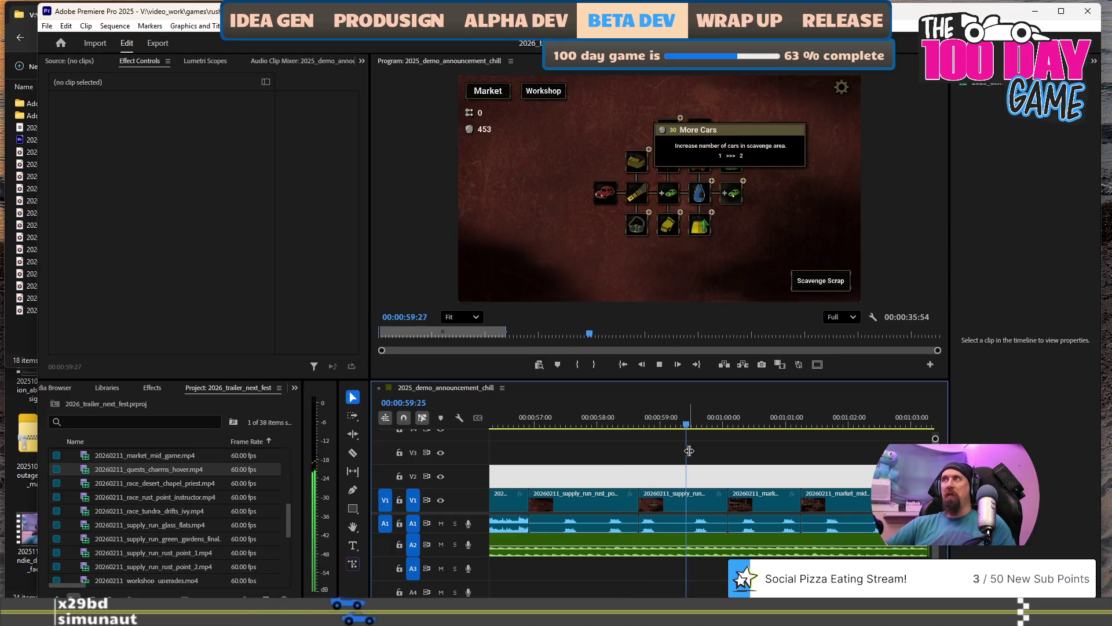
{"action": "key", "text": "space"}
{"action": "scroll", "coordinate": [680, 467], "scroll_direction": "down", "scroll_amount": 3}
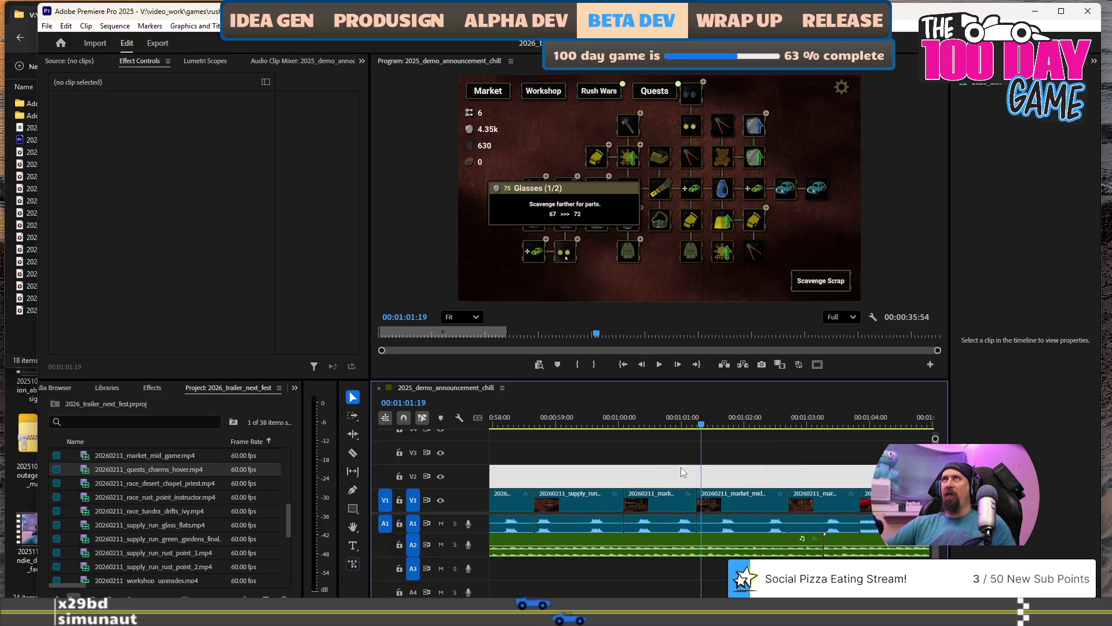
{"action": "scroll", "coordinate": [681, 468], "scroll_direction": "up", "scroll_amount": 3}
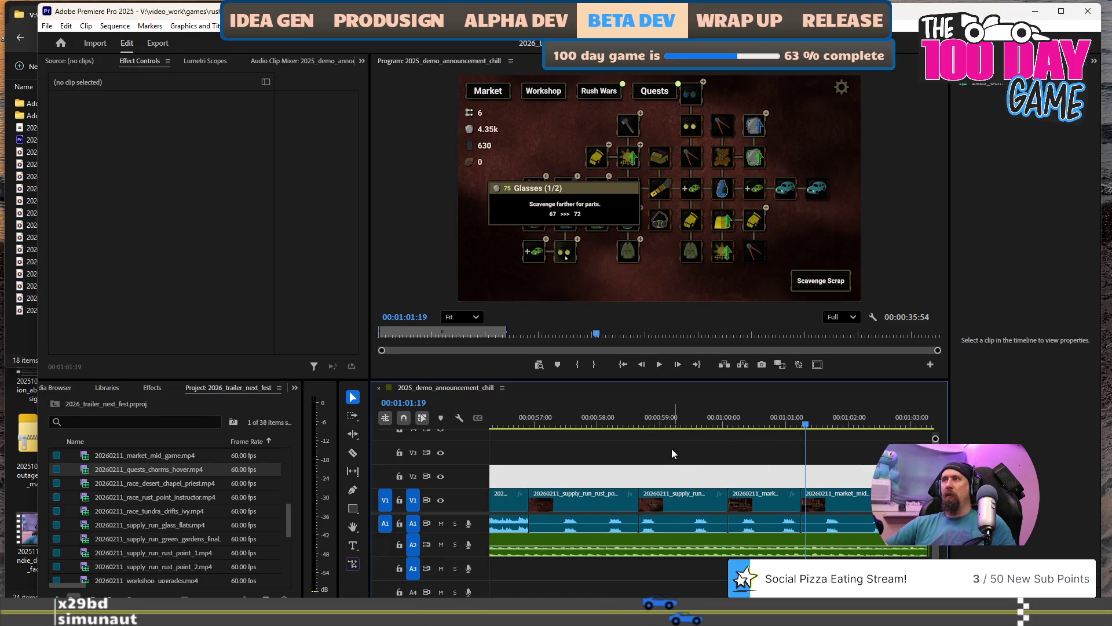
{"action": "left_click", "coordinate": [651, 425]}
{"action": "left_click_drag", "start_coordinate": [623, 425], "coordinate": [669, 425]}
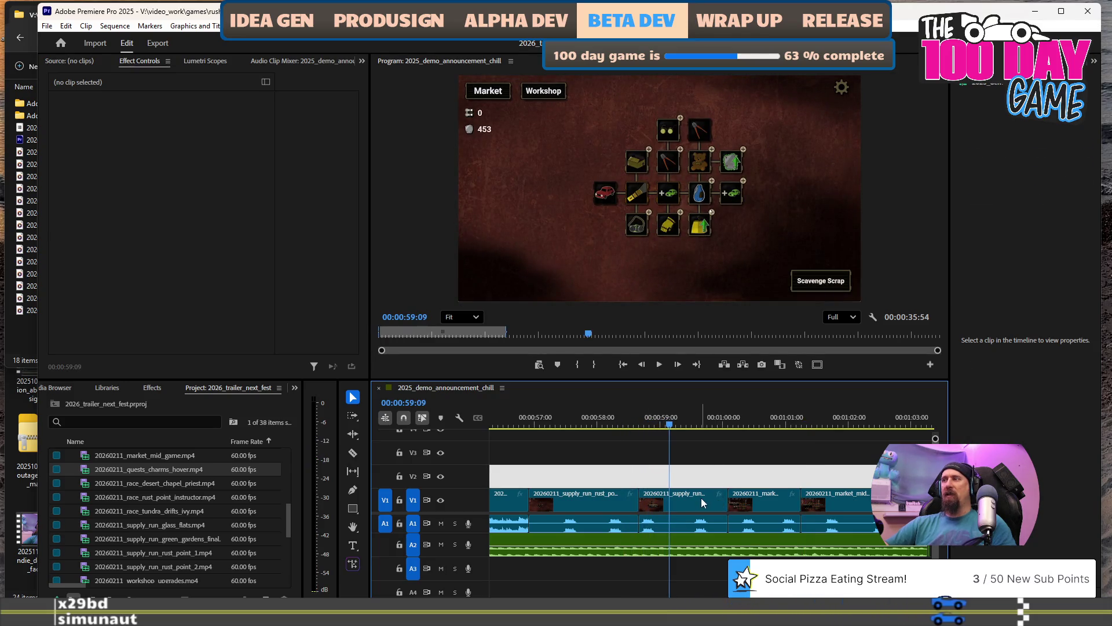
Delete the supply run clip at the playhead and slide the following clips left to close the gap.
{"action": "left_click", "coordinate": [701, 498]}
{"action": "key", "text": "Delete"}
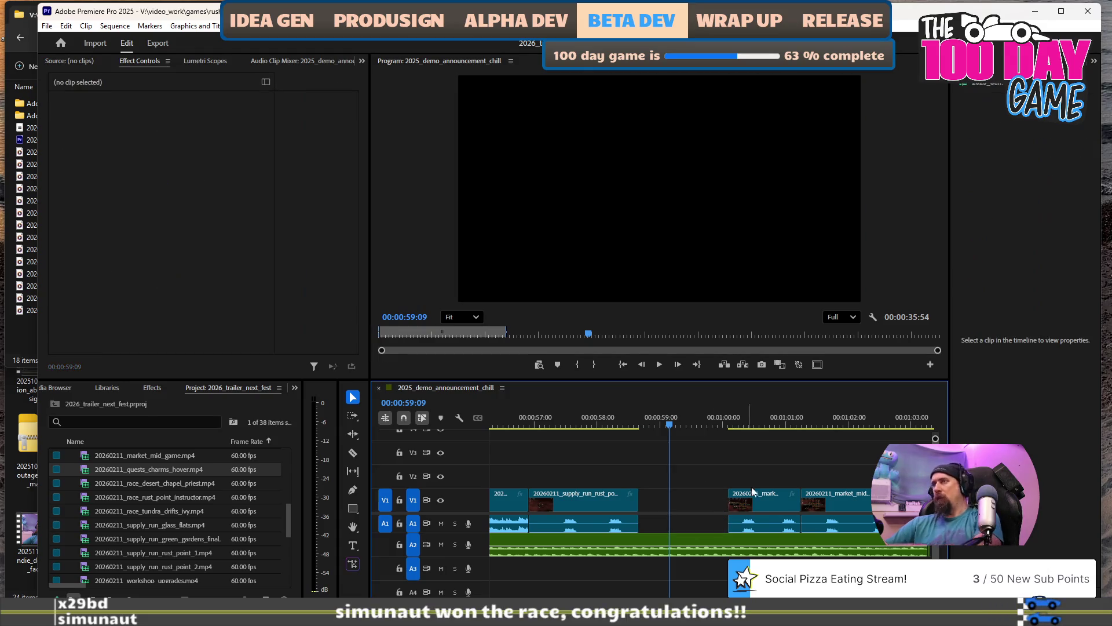
{"action": "key", "text": "minus"}
{"action": "key", "text": "minus"}
{"action": "key", "text": "minus"}
{"action": "mouse_move", "coordinate": [693, 450]}
{"action": "left_mouse_down"}
{"action": "mouse_move", "coordinate": [860, 504]}
{"action": "mouse_move", "coordinate": [863, 521]}
{"action": "left_mouse_up"}
{"action": "left_click_drag", "start_coordinate": [795, 506], "coordinate": [763, 505]}
{"action": "key", "text": "equal"}
{"action": "key", "text": "equal"}
{"action": "key", "text": "space"}
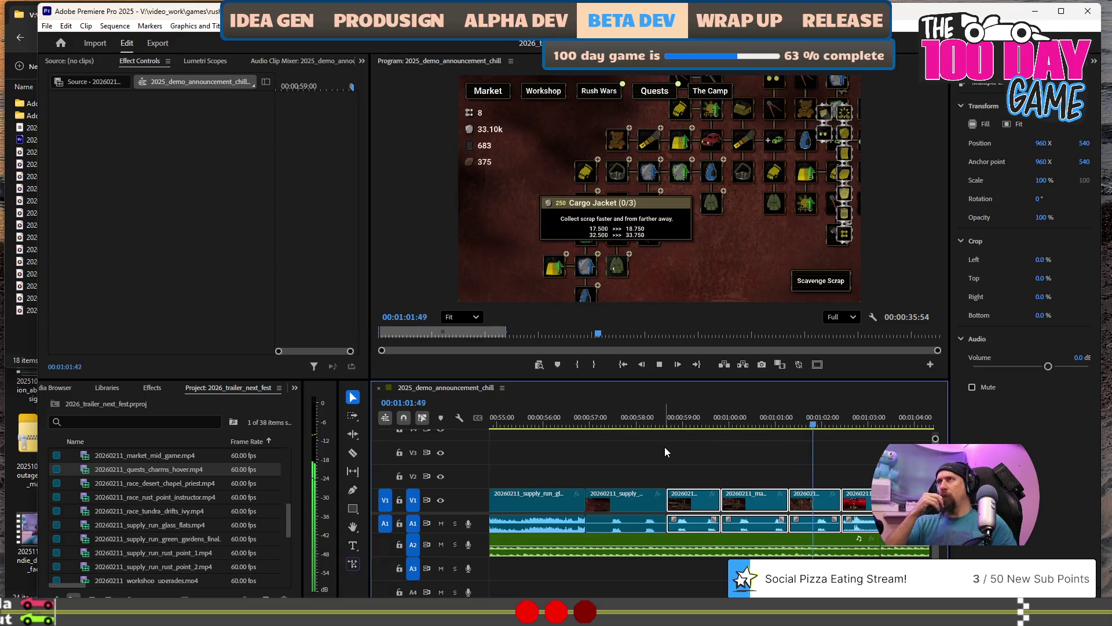
{"action": "key", "text": "space"}
Review the new join by replaying from 00:59 to 01:01:19.
{"action": "left_click", "coordinate": [753, 470]}
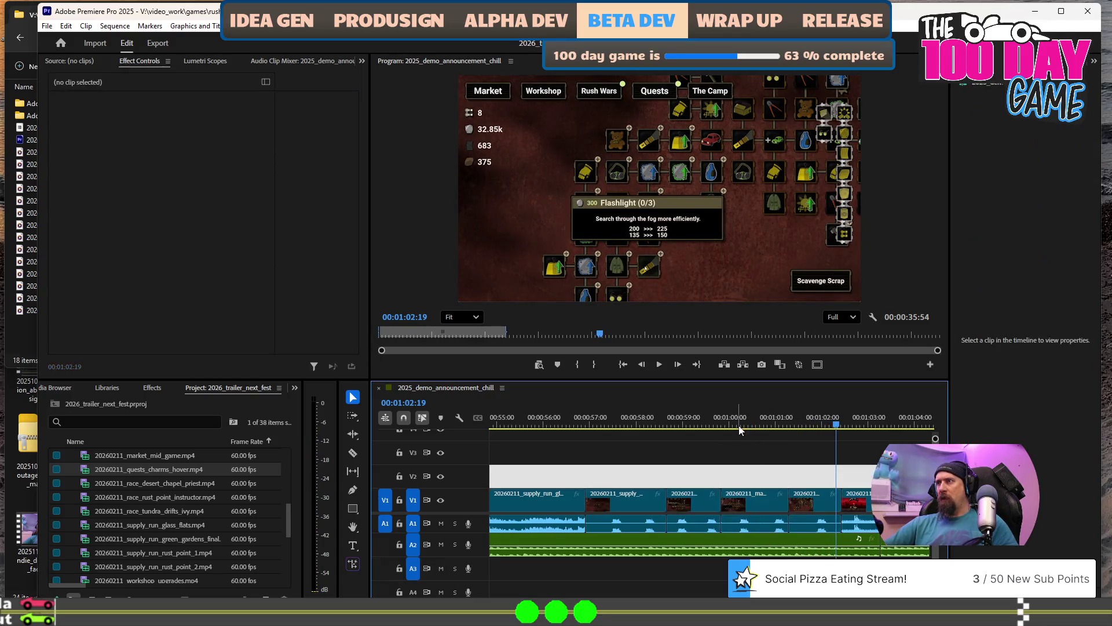
{"action": "left_click", "coordinate": [703, 417]}
{"action": "key", "text": "space"}
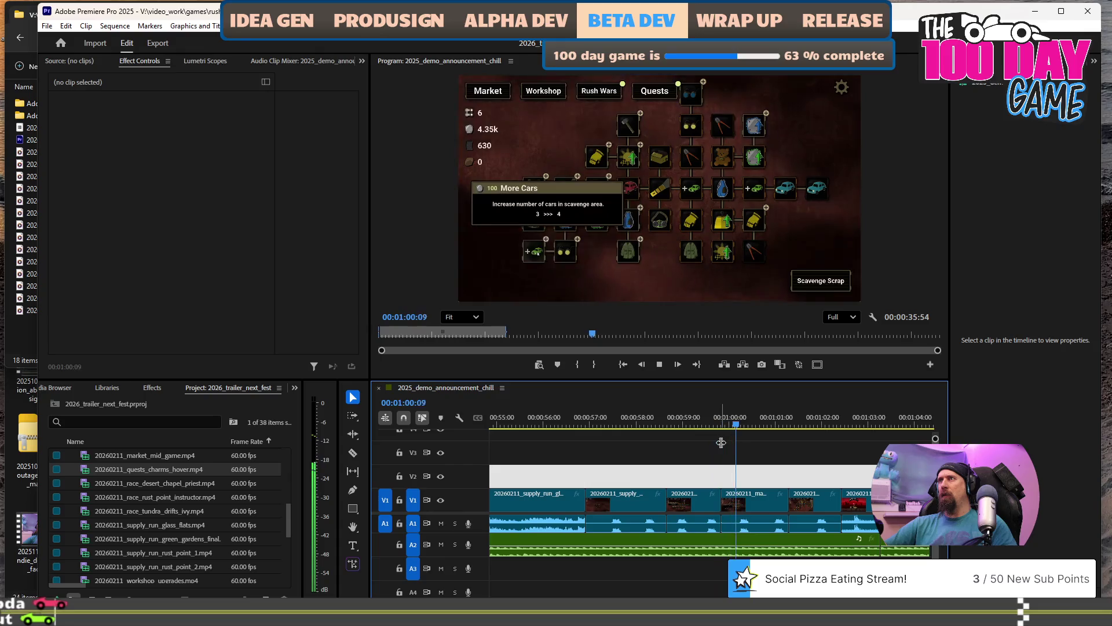
{"action": "key", "text": "space"}
{"action": "key", "text": "space"}
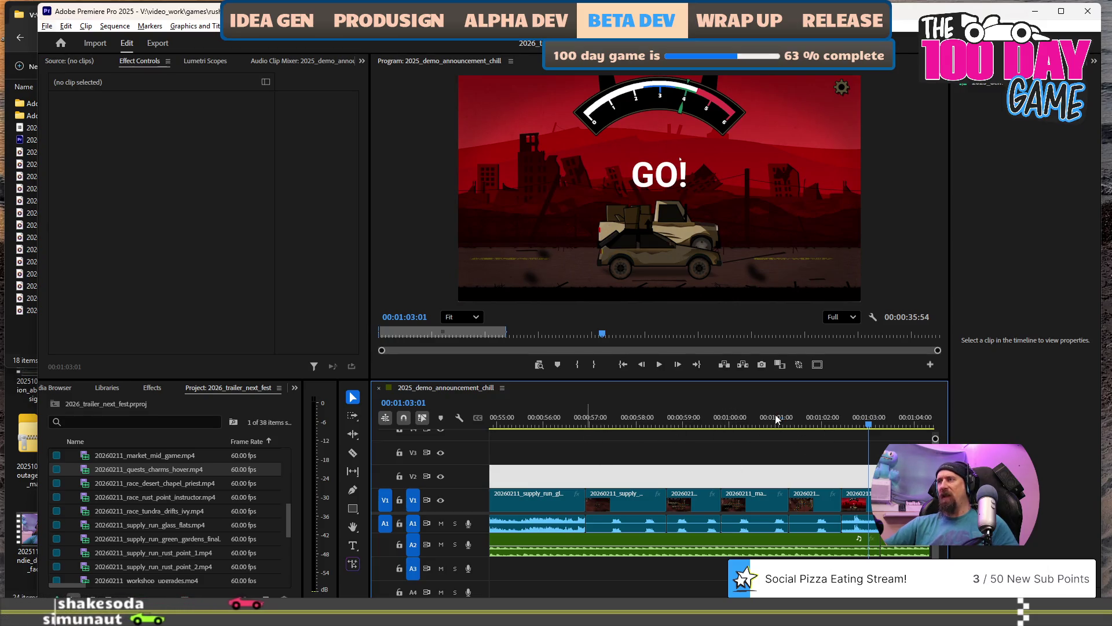
{"action": "left_click", "coordinate": [805, 500]}
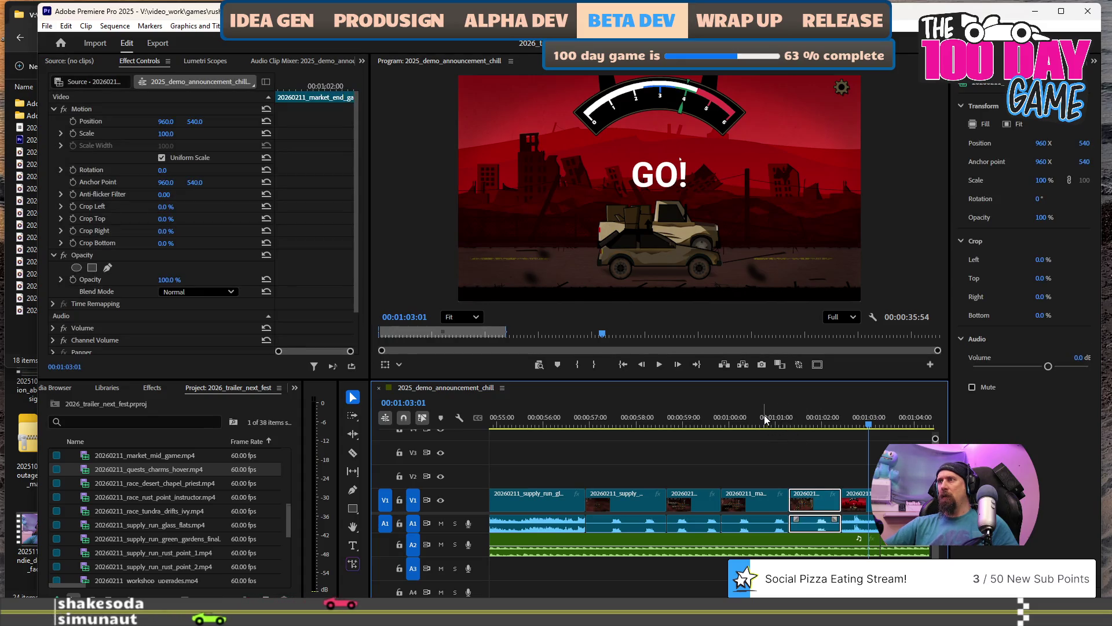
{"action": "left_click", "coordinate": [765, 418]}
{"action": "key", "text": "space"}
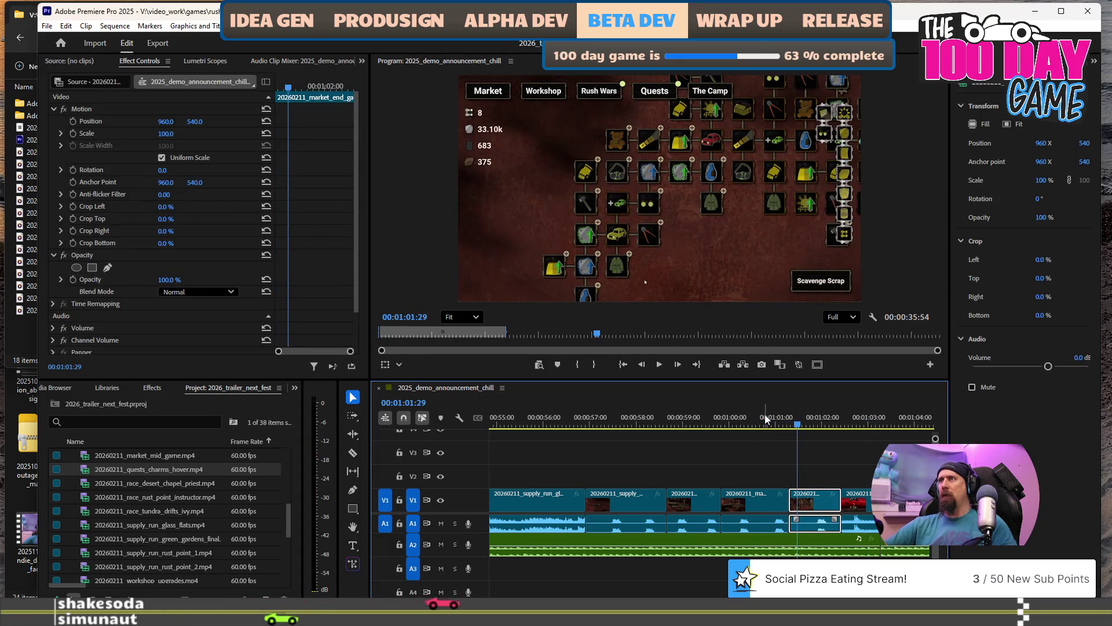
Delete the market clip and select the clips following its gap.
{"action": "left_click", "coordinate": [758, 509]}
{"action": "key", "text": "Delete"}
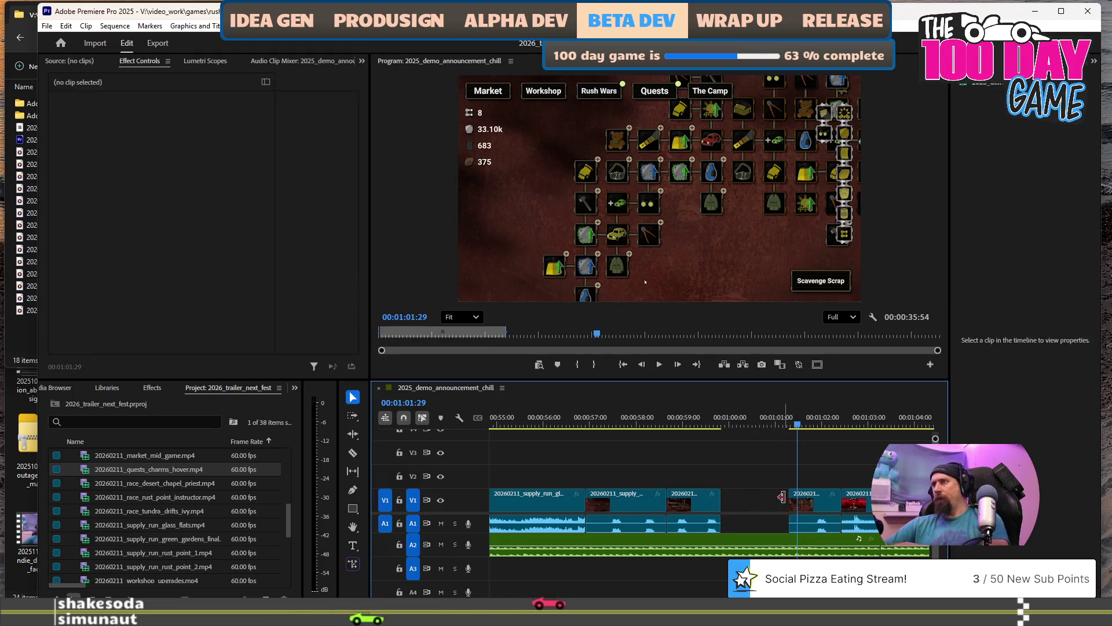
{"action": "scroll", "coordinate": [722, 483], "scroll_direction": "down", "scroll_amount": 2}
{"action": "scroll", "coordinate": [722, 483], "scroll_direction": "down", "scroll_amount": 3}
{"action": "mouse_move", "coordinate": [691, 466]}
{"action": "left_mouse_down"}
{"action": "mouse_move", "coordinate": [747, 510]}
{"action": "mouse_move", "coordinate": [687, 510]}
{"action": "left_mouse_up"}
{"action": "scroll", "coordinate": [687, 522], "scroll_direction": "up", "scroll_amount": 2}
{"action": "scroll", "coordinate": [688, 522], "scroll_direction": "down", "scroll_amount": 2}
{"action": "left_click", "coordinate": [547, 416]}
Play the trailer from about 52 seconds and zoom out to view its ending.
{"action": "key", "text": "space"}
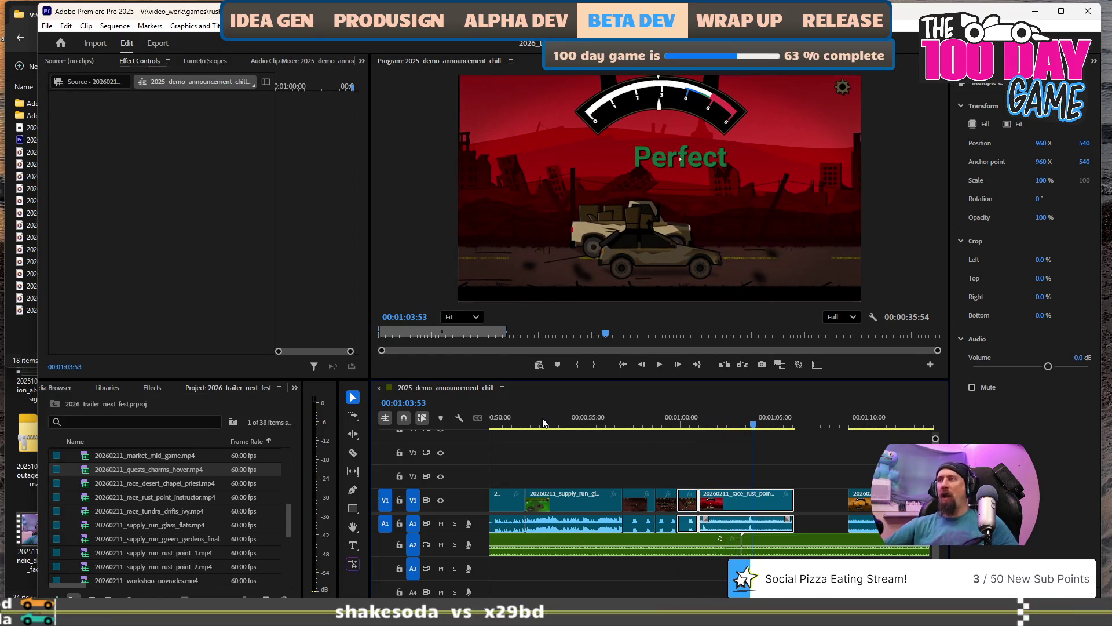
{"action": "scroll", "coordinate": [753, 495], "scroll_direction": "down", "scroll_amount": 3}
{"action": "key", "text": "ctrl+z"}
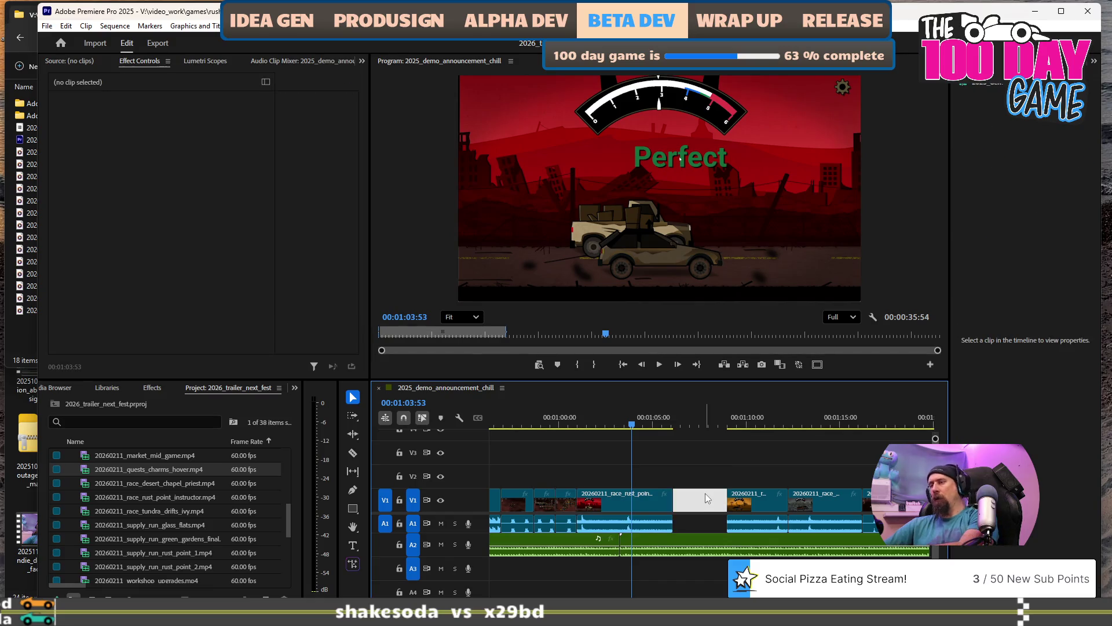
{"action": "key", "text": "minus"}
{"action": "key", "text": "minus"}
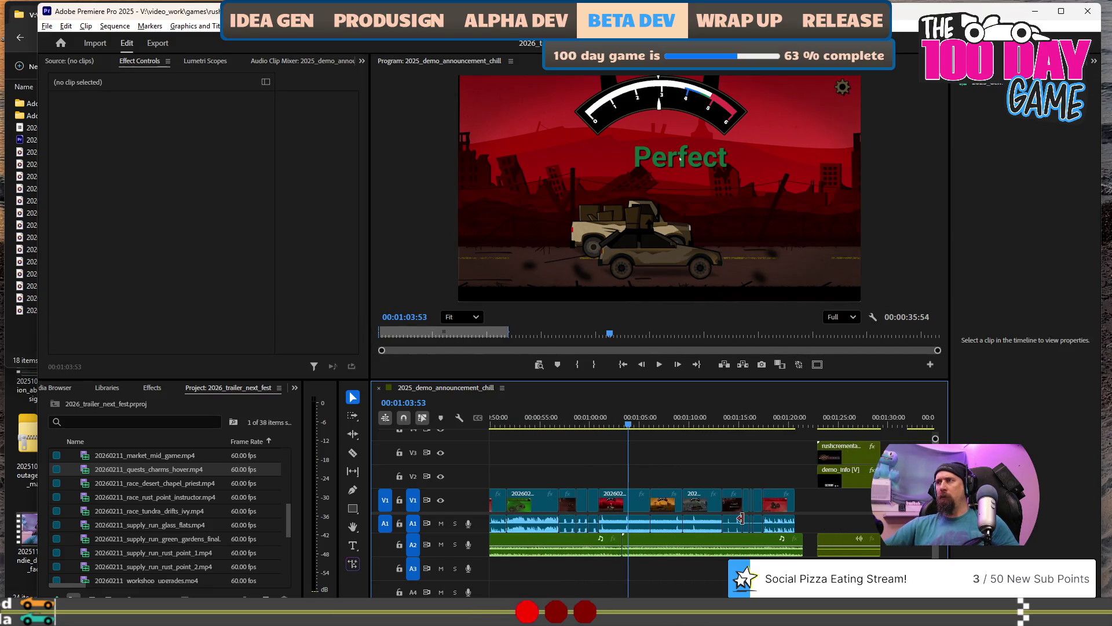
{"action": "scroll", "coordinate": [810, 558], "scroll_direction": "up", "scroll_amount": 5}
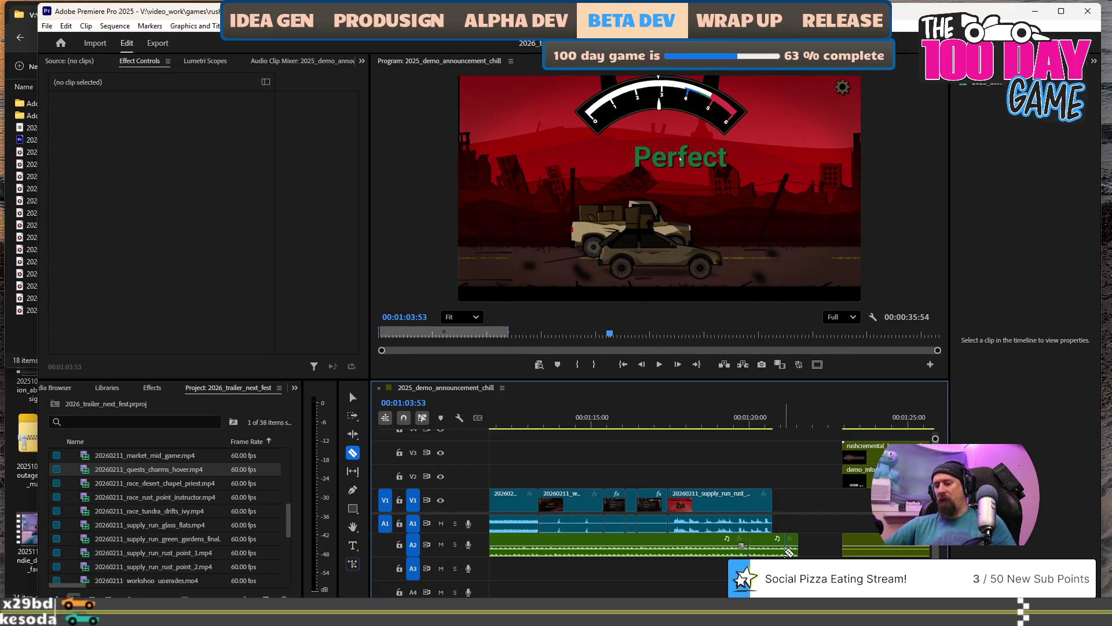
Shift the rushcremental_logo clip earlier on V3.
{"action": "key", "text": "v"}
{"action": "left_click", "coordinate": [780, 551]}
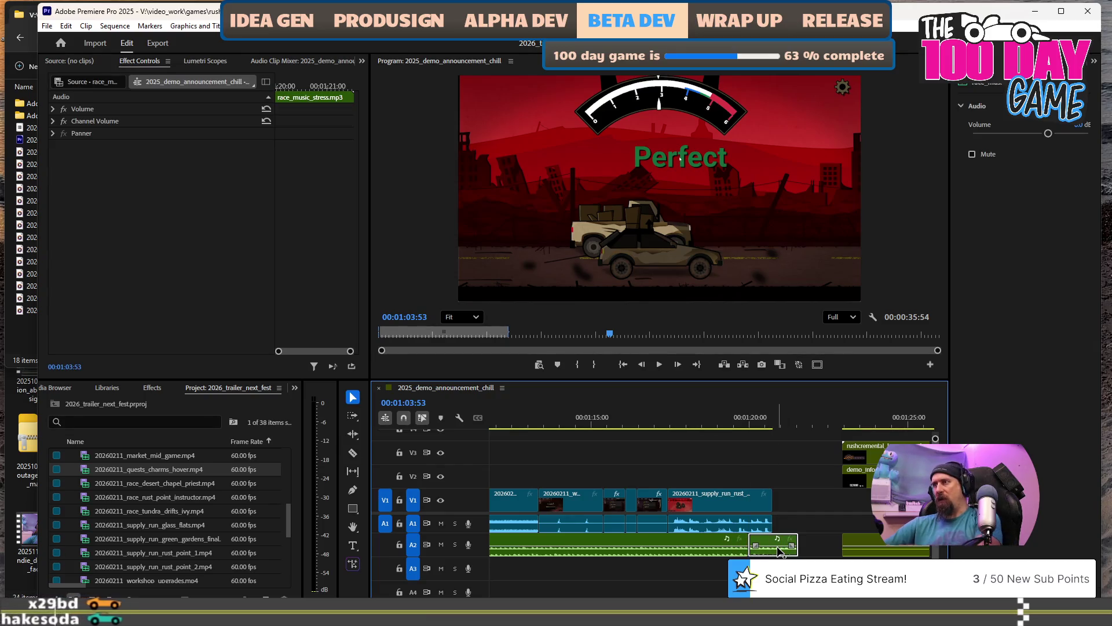
{"action": "left_click", "coordinate": [863, 458]}
{"action": "mouse_move", "coordinate": [864, 458]}
{"action": "left_mouse_down"}
{"action": "mouse_move", "coordinate": [744, 463]}
{"action": "mouse_move", "coordinate": [755, 463]}
{"action": "left_mouse_up"}
Move the supply_run_green clip from V2 down onto V1 right after the race footage, near 01:17:38.
{"action": "left_click", "coordinate": [675, 414]}
{"action": "scroll", "coordinate": [734, 508], "scroll_direction": "down", "scroll_amount": 3, "text": "alt"}
{"action": "scroll", "coordinate": [734, 508], "scroll_direction": "down", "scroll_amount": 2, "text": "alt"}
{"action": "left_click", "coordinate": [756, 554]}
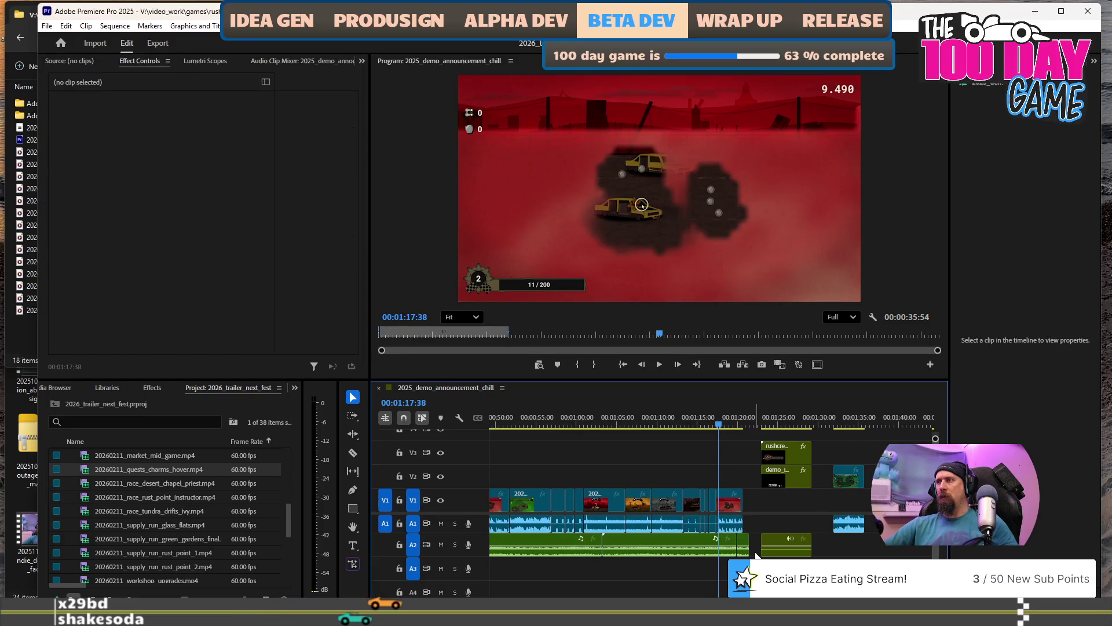
{"action": "scroll", "coordinate": [779, 530], "scroll_direction": "down", "scroll_amount": 2}
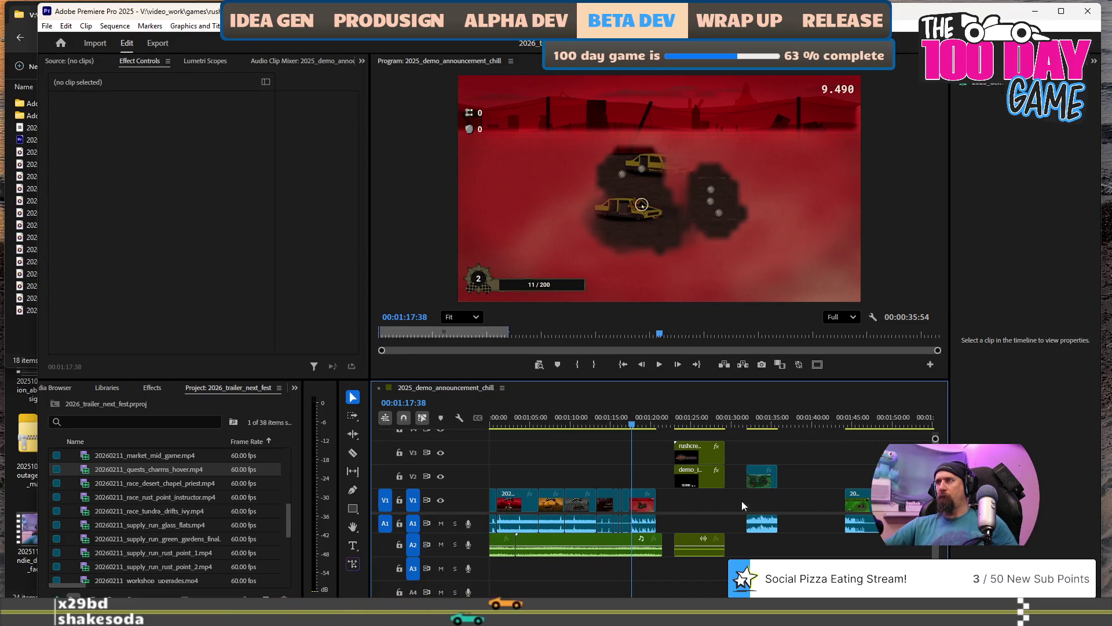
{"action": "left_click", "coordinate": [713, 455]}
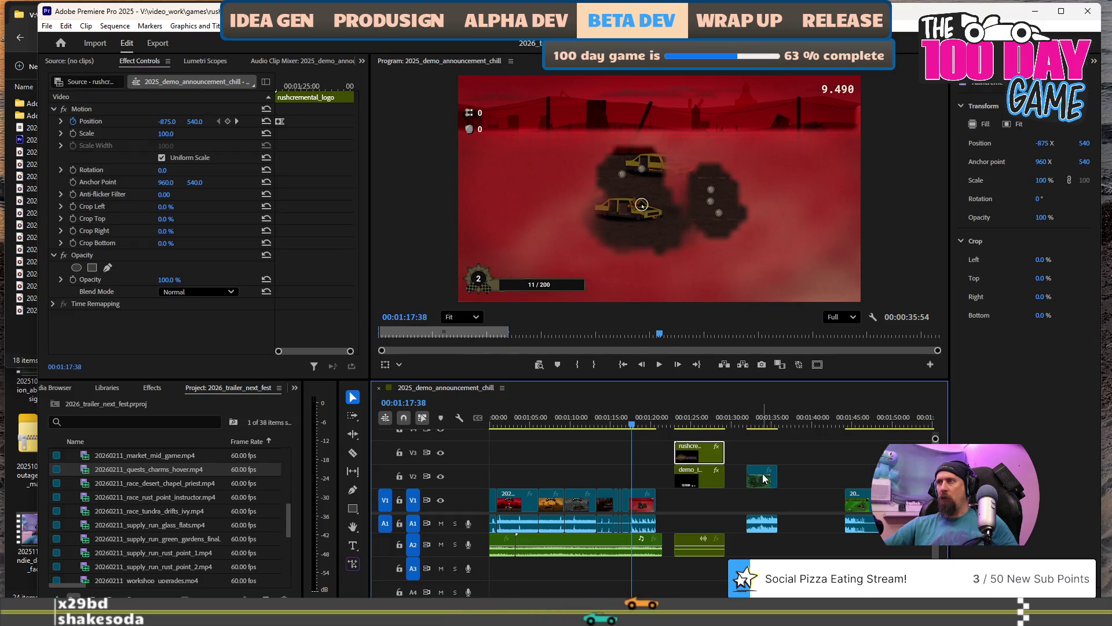
{"action": "left_click_drag", "start_coordinate": [764, 479], "coordinate": [764, 508]}
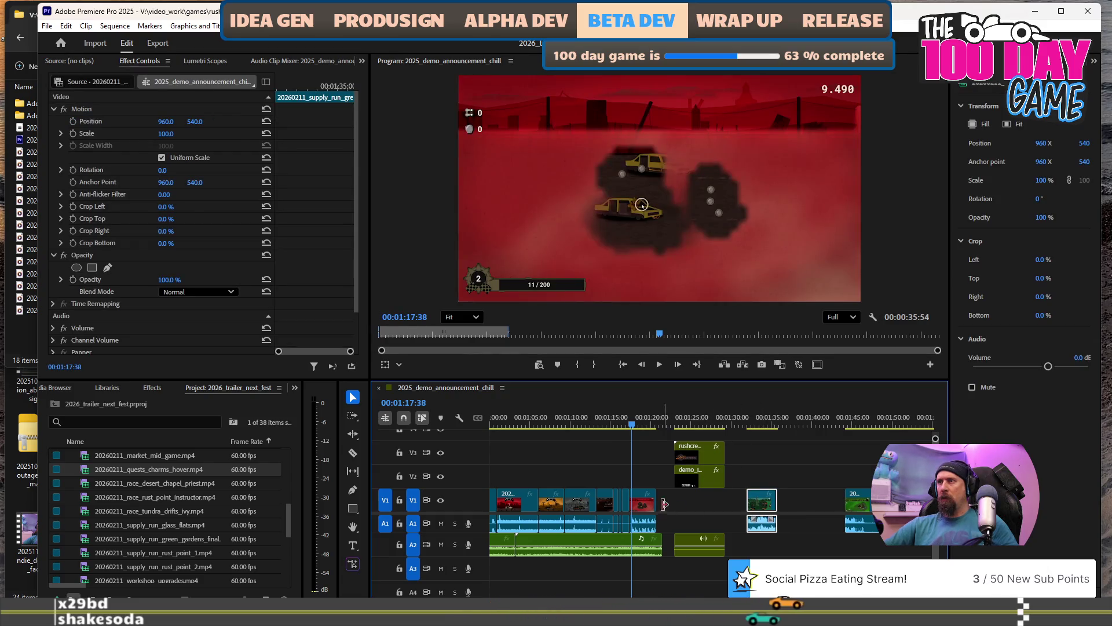
{"action": "left_click_drag", "start_coordinate": [643, 508], "coordinate": [647, 515]}
{"action": "key", "text": "="}
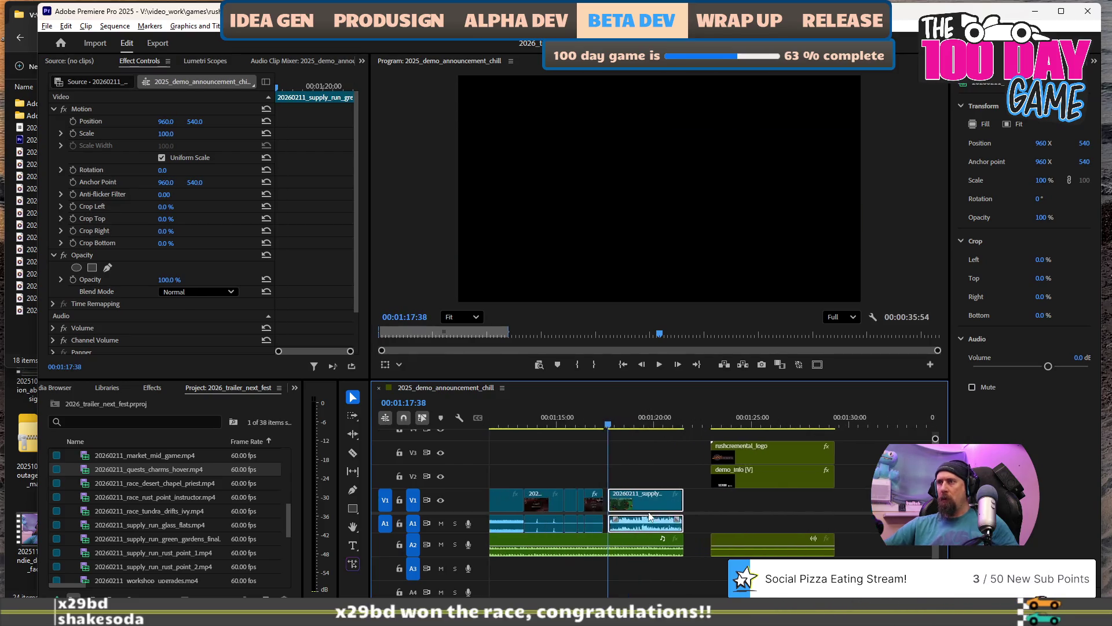
{"action": "key", "text": "="}
{"action": "key", "text": "="}
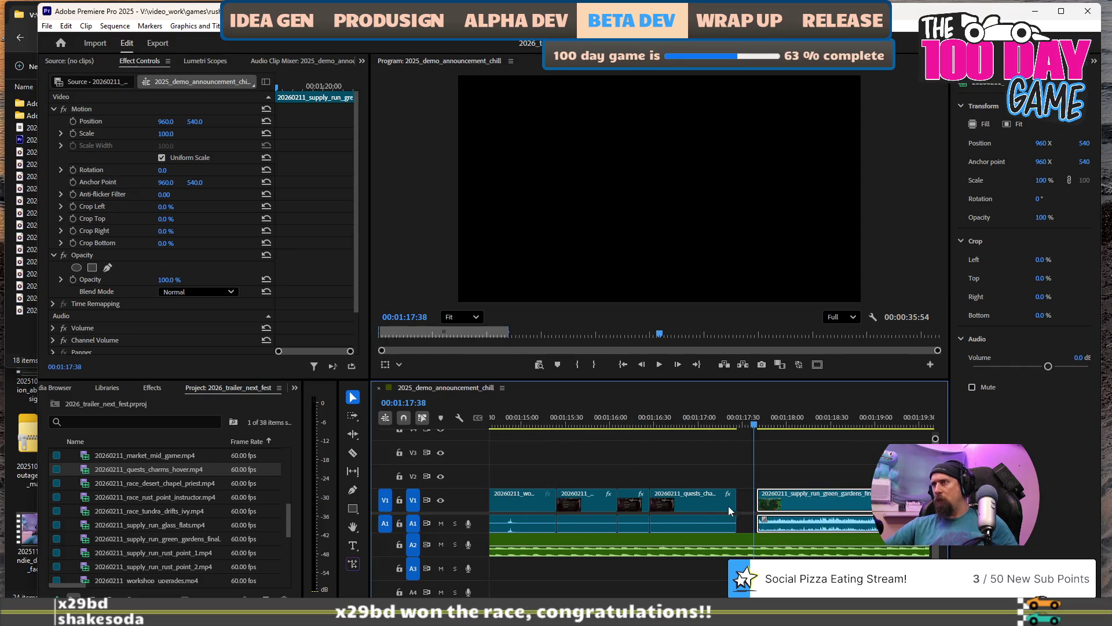
{"action": "left_click_drag", "start_coordinate": [785, 502], "coordinate": [769, 499]}
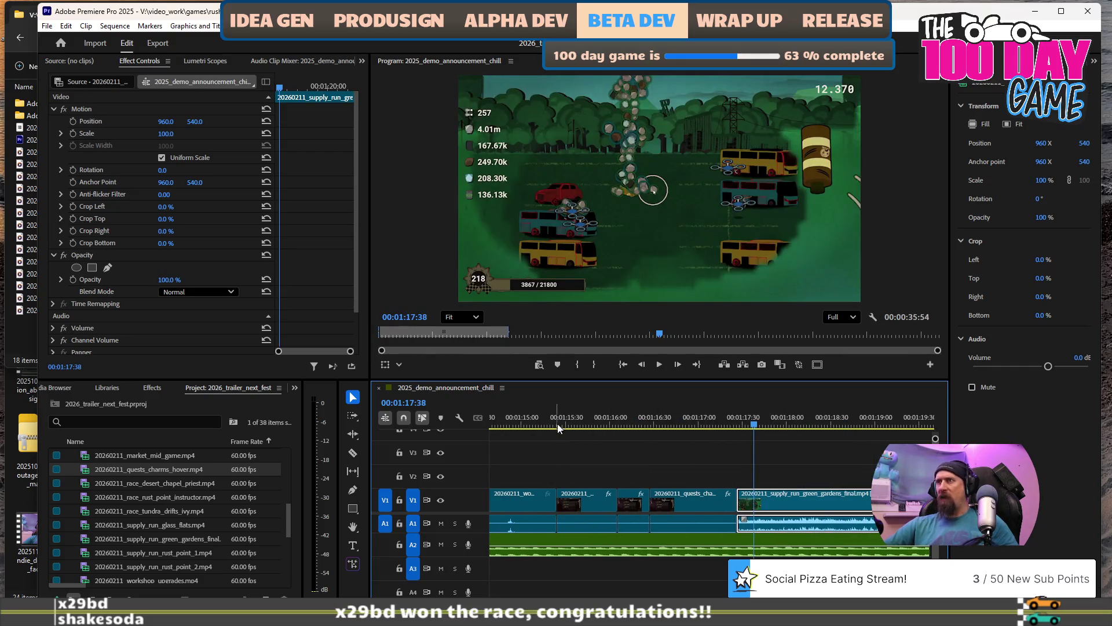
{"action": "left_click", "coordinate": [565, 417]}
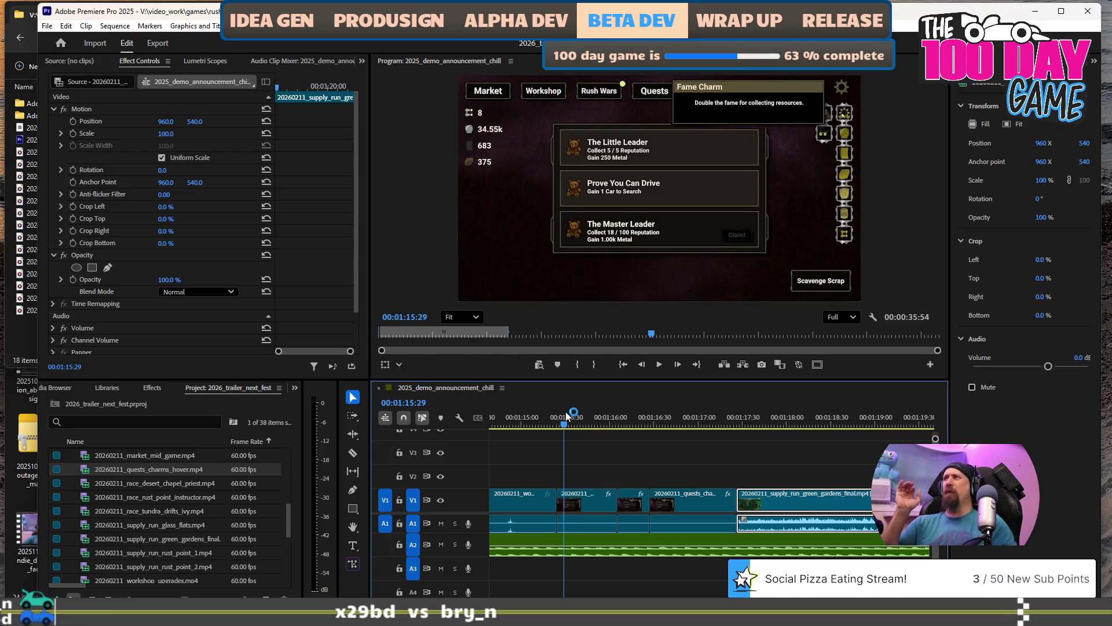
{"action": "key", "text": "space"}
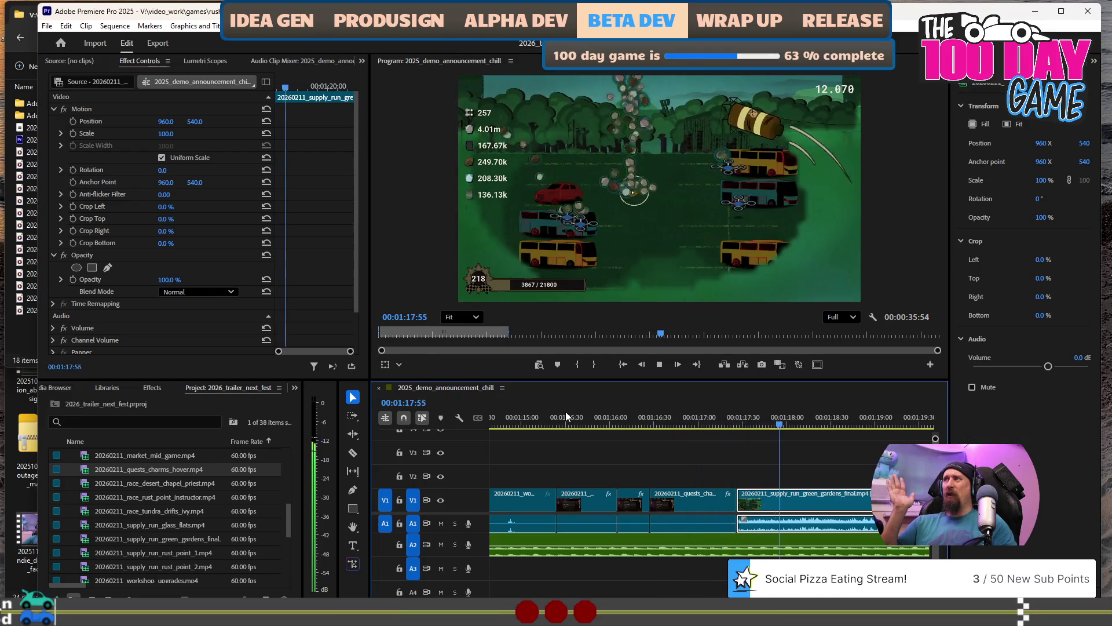
{"action": "key", "text": "space"}
{"action": "key", "text": "minus"}
{"action": "key", "text": "minus"}
{"action": "key", "text": "minus"}
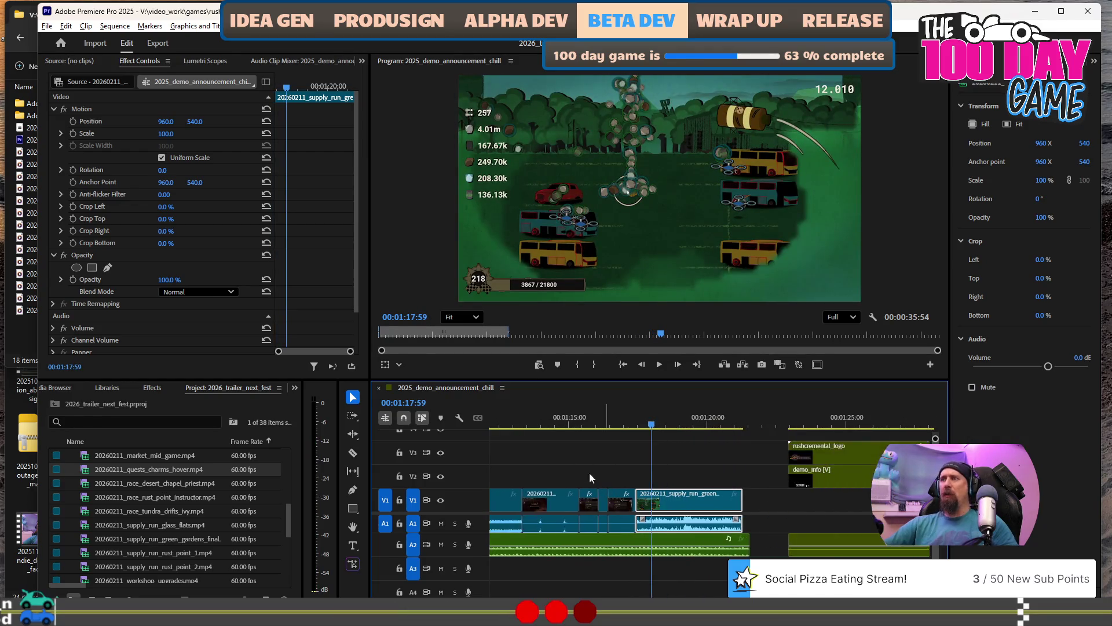
{"action": "left_click", "coordinate": [526, 427]}
{"action": "key", "text": "space"}
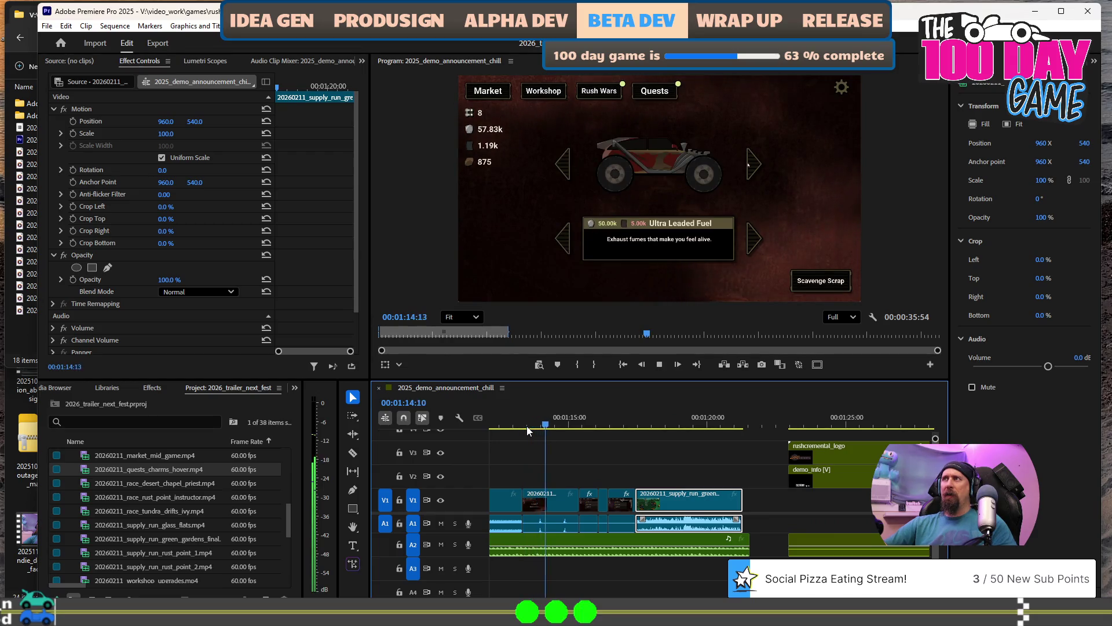
{"action": "key", "text": "space"}
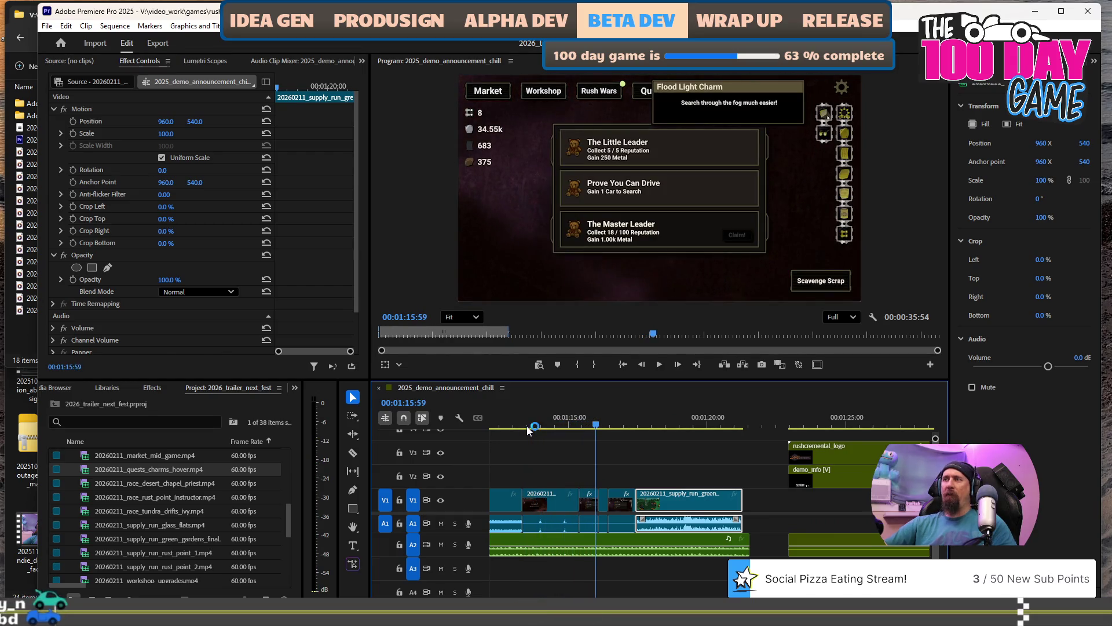
{"action": "left_click", "coordinate": [552, 414]}
{"action": "key", "text": "space"}
{"action": "key", "text": "space"}
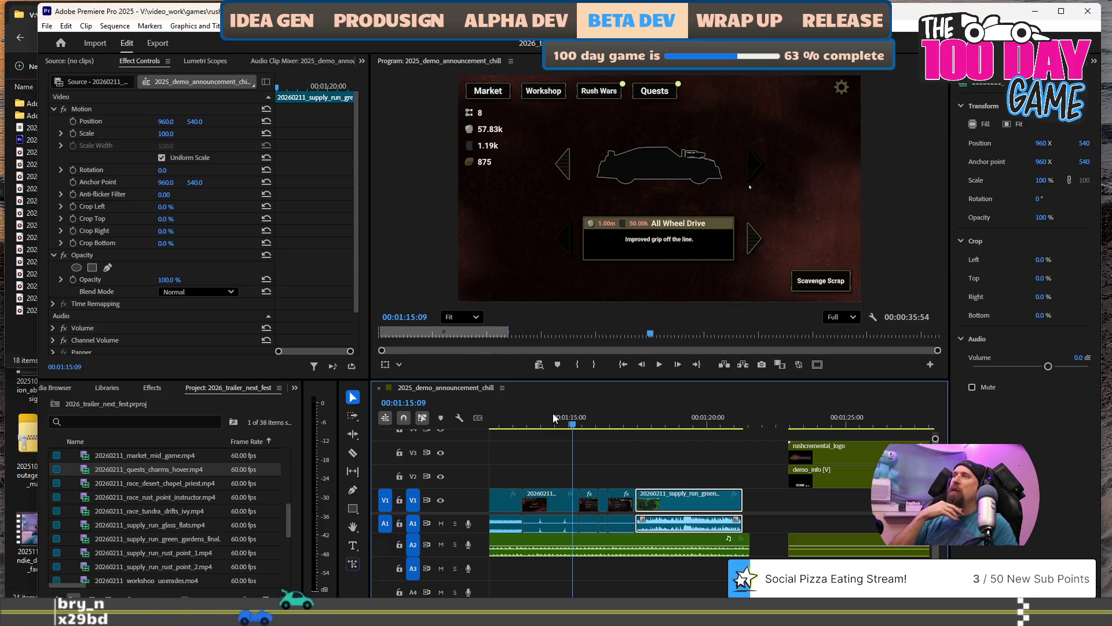
{"action": "key", "text": "space"}
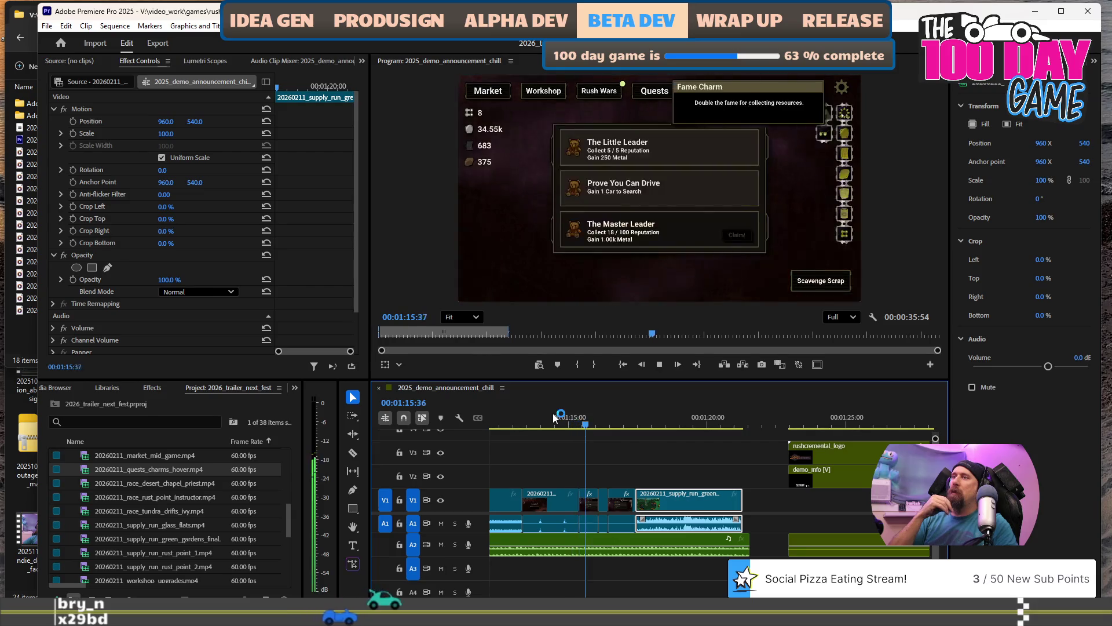
{"action": "key", "text": "space"}
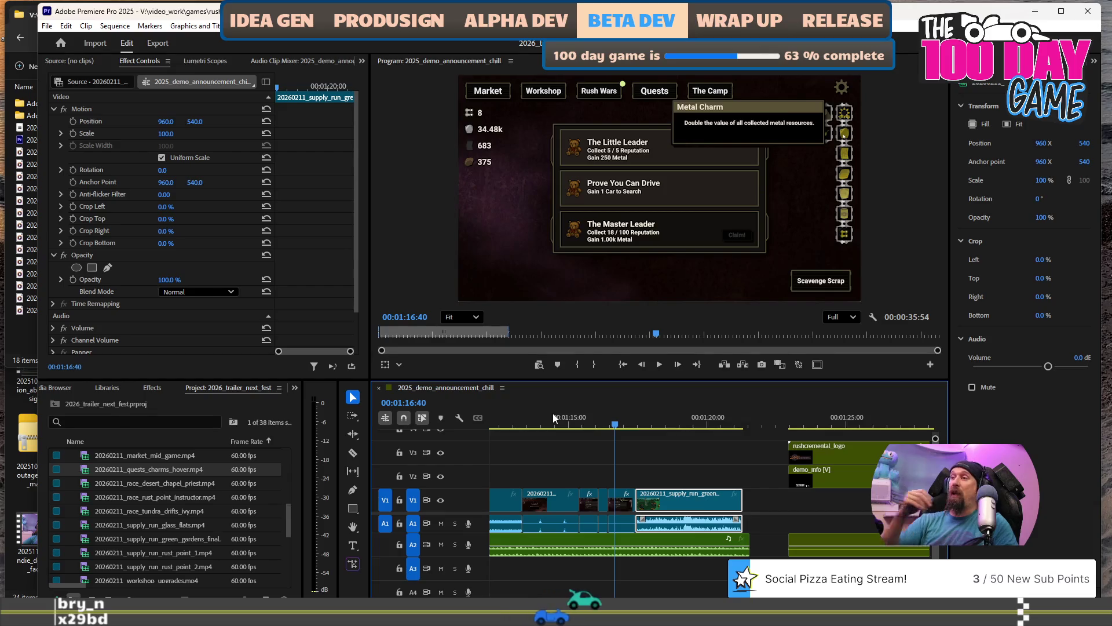
{"action": "scroll", "coordinate": [639, 446], "scroll_direction": "up", "scroll_amount": 3}
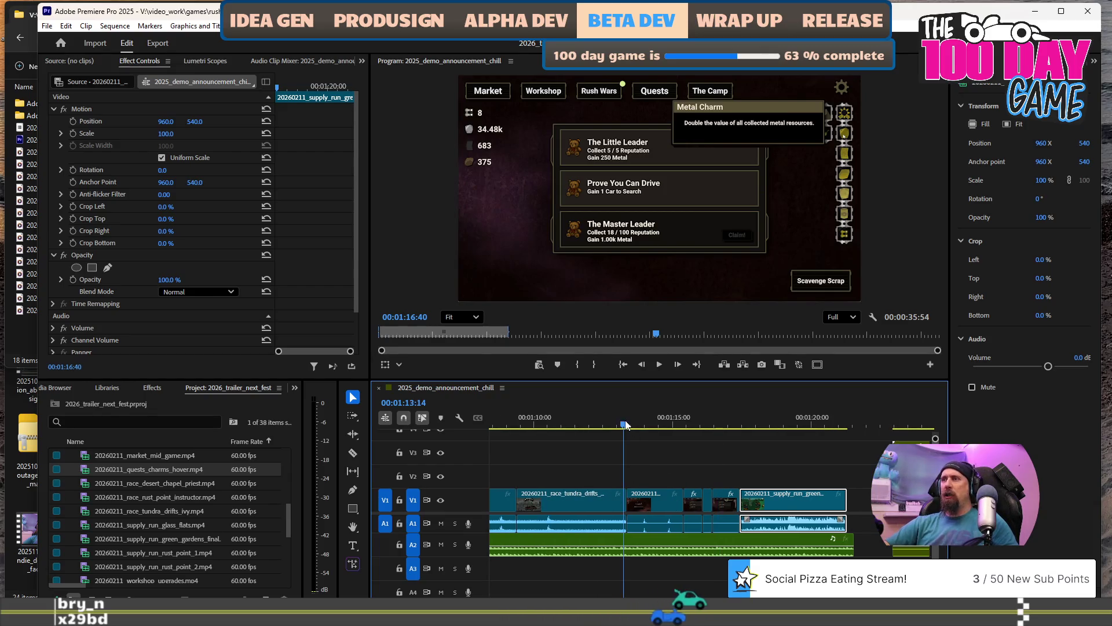
Review playback from about 01:12 through the later clips to 01:21:16.
{"action": "left_click", "coordinate": [626, 422]}
{"action": "key", "text": "space"}
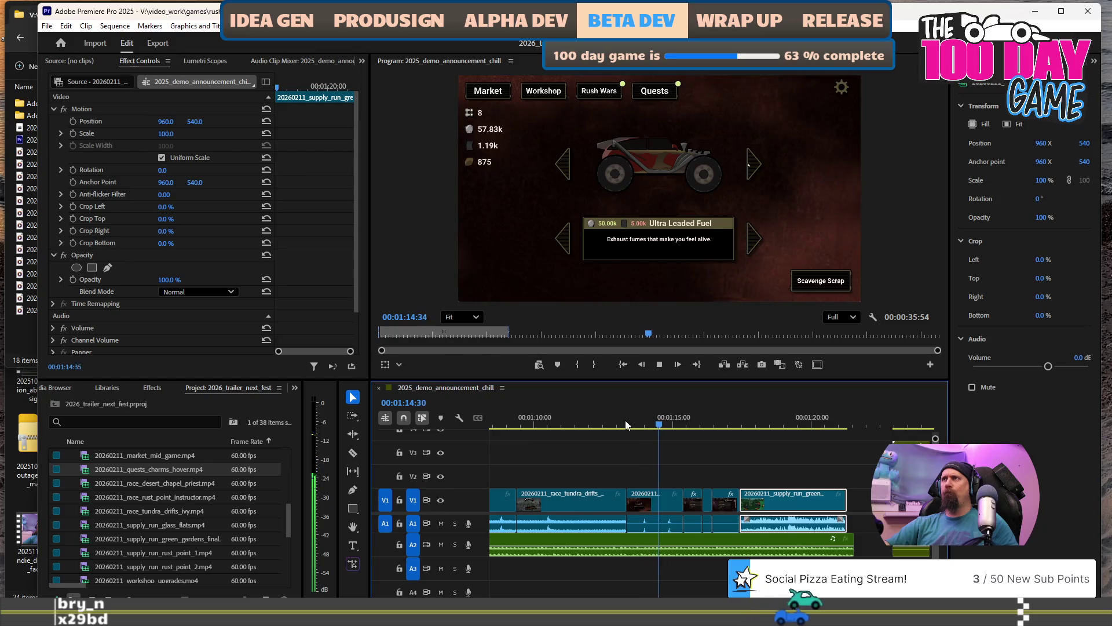
{"action": "key", "text": "space"}
{"action": "left_click", "coordinate": [588, 423]}
{"action": "key", "text": "space"}
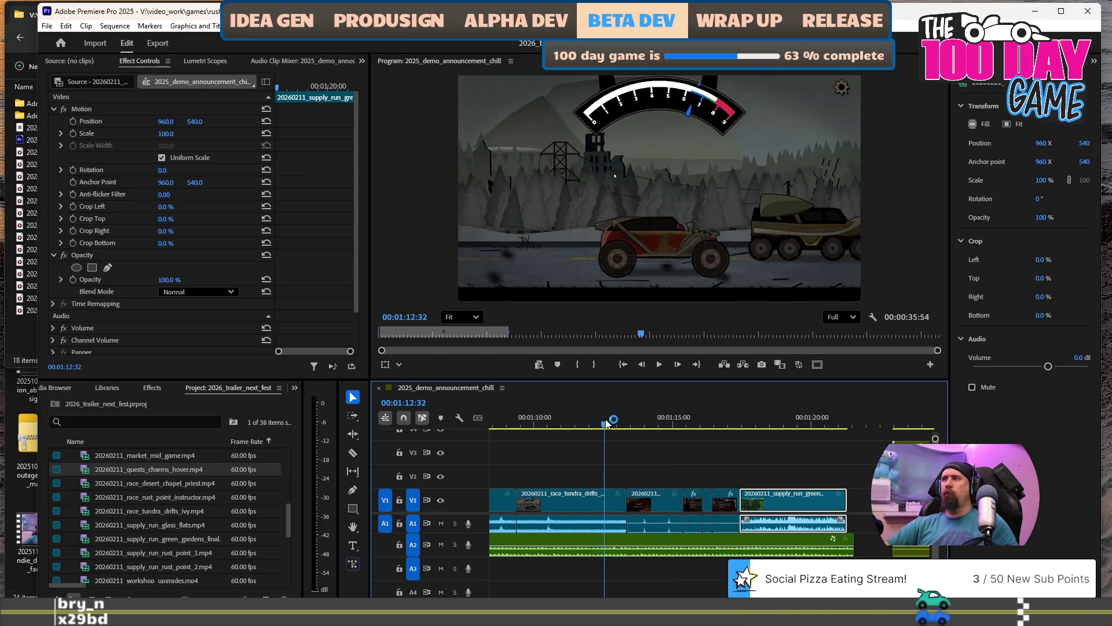
{"action": "key", "text": "space"}
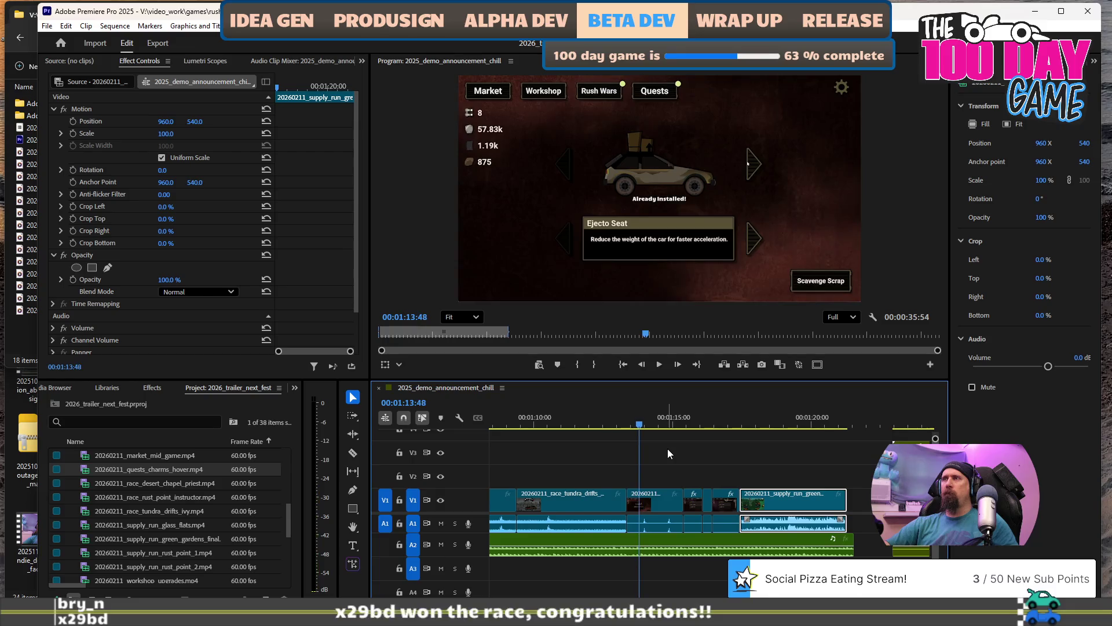
{"action": "key", "text": "space"}
{"action": "key", "text": "space"}
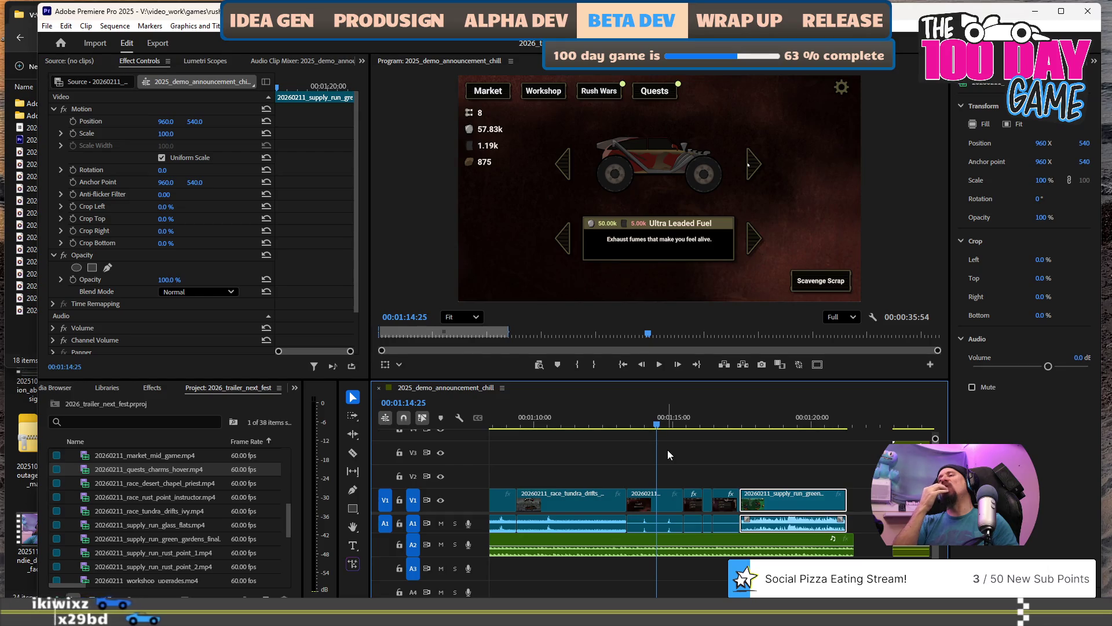
{"action": "key", "text": "space"}
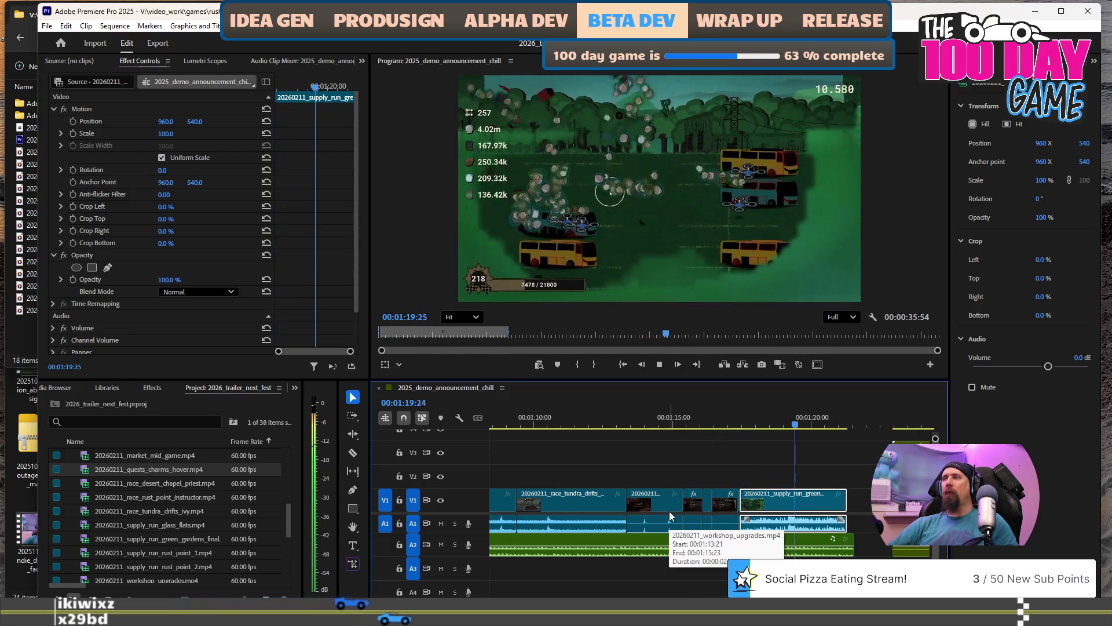
{"action": "key", "text": "space"}
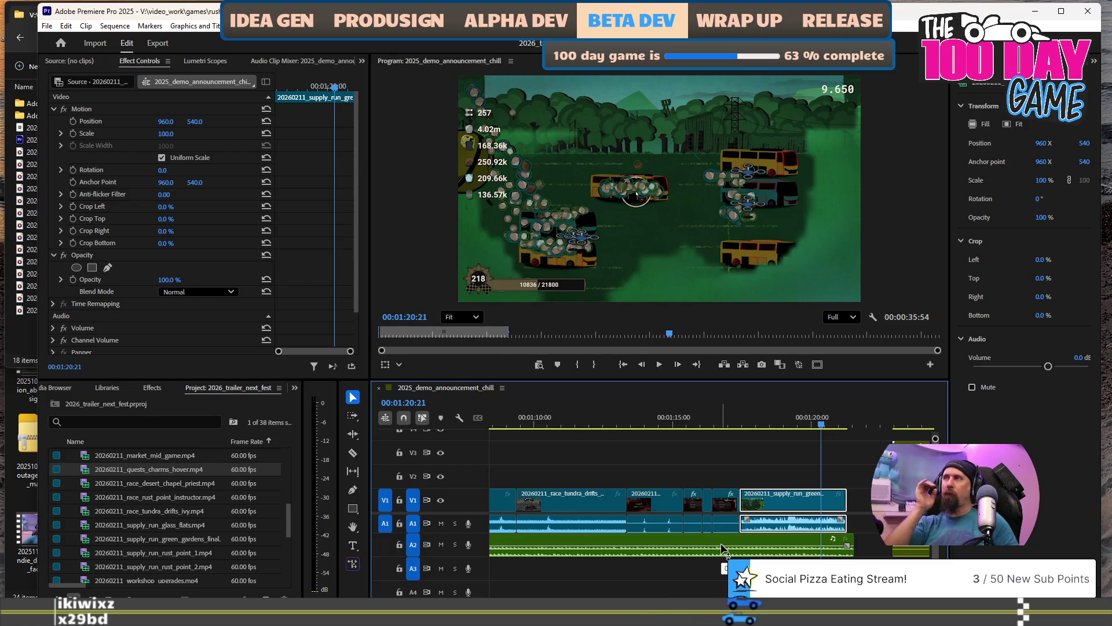
{"action": "key", "text": "space"}
{"action": "key", "text": "space"}
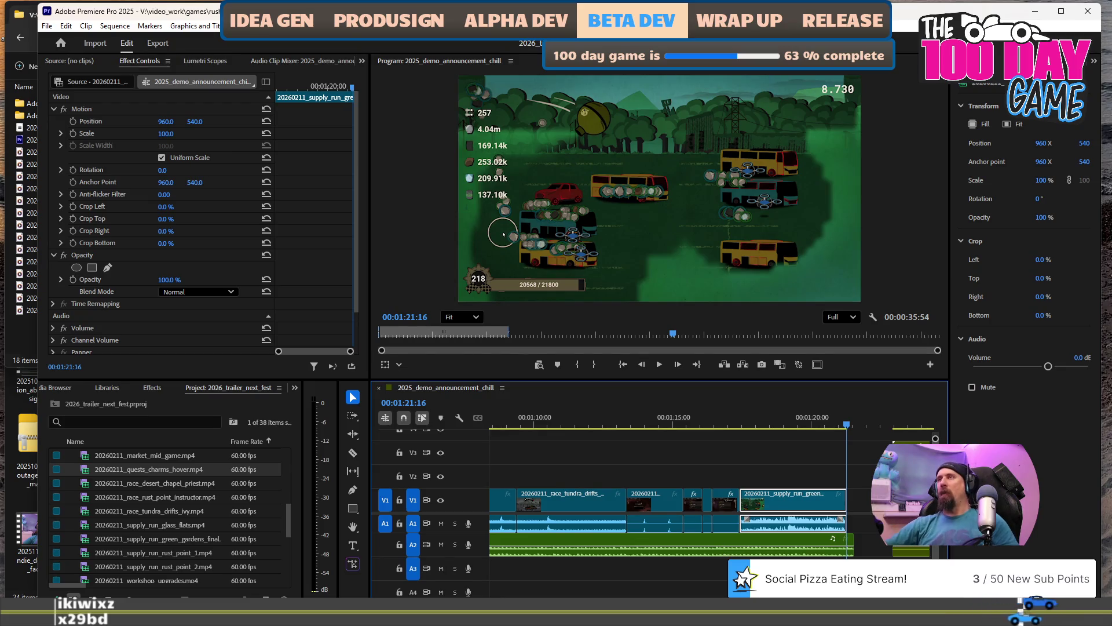
Extend the supply_run_green_gardens clip's end past 01:22 and replay from 01:19 to check it.
{"action": "scroll", "coordinate": [765, 513], "scroll_direction": "right", "scroll_amount": 3}
{"action": "left_click_drag", "start_coordinate": [757, 501], "coordinate": [810, 501]}
{"action": "left_click", "coordinate": [705, 415]}
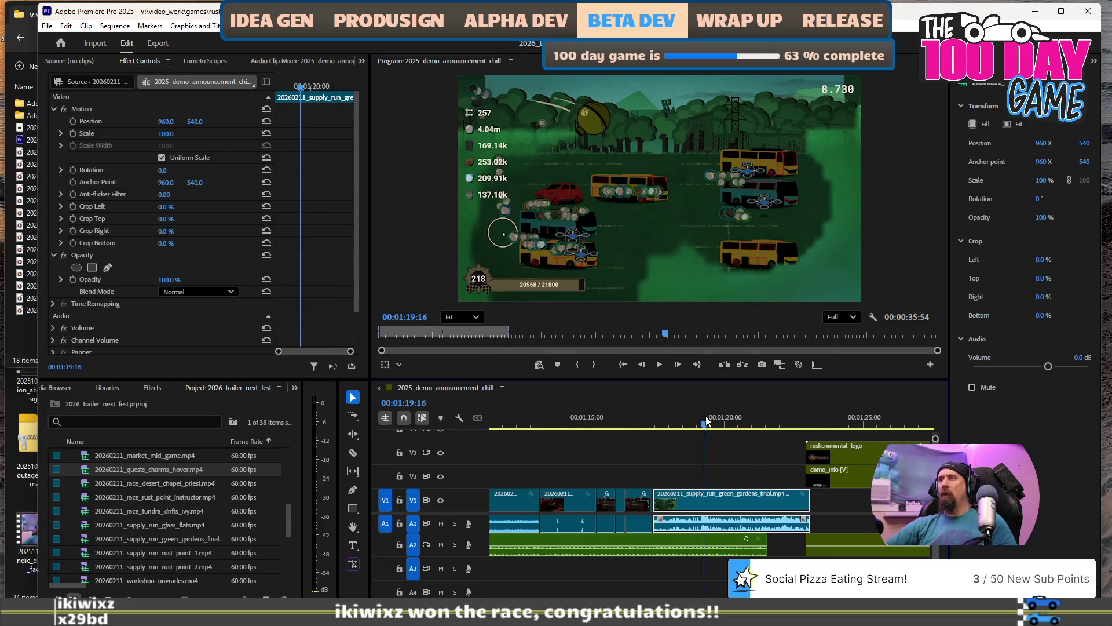
{"action": "key", "text": "space"}
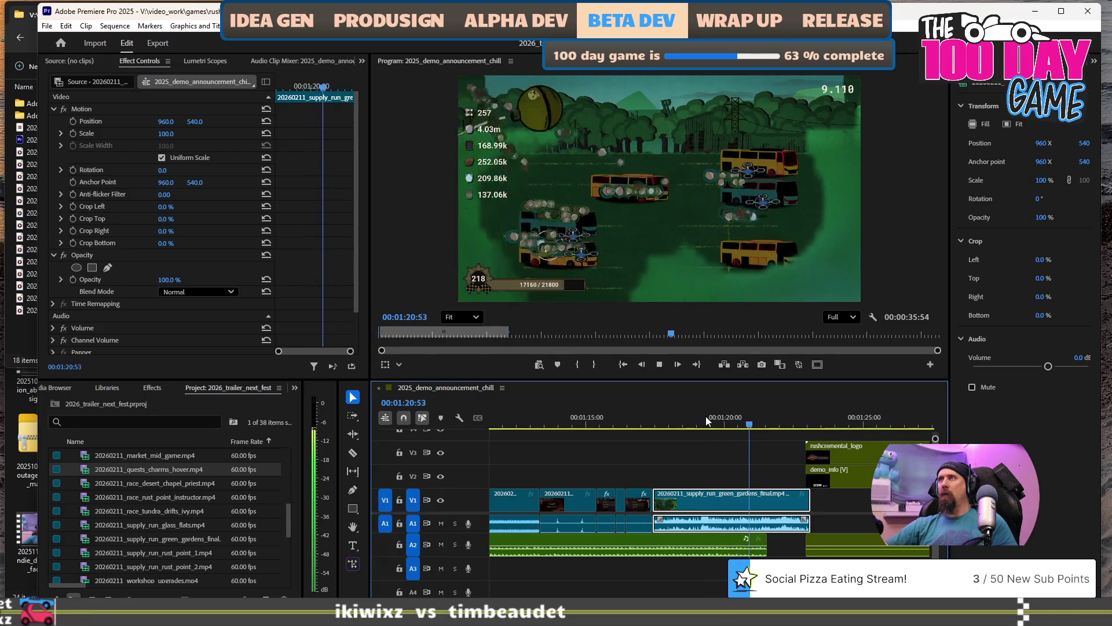
{"action": "key", "text": "space"}
Select the workshop_upgrades clip and set the playhead to 01:14:16.
{"action": "left_click", "coordinate": [560, 426]}
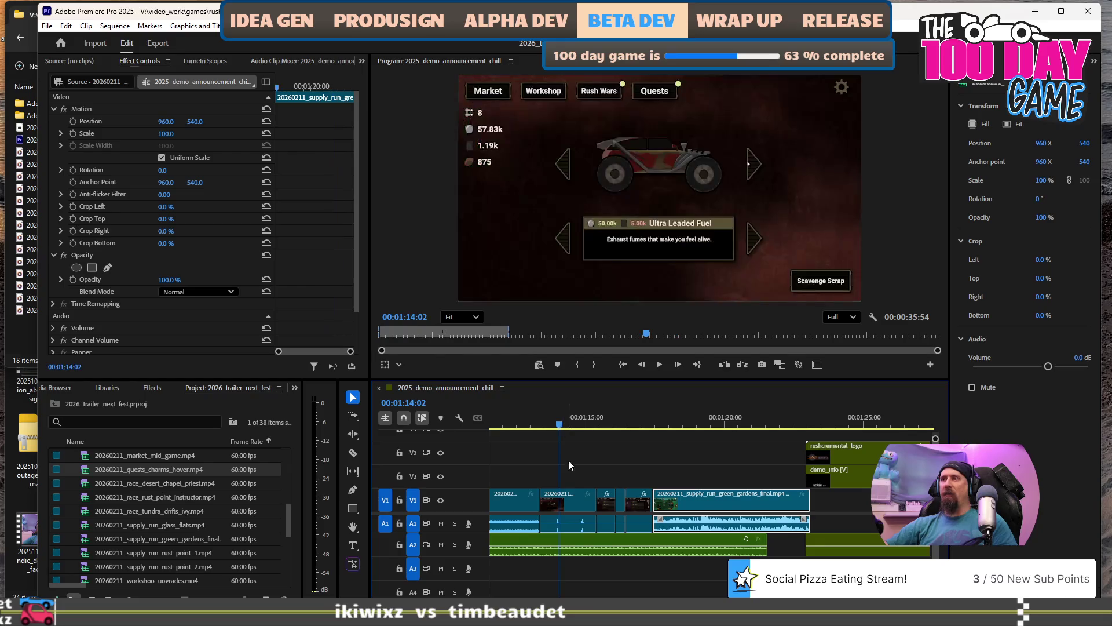
{"action": "left_click", "coordinate": [573, 504]}
{"action": "left_click_drag", "start_coordinate": [534, 416], "coordinate": [566, 417]}
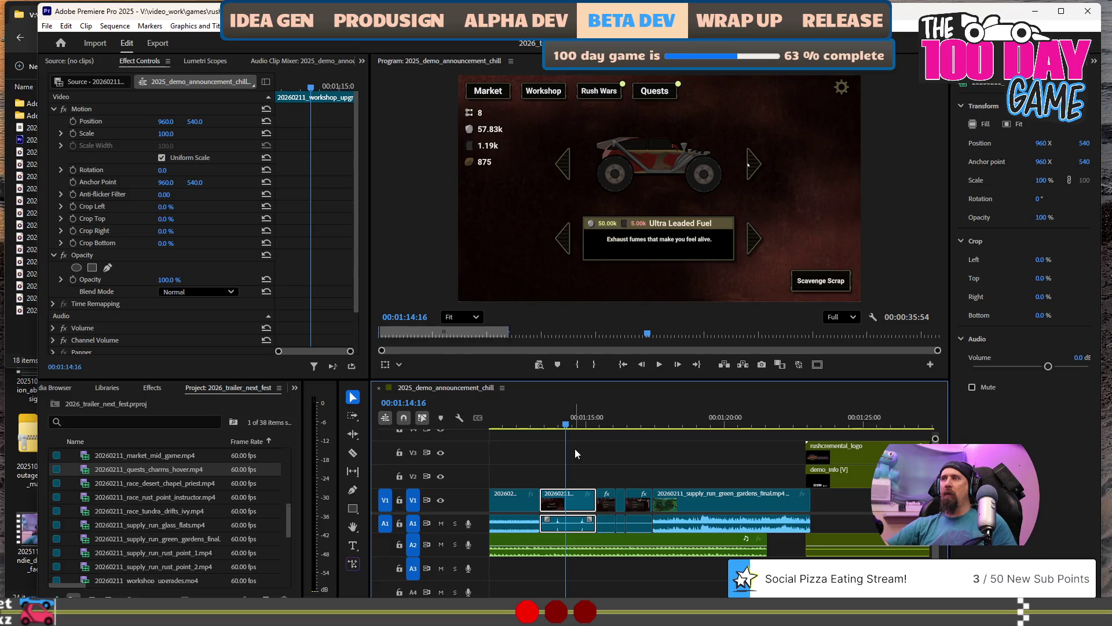
Split the workshop_upgrades clip at 01:14:27 and delete the part after the cut.
{"action": "key", "text": "Right"}
{"action": "key", "text": "Right"}
{"action": "key", "text": "Right"}
{"action": "key", "text": "w"}
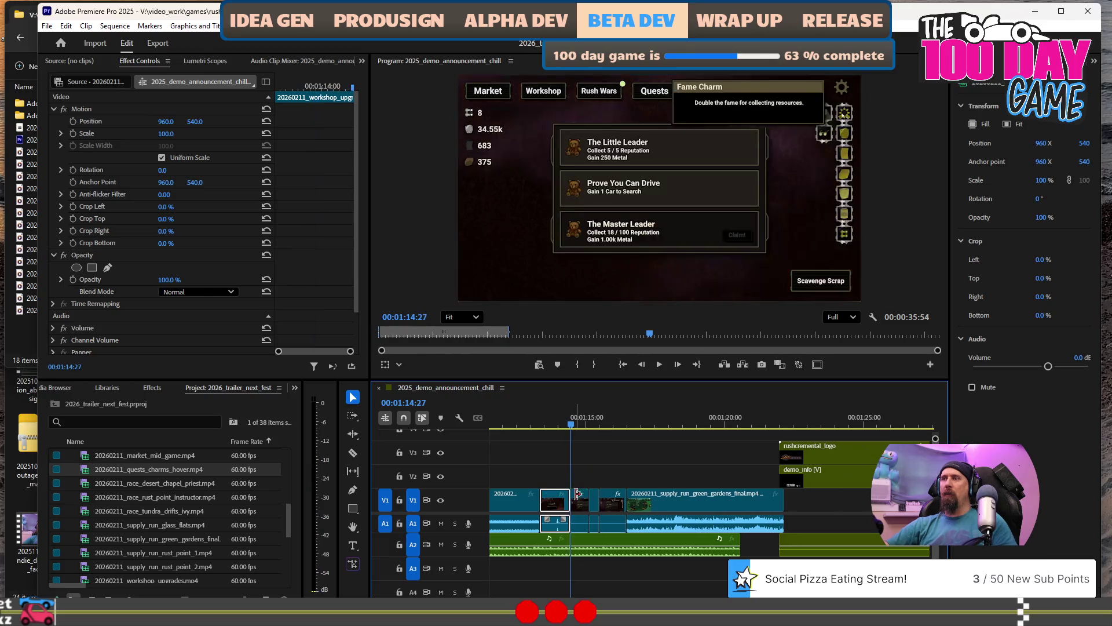
{"action": "key", "text": "ctrl+z"}
{"action": "key", "text": "c"}
{"action": "left_click", "coordinate": [579, 510]}
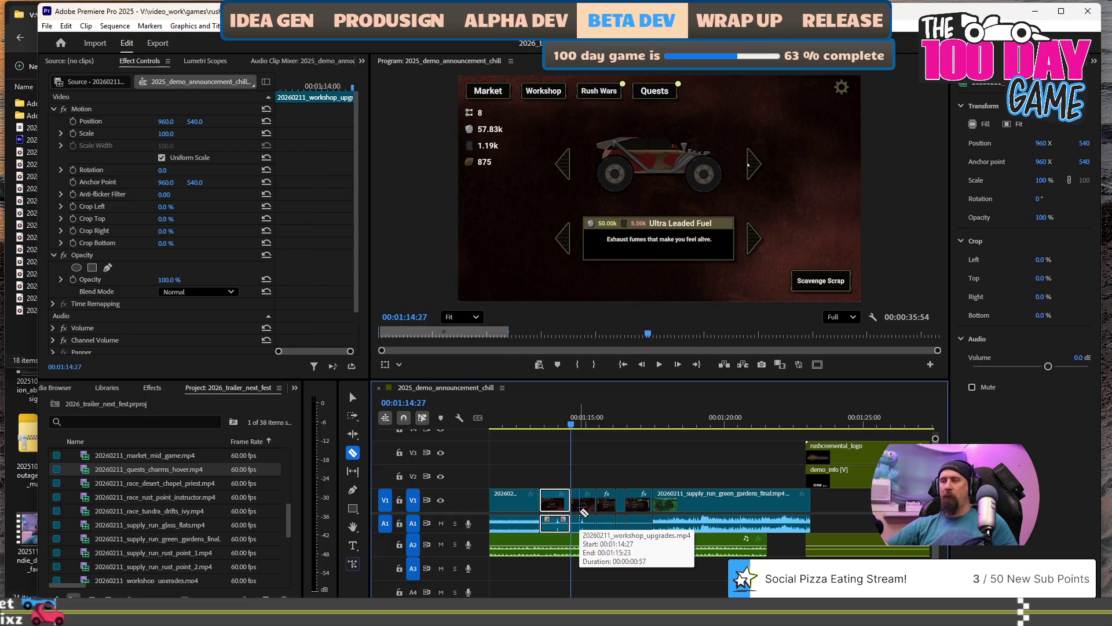
{"action": "key", "text": "v"}
{"action": "left_click", "coordinate": [584, 505]}
{"action": "key", "text": "Delete"}
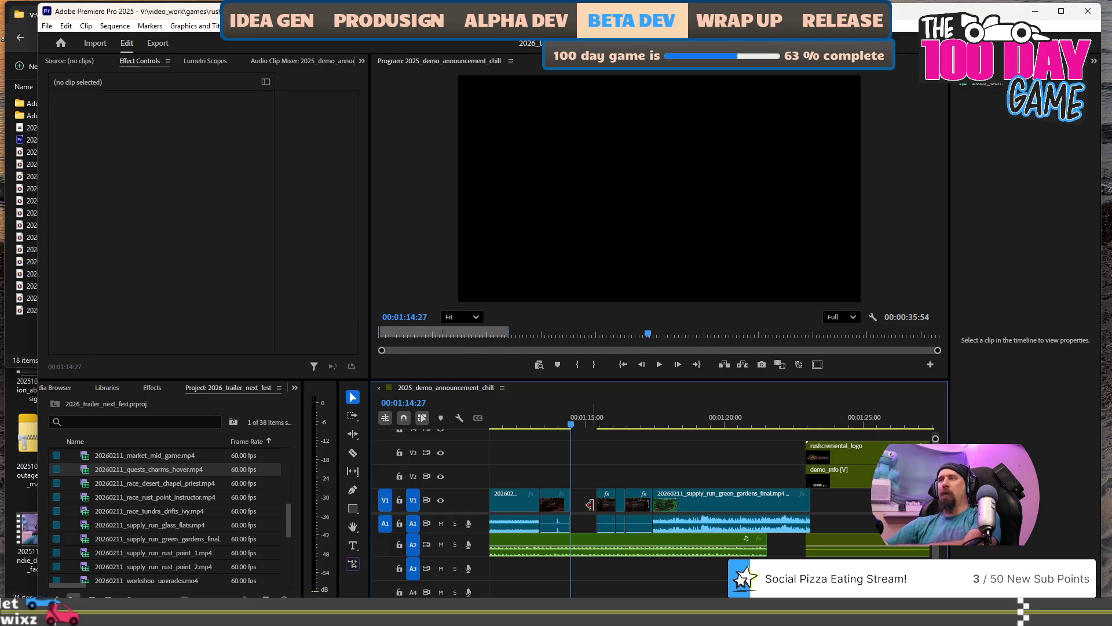
Slide the following clips, including quests and green_gardens, left to close the gap.
{"action": "key", "text": "equal"}
{"action": "left_click_drag", "start_coordinate": [611, 499], "coordinate": [558, 509]}
{"action": "left_click_drag", "start_coordinate": [653, 507], "coordinate": [600, 512]}
{"action": "left_click_drag", "start_coordinate": [744, 507], "coordinate": [705, 513]}
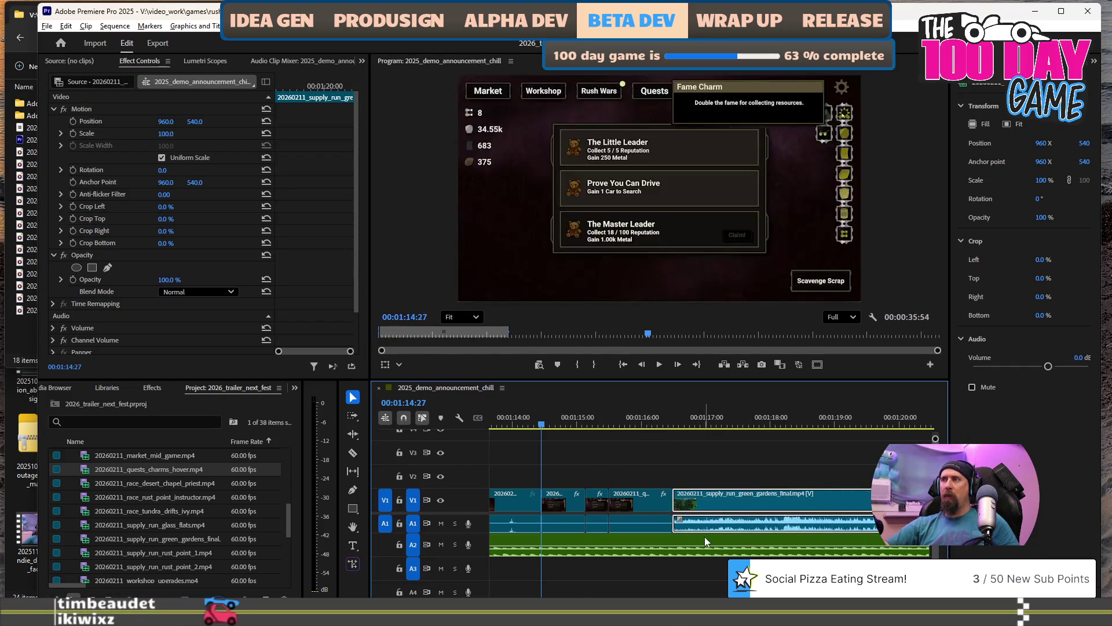
{"action": "key", "text": "minus"}
{"action": "key", "text": "minus"}
Review the edit by playing from about 01:07:29, stopping at 01:12:08.
{"action": "left_click", "coordinate": [578, 417]}
{"action": "key", "text": "space"}
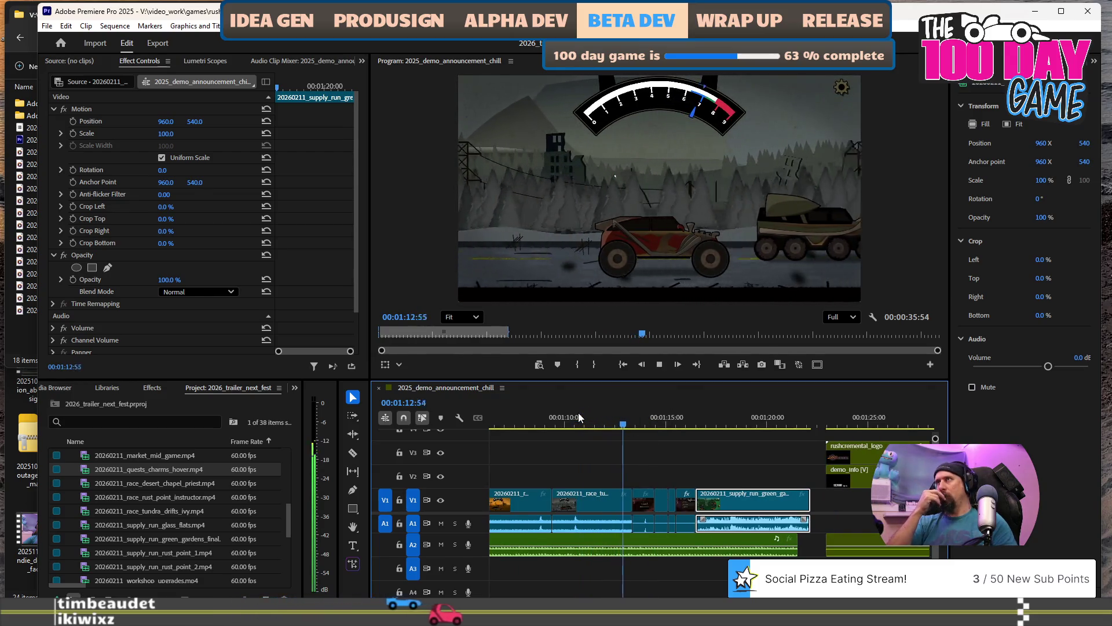
{"action": "left_click", "coordinate": [513, 415]}
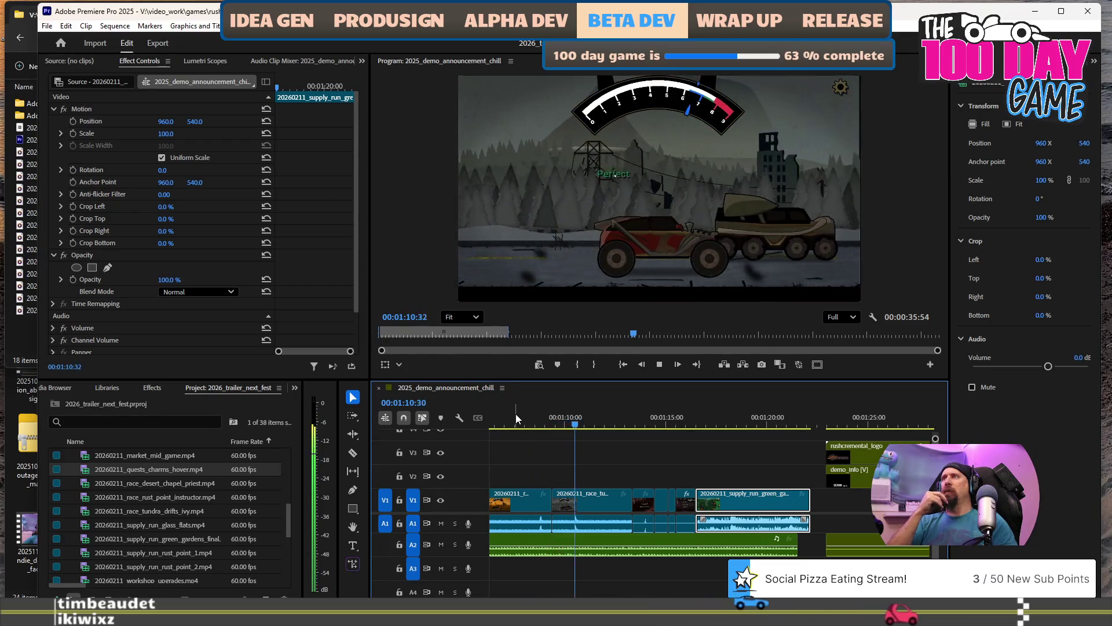
{"action": "key", "text": "space"}
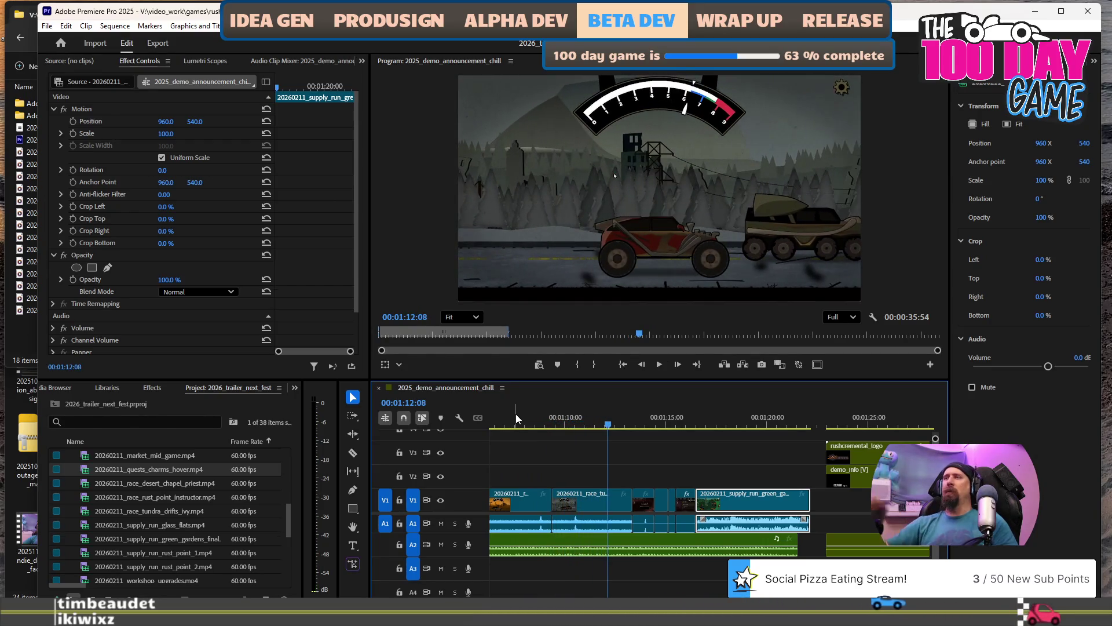
Split the tundra race clip at 01:12:08 and select the segment after the cut.
{"action": "key", "text": "x"}
{"action": "key", "text": "c"}
{"action": "left_click", "coordinate": [611, 495]}
{"action": "key", "text": "v"}
{"action": "left_click", "coordinate": [618, 503]}
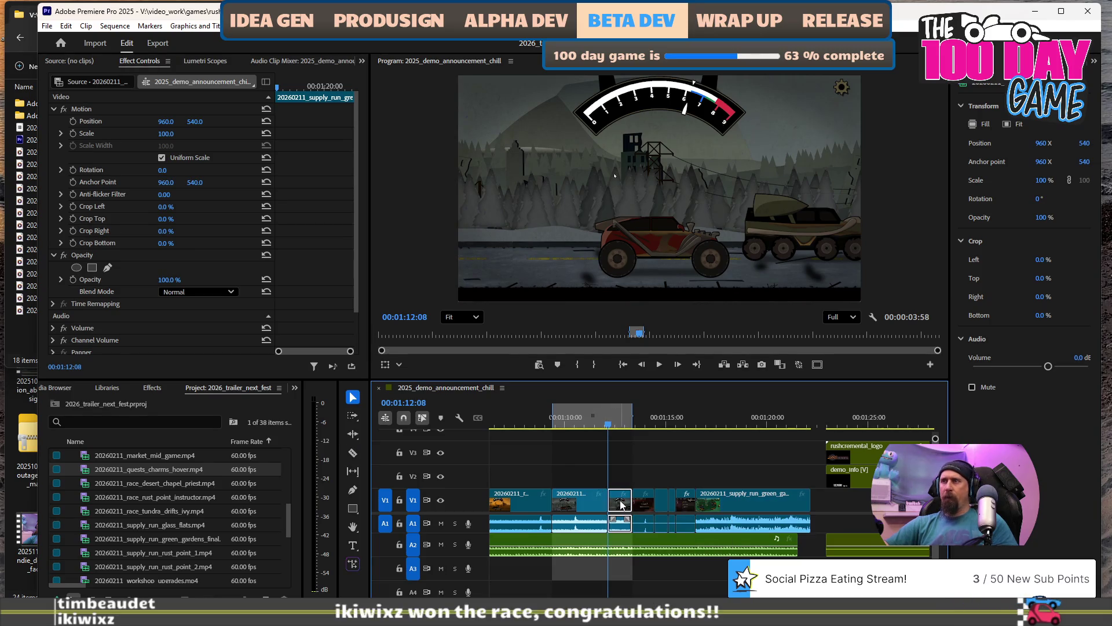
Delete the split-off race segment and shift the later clips left 00:00:01:13 to close the gap.
{"action": "key", "text": "Delete"}
{"action": "left_click_drag", "start_coordinate": [662, 478], "coordinate": [666, 519]}
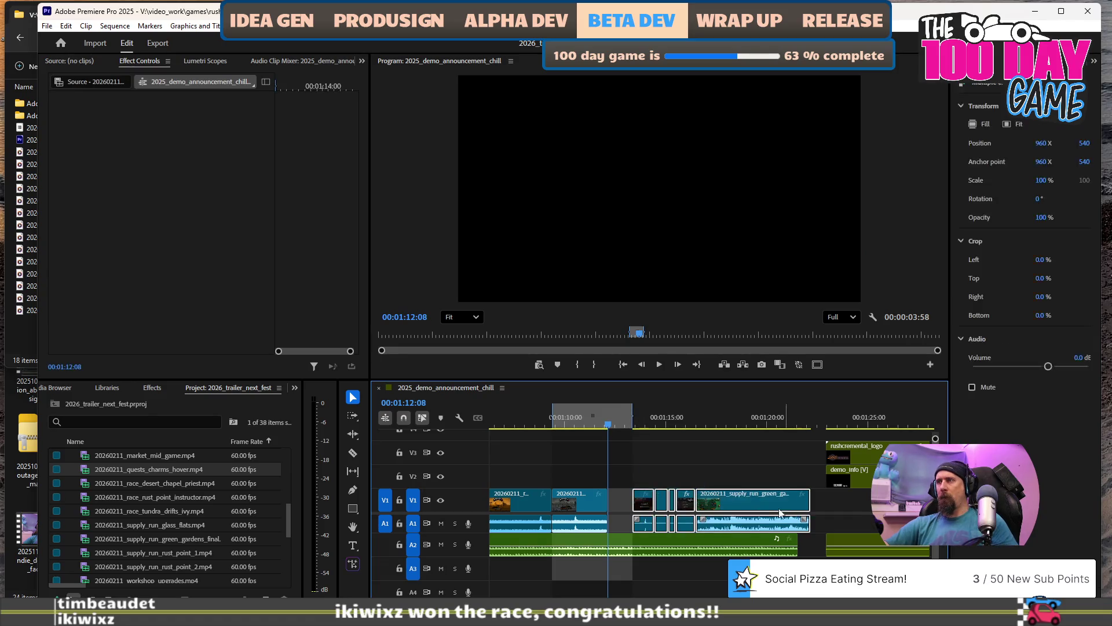
{"action": "left_click_drag", "start_coordinate": [734, 510], "coordinate": [714, 510]}
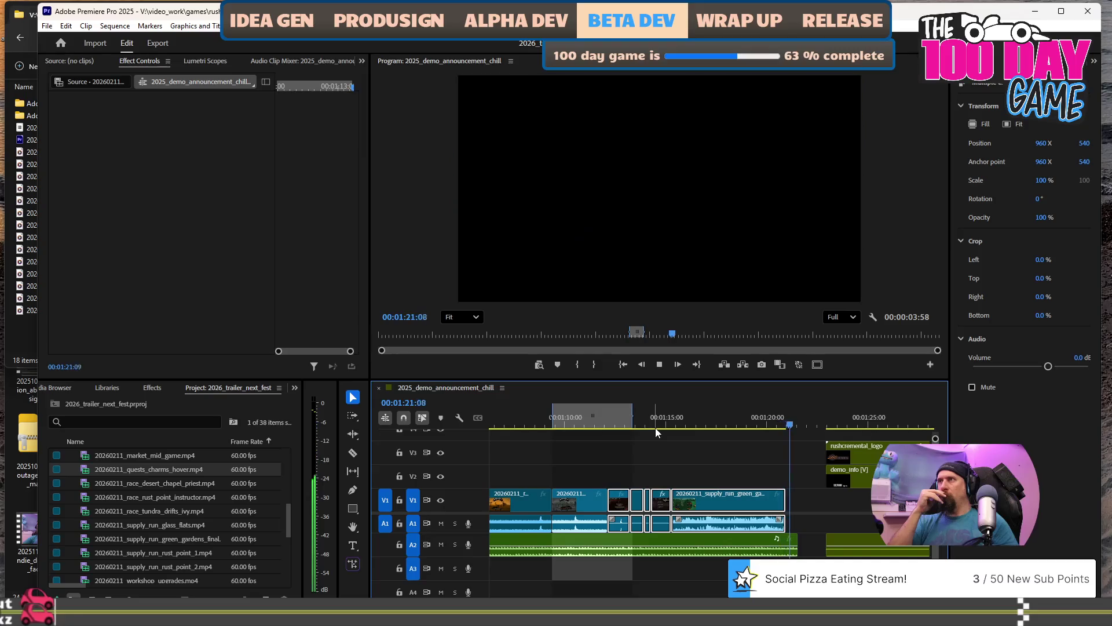
{"action": "key", "text": "space"}
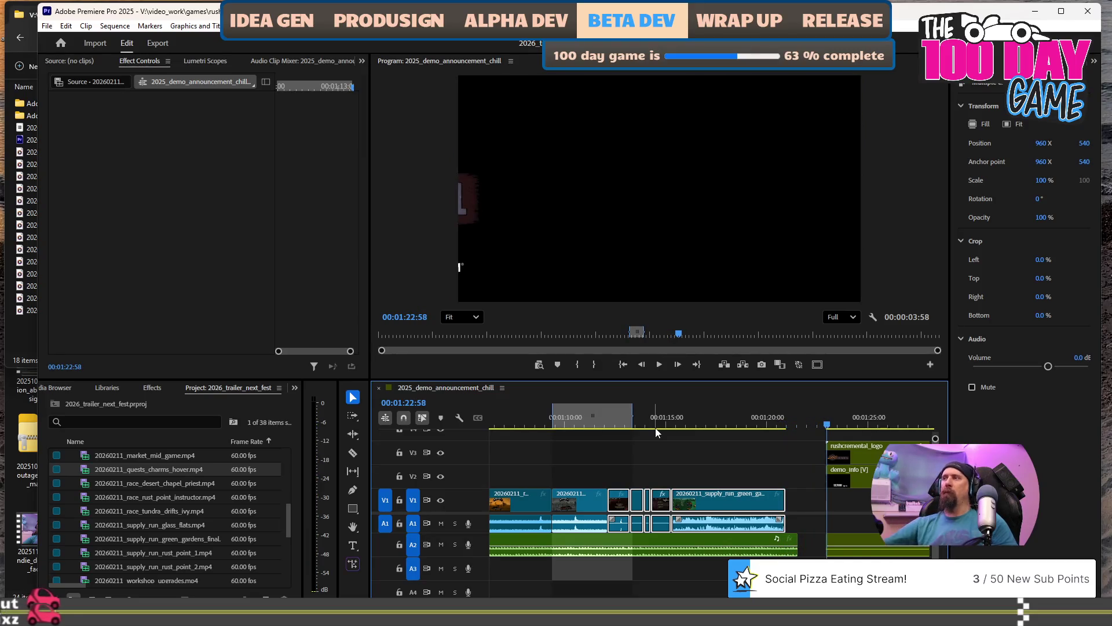
{"action": "scroll", "coordinate": [699, 499], "scroll_direction": "right", "scroll_amount": 5}
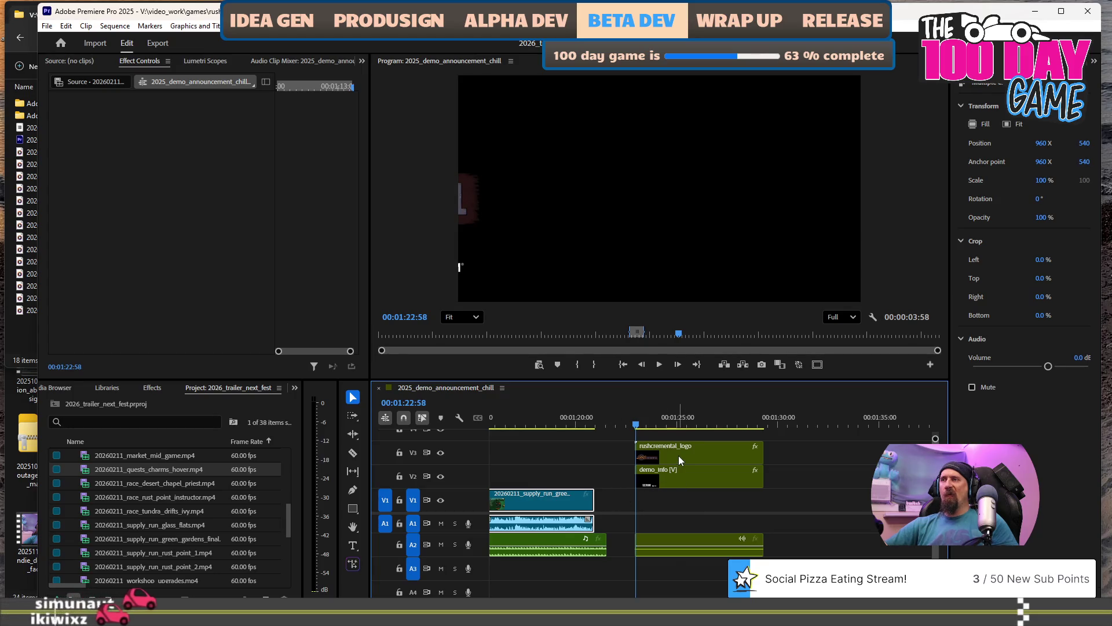
Unlink demo_info's video from its A2 audio and delete that audio clip.
{"action": "left_click", "coordinate": [679, 455]}
{"action": "left_click", "coordinate": [677, 471], "text": "shift"}
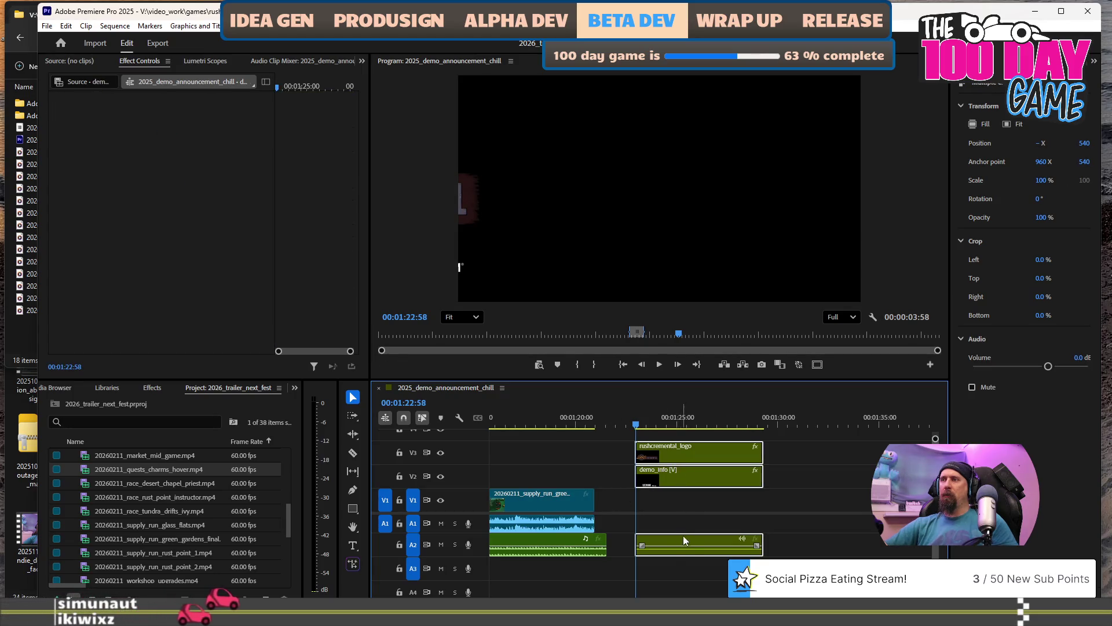
{"action": "right_click", "coordinate": [711, 543]}
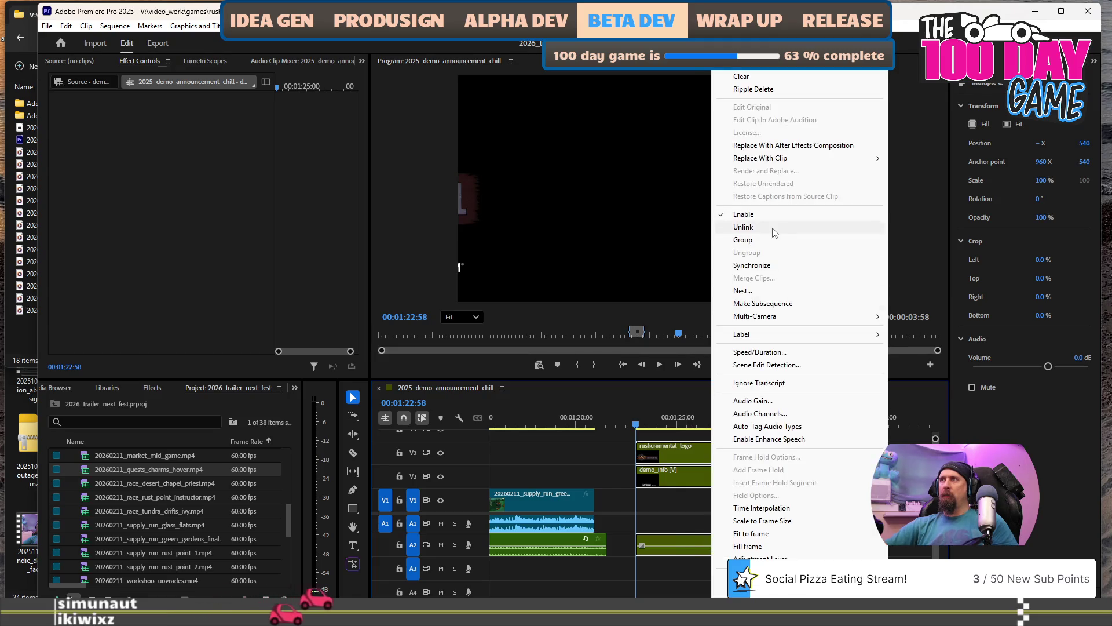
{"action": "left_click", "coordinate": [776, 231]}
{"action": "left_click", "coordinate": [695, 545]}
{"action": "key", "text": "Delete"}
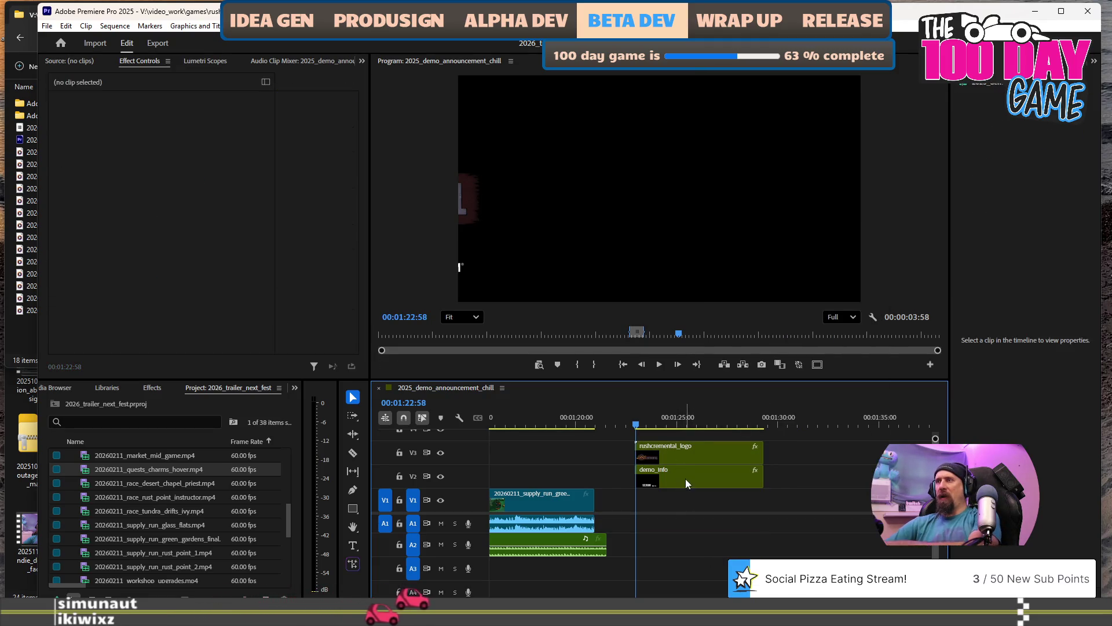
Open the demo_info nested sequence, then return to the 2025_demo_announcement_chill timeline at the end card.
{"action": "left_click", "coordinate": [688, 474]}
{"action": "double_click", "coordinate": [691, 470]}
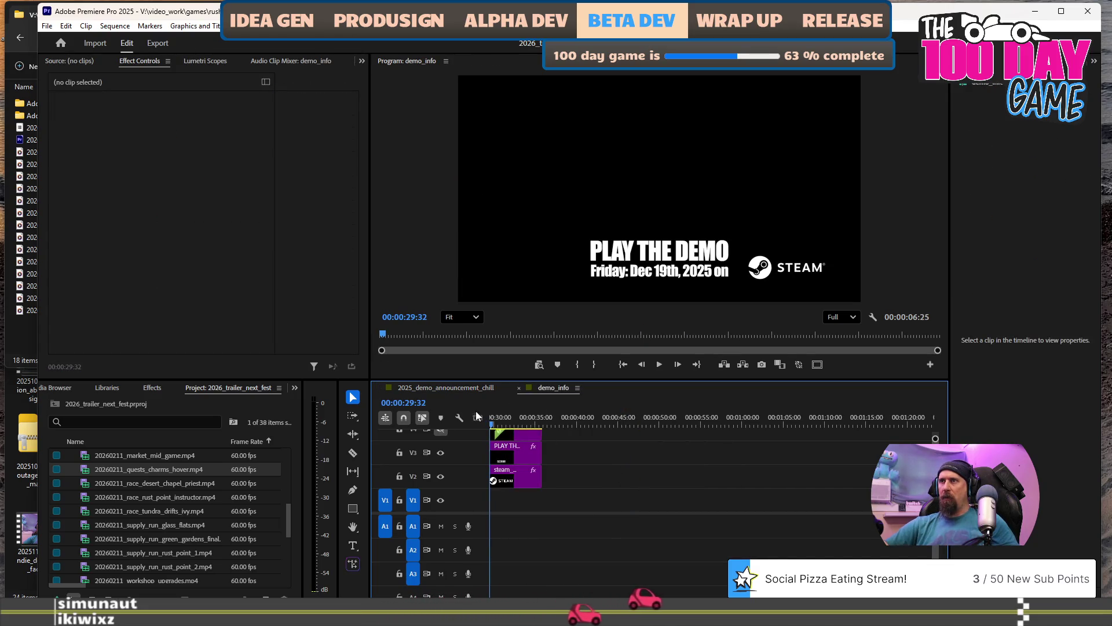
{"action": "left_click", "coordinate": [455, 389]}
{"action": "left_click", "coordinate": [455, 394]}
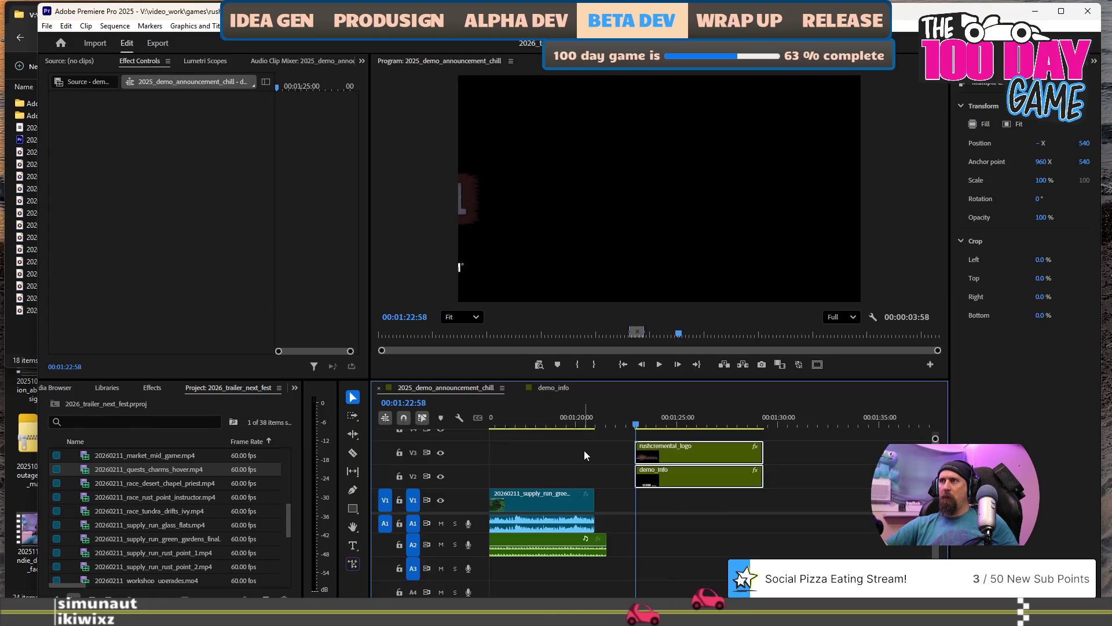
{"action": "left_click", "coordinate": [666, 426]}
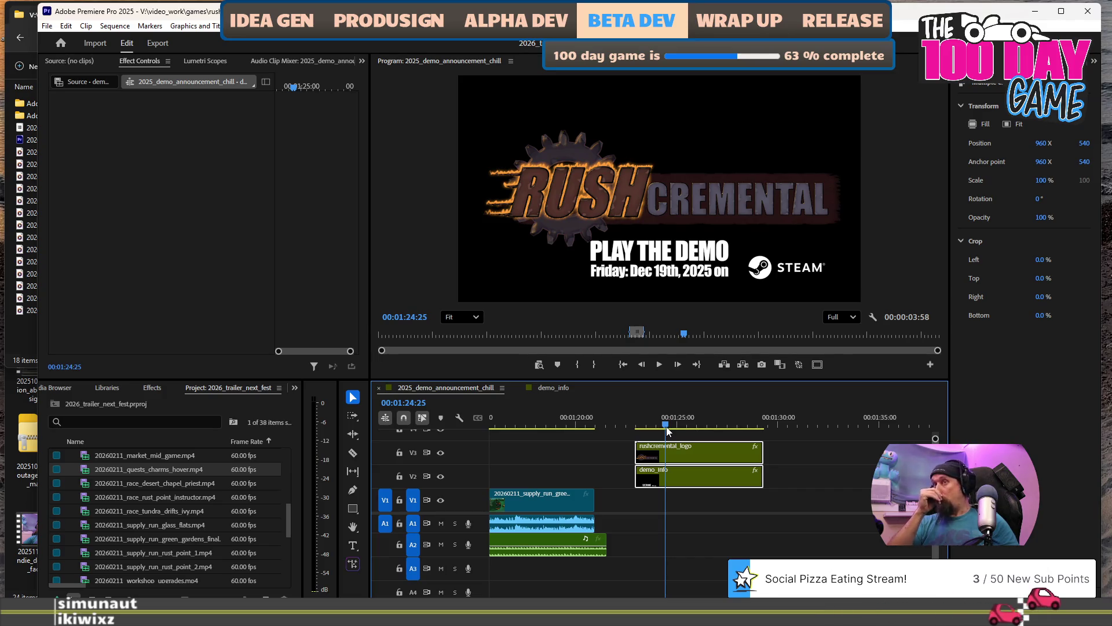
Move the rushcremental_logo and demo_info clips earlier and play the transition from about 1:18:40.
{"action": "left_click_drag", "start_coordinate": [686, 446], "coordinate": [621, 447]}
{"action": "scroll", "coordinate": [704, 523], "scroll_direction": "up", "scroll_amount": 5}
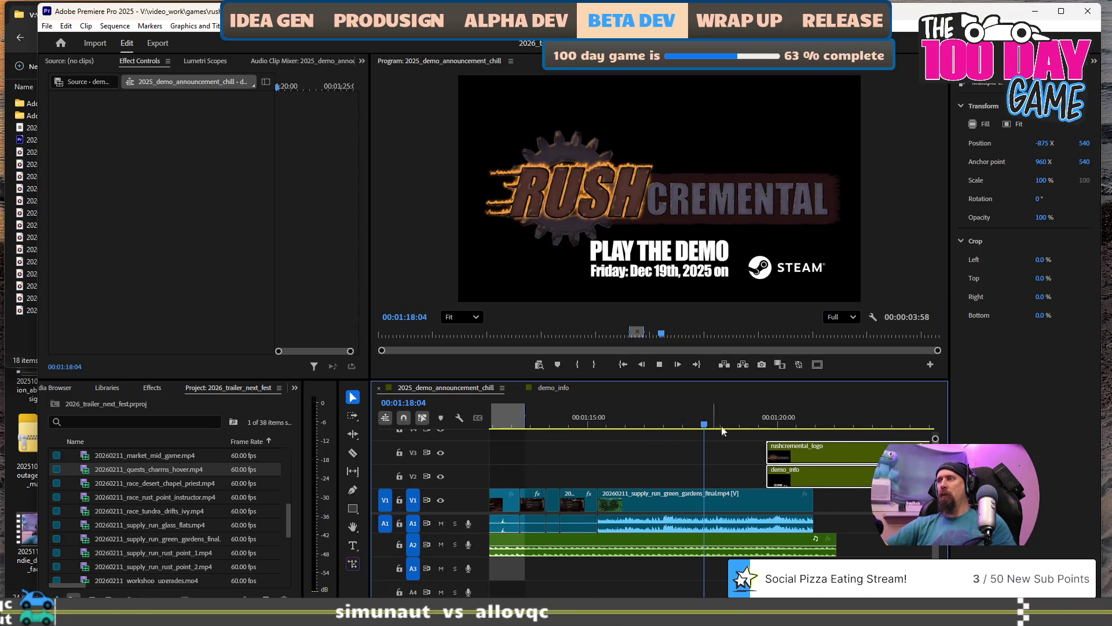
{"action": "left_click", "coordinate": [689, 423]}
{"action": "key", "text": "space"}
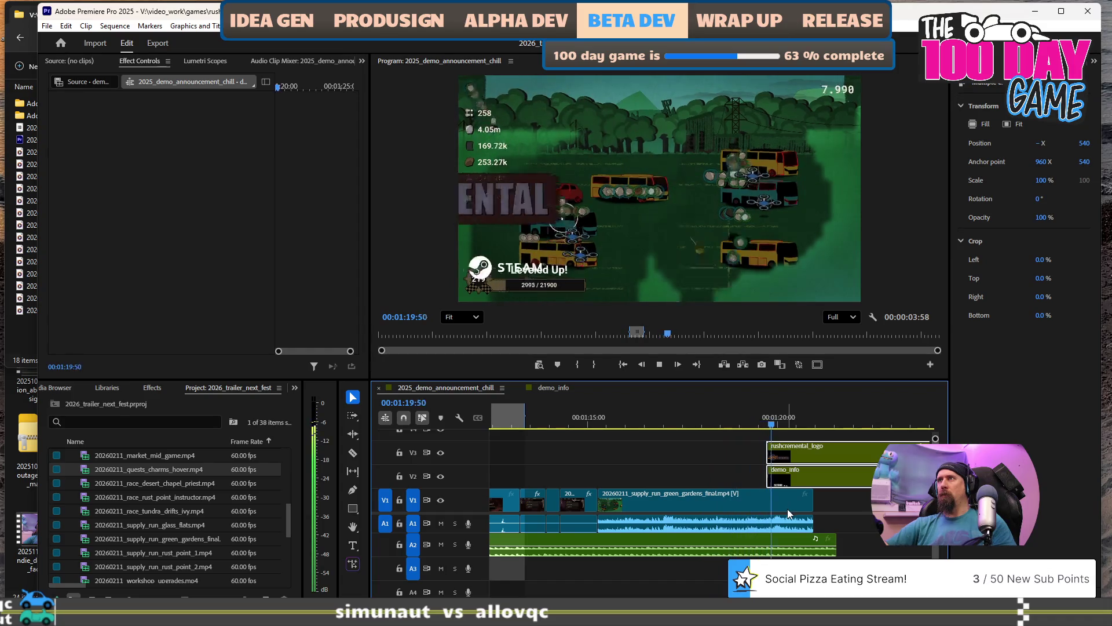
{"action": "key", "text": "space"}
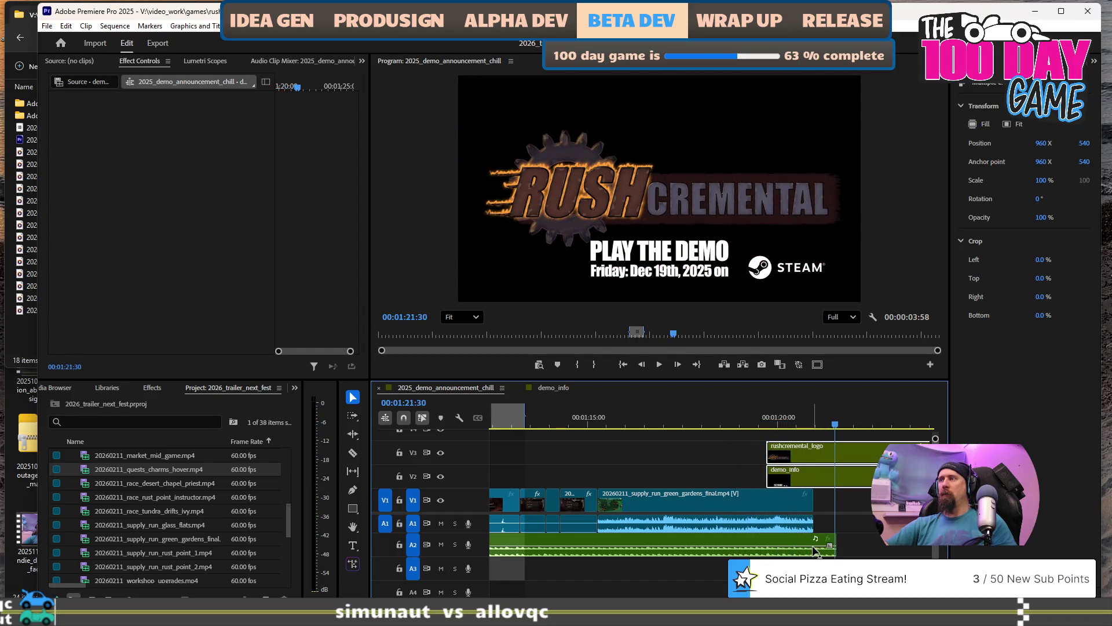
{"action": "scroll", "coordinate": [790, 544], "scroll_direction": "down", "scroll_amount": 4}
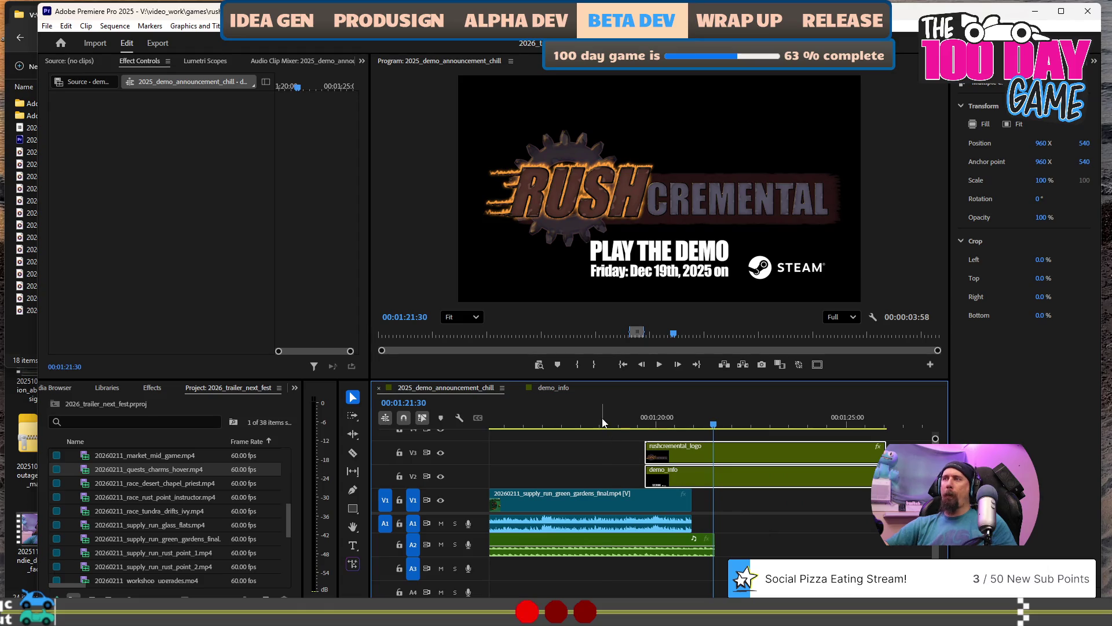
{"action": "left_click", "coordinate": [604, 420]}
{"action": "key", "text": "space"}
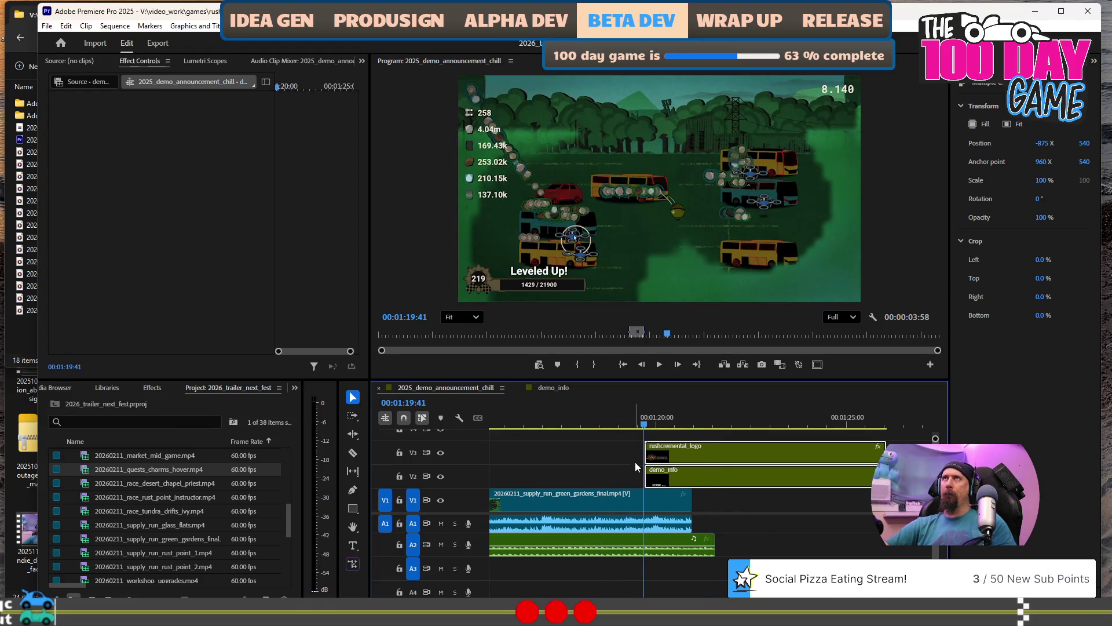
{"action": "key", "text": "space"}
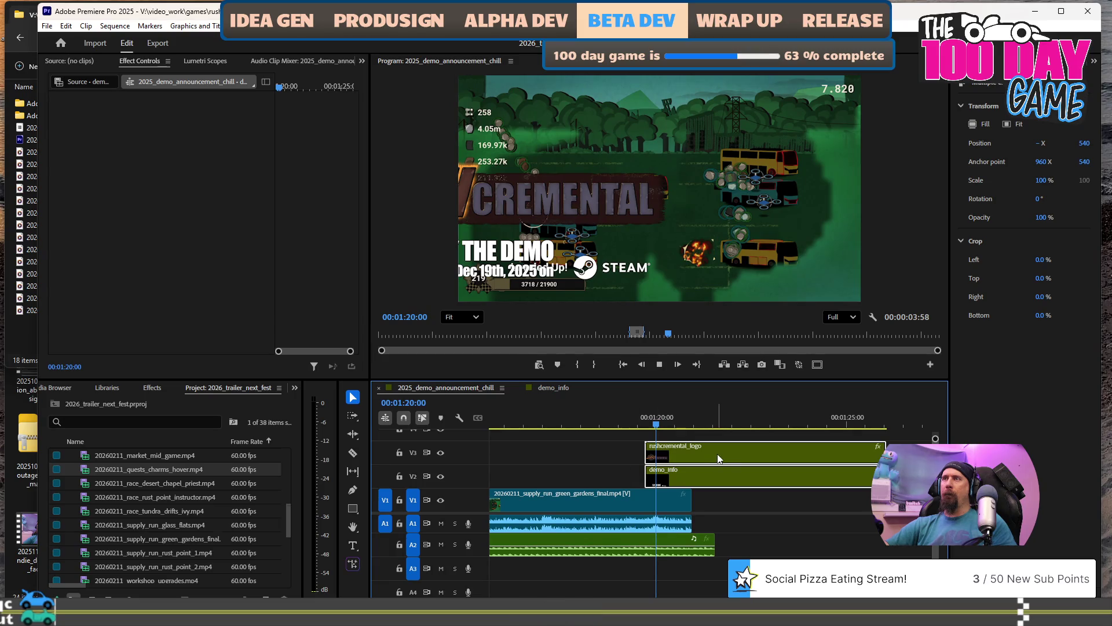
{"action": "key", "text": "space"}
{"action": "key", "text": "space"}
{"action": "key", "text": "space"}
{"action": "key", "text": "space"}
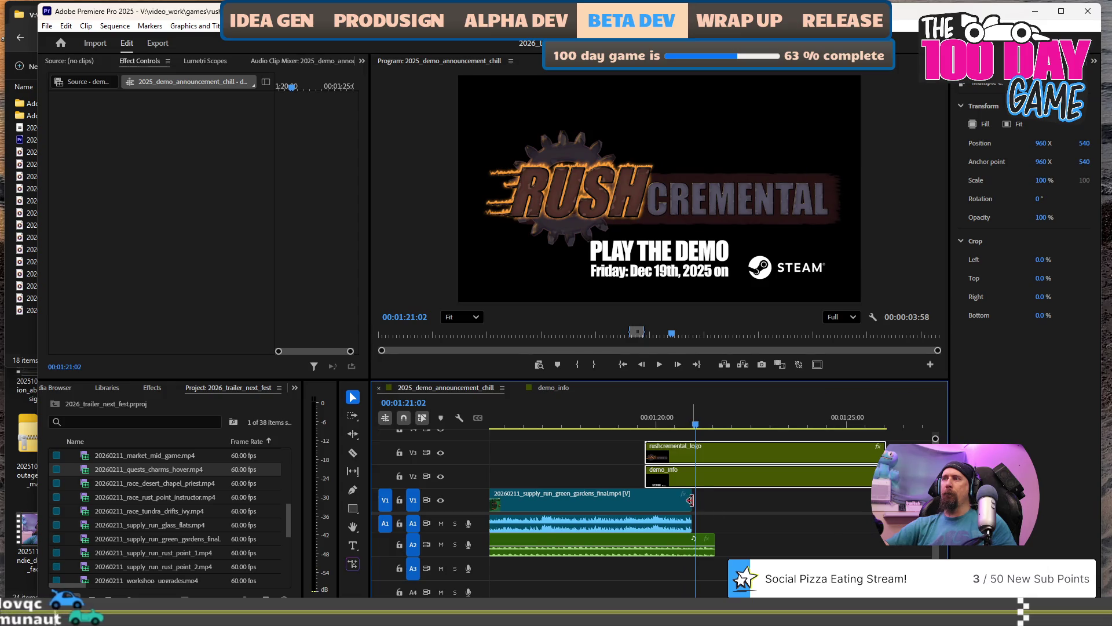
Extend the end of the last gameplay clip on V1 and play back the ending.
{"action": "left_click_drag", "start_coordinate": [690, 500], "coordinate": [715, 501]}
{"action": "key", "text": "space"}
{"action": "key", "text": "space"}
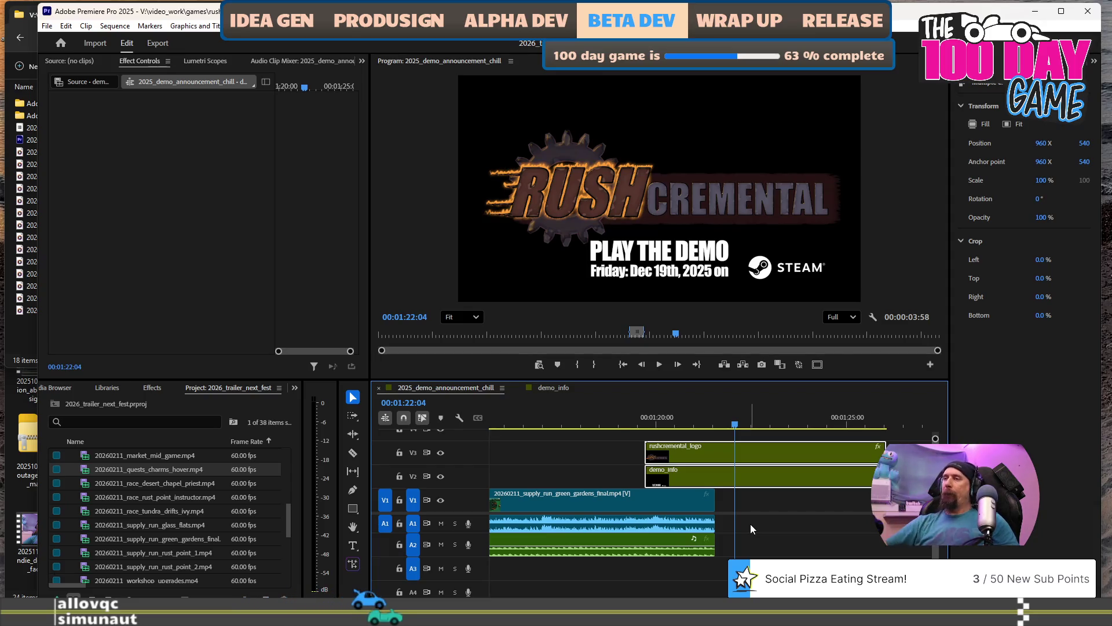
{"action": "left_click", "coordinate": [624, 423]}
{"action": "key", "text": "space"}
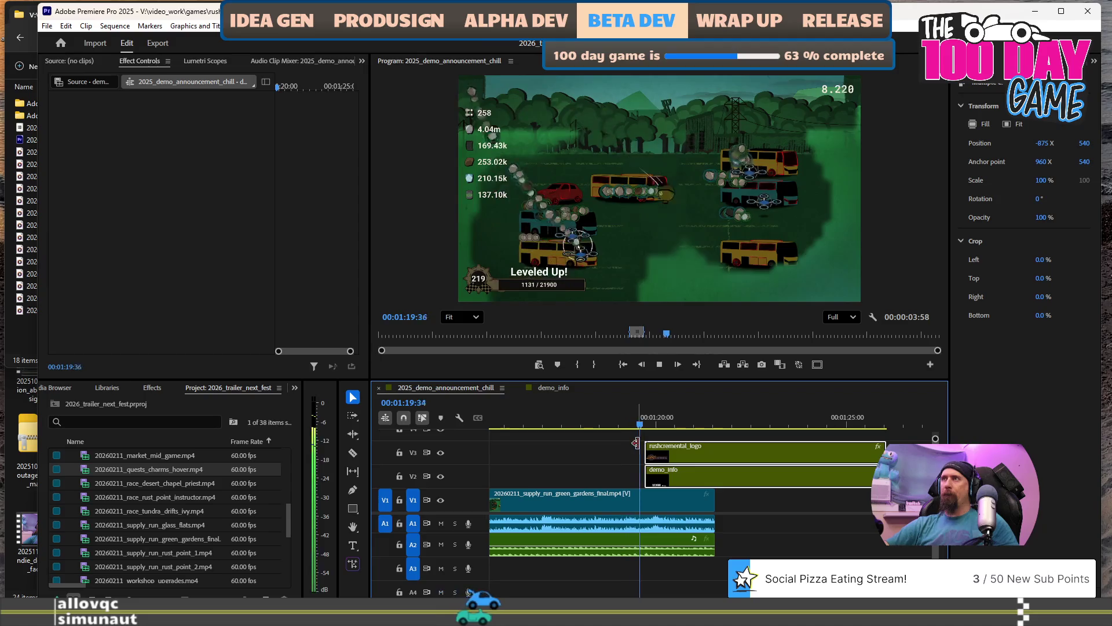
{"action": "key", "text": "space"}
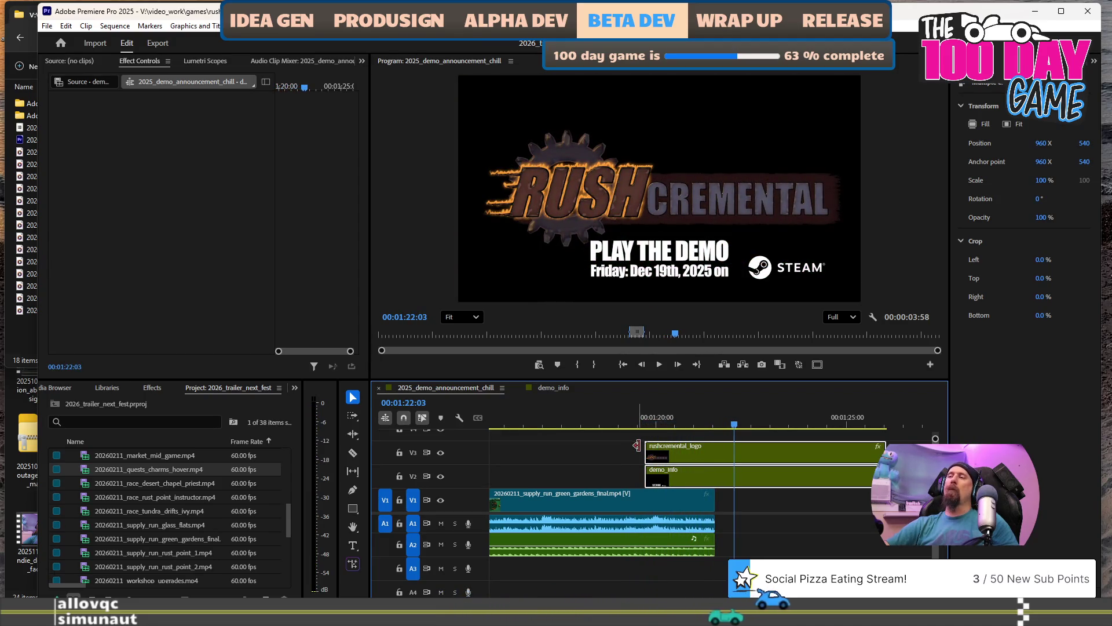
Shift the logo and demo_info clips later, check timing from 1:18:40, and nudge them again.
{"action": "left_click_drag", "start_coordinate": [693, 451], "coordinate": [745, 451]}
{"action": "left_click", "coordinate": [607, 418]}
{"action": "key", "text": "space"}
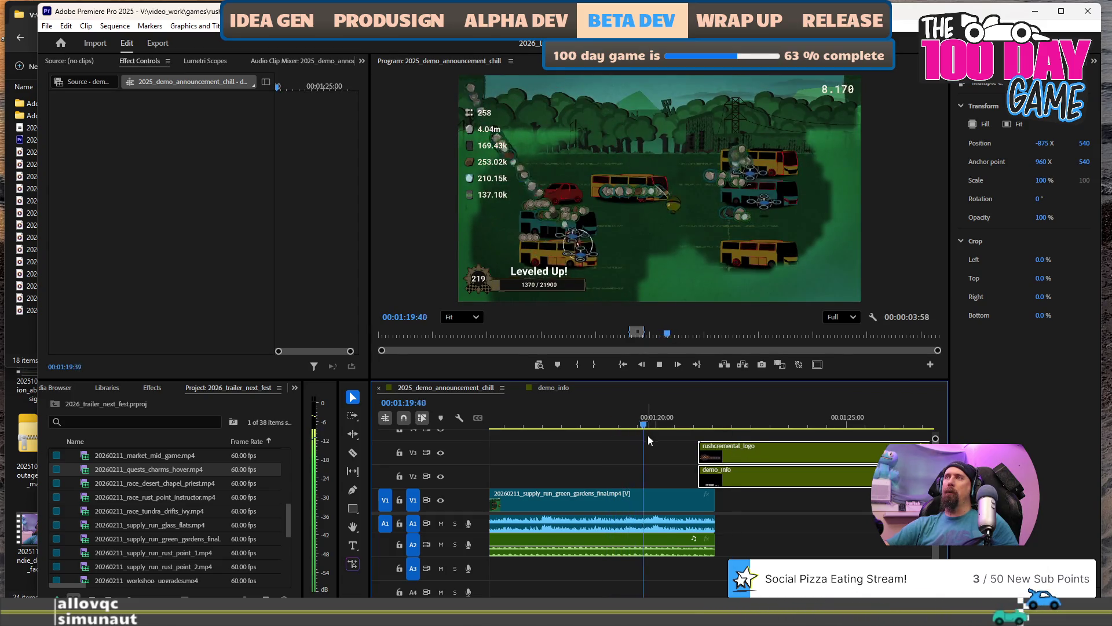
{"action": "key", "text": "space"}
{"action": "scroll", "coordinate": [759, 519], "scroll_direction": "up", "scroll_amount": 2, "text": "alt"}
{"action": "left_click_drag", "start_coordinate": [695, 459], "coordinate": [722, 461]}
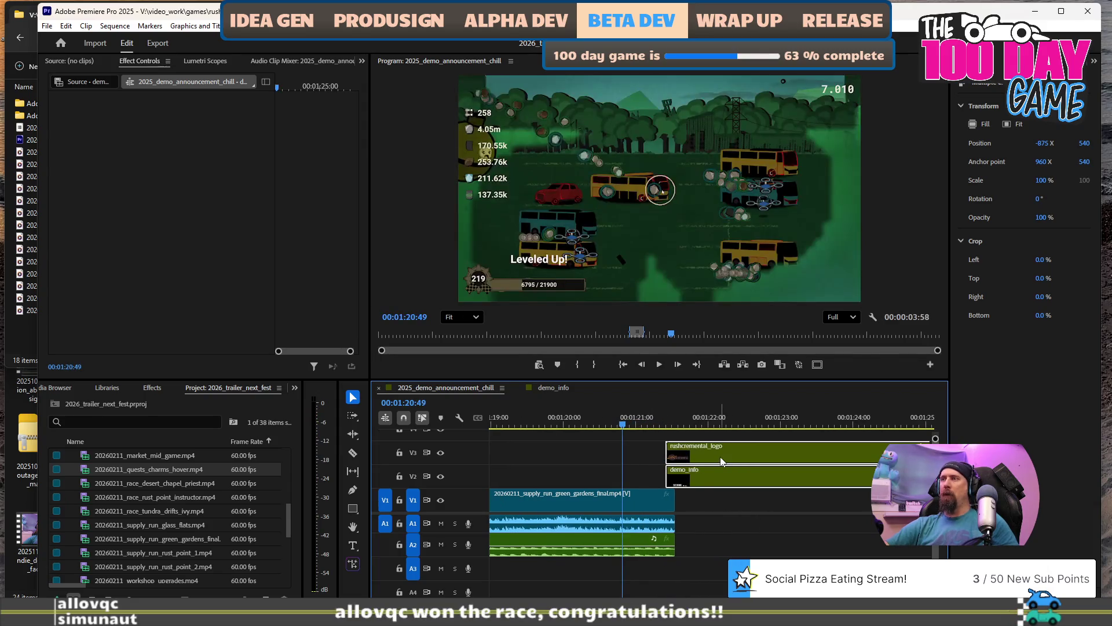
{"action": "scroll", "coordinate": [726, 496], "scroll_direction": "down", "scroll_amount": 3, "text": "alt"}
{"action": "scroll", "coordinate": [562, 523], "scroll_direction": "up", "scroll_amount": 5}
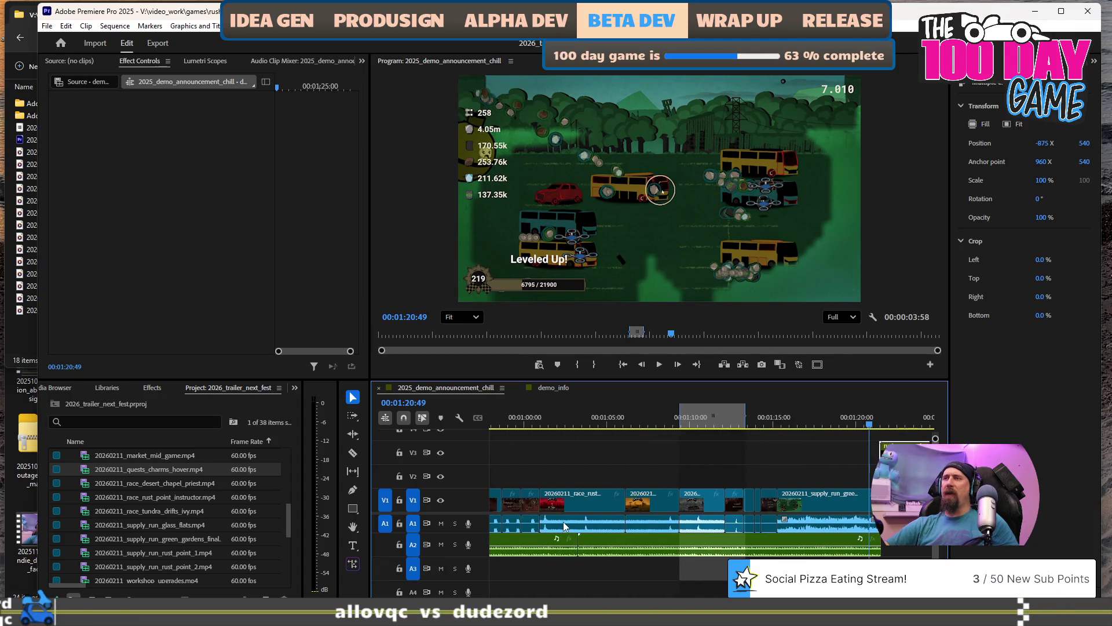
{"action": "scroll", "coordinate": [564, 521], "scroll_direction": "up", "scroll_amount": 3}
{"action": "scroll", "coordinate": [742, 496], "scroll_direction": "up", "scroll_amount": 3, "text": "alt"}
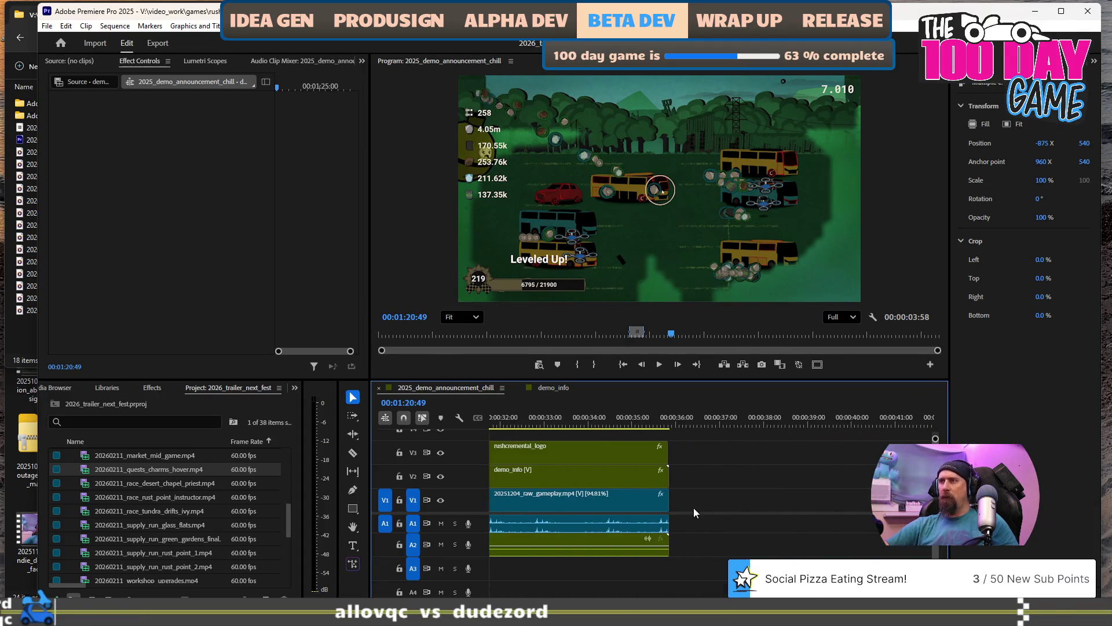
{"action": "scroll", "coordinate": [689, 509], "scroll_direction": "up", "scroll_amount": 5}
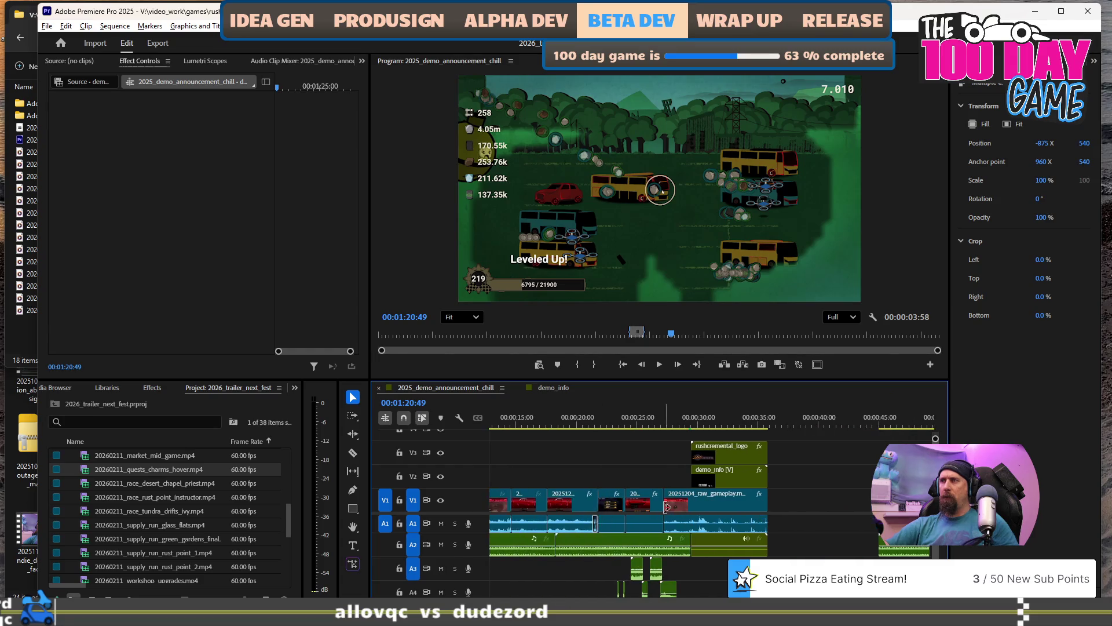
{"action": "scroll", "coordinate": [722, 502], "scroll_direction": "up", "scroll_amount": 2, "text": "alt"}
{"action": "left_click", "coordinate": [728, 424]}
{"action": "key", "text": "space"}
{"action": "key", "text": "space"}
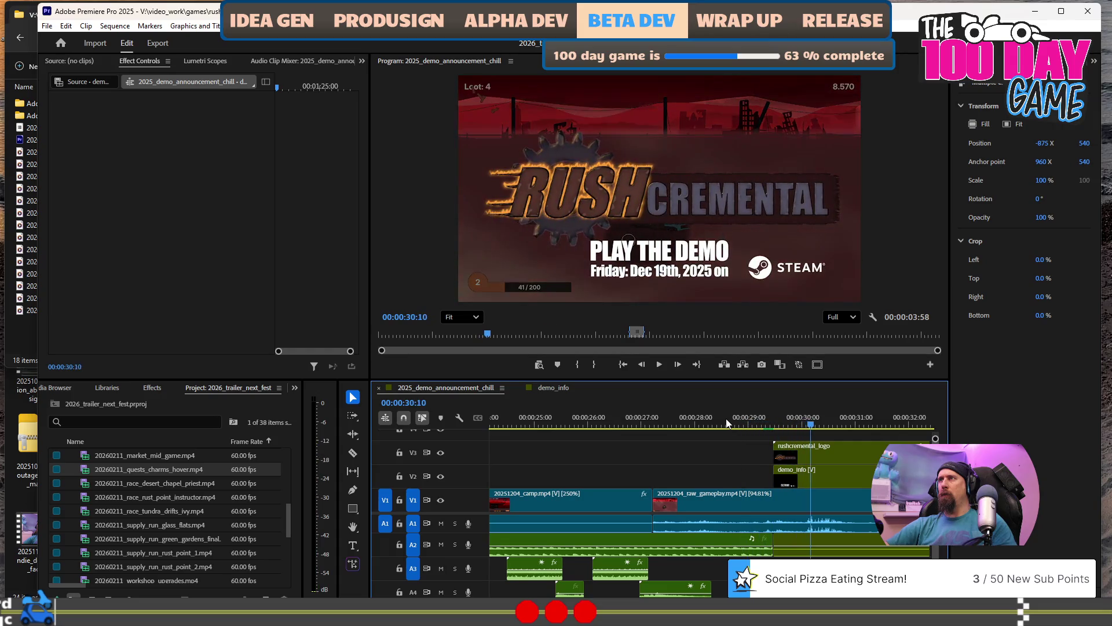
{"action": "scroll", "coordinate": [783, 489], "scroll_direction": "down", "scroll_amount": 4, "text": "alt"}
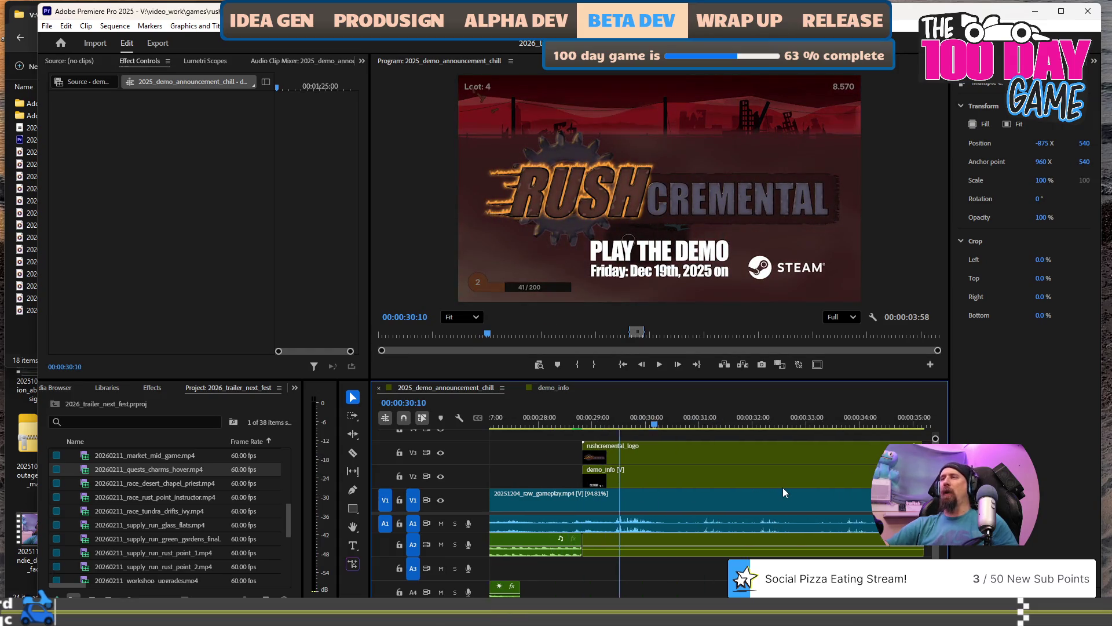
{"action": "scroll", "coordinate": [783, 489], "scroll_direction": "down", "scroll_amount": 10}
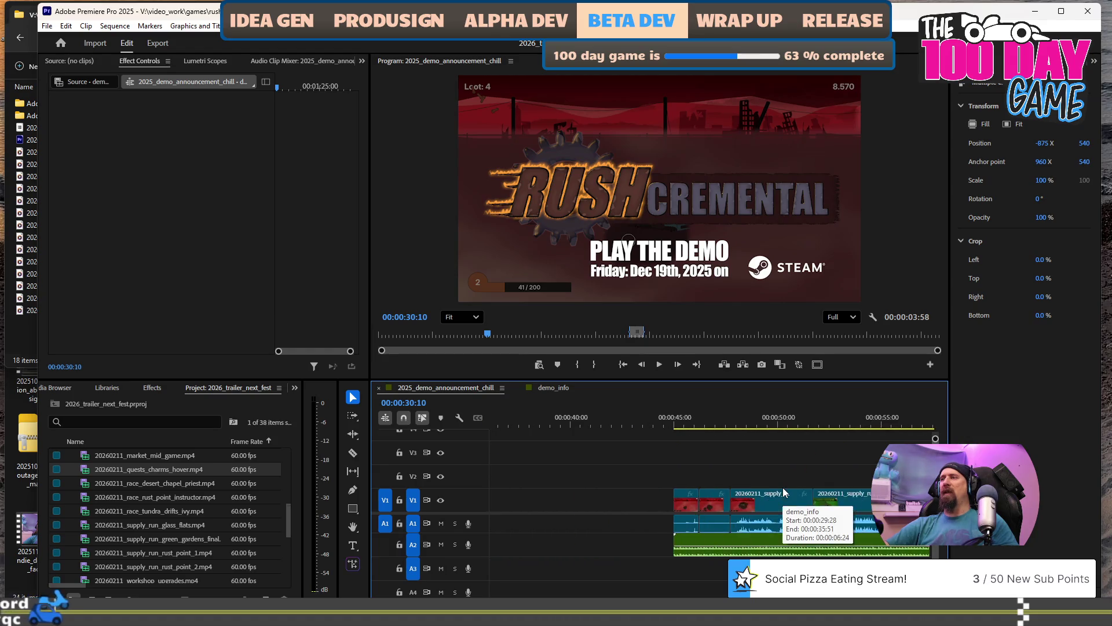
{"action": "scroll", "coordinate": [783, 489], "scroll_direction": "down", "scroll_amount": 4}
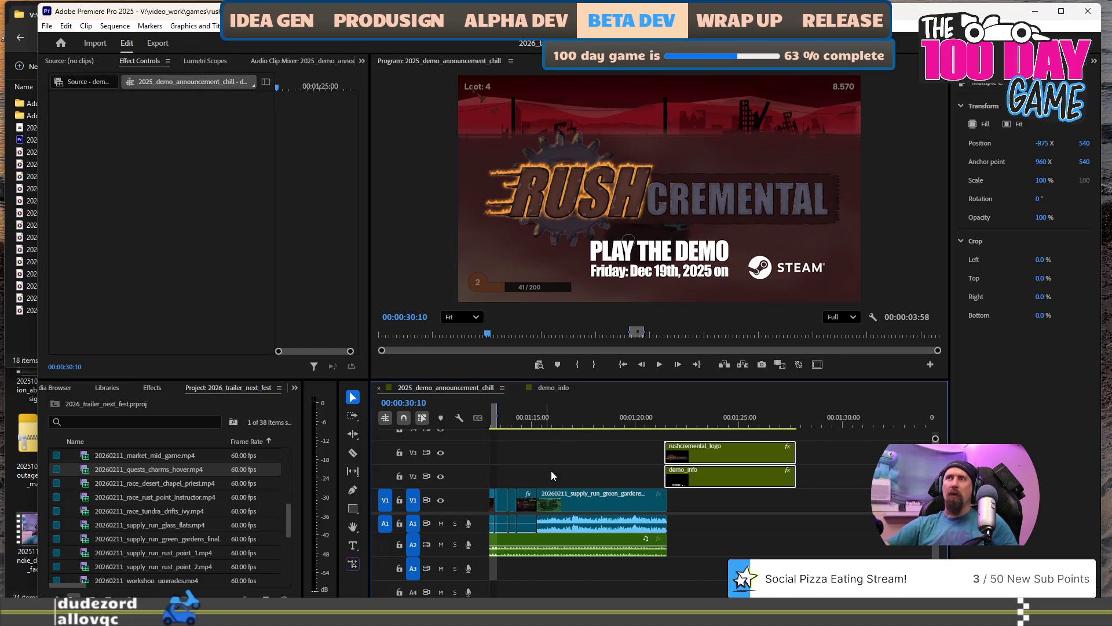
{"action": "scroll", "coordinate": [545, 473], "scroll_direction": "up", "scroll_amount": 8}
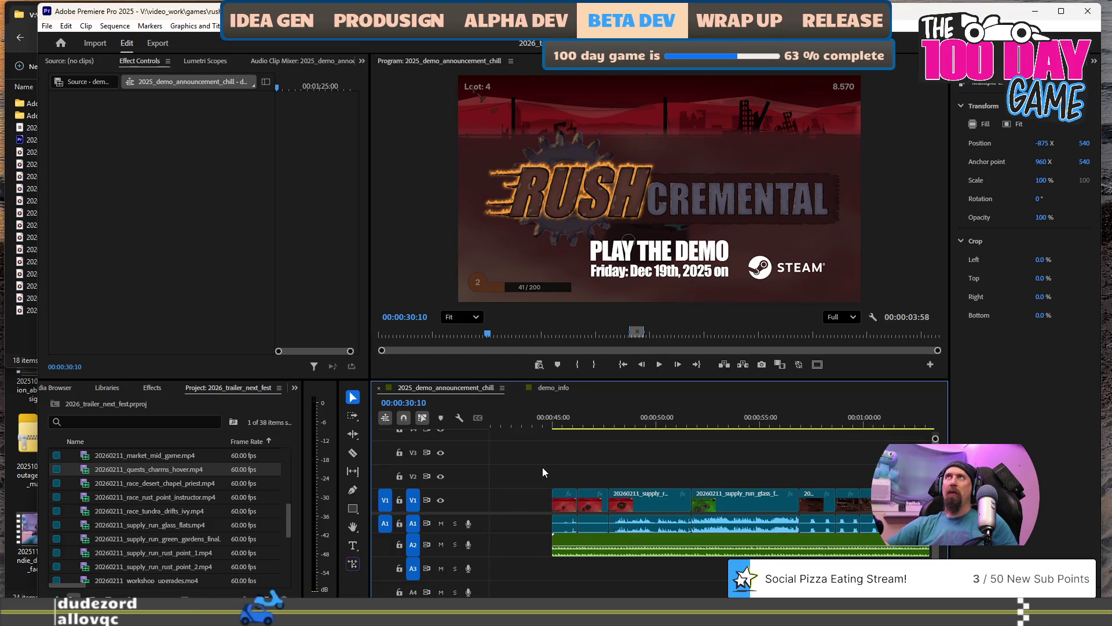
{"action": "scroll", "coordinate": [542, 473], "scroll_direction": "up", "scroll_amount": 1}
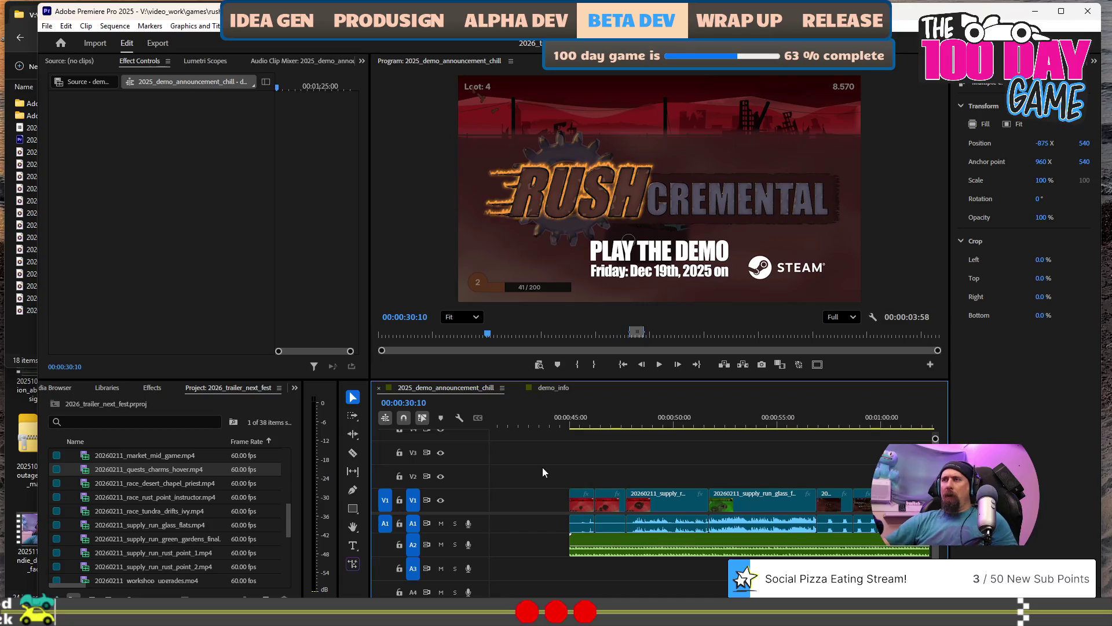
Add an Opacity keyframe on the green gardens gameplay clip at 1:20:15.
{"action": "scroll", "coordinate": [580, 469], "scroll_direction": "down", "scroll_amount": 5}
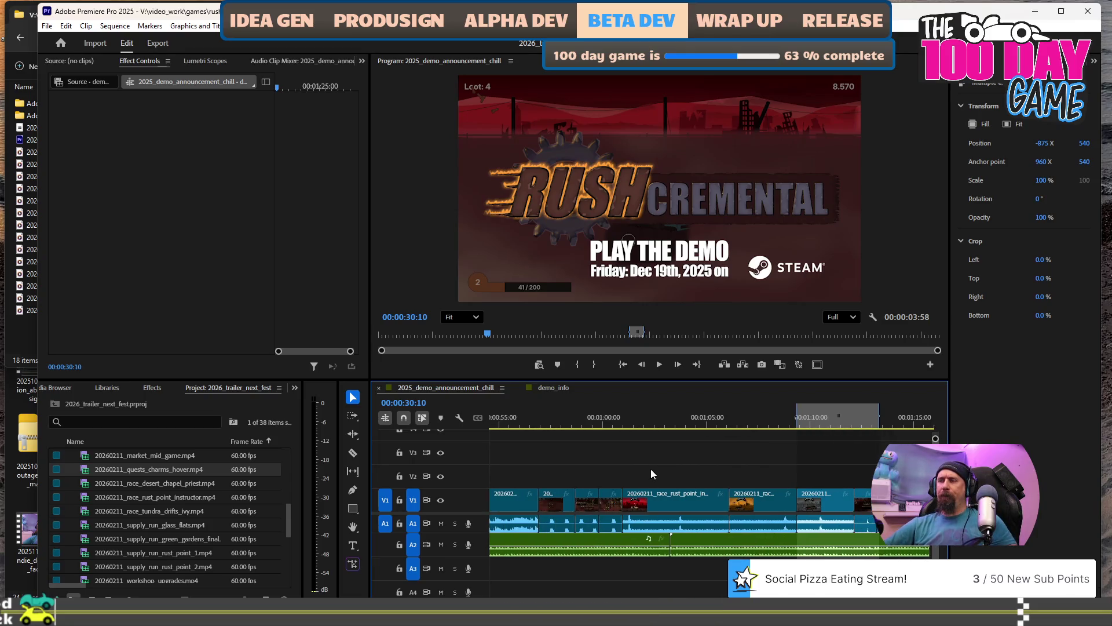
{"action": "scroll", "coordinate": [651, 468], "scroll_direction": "down", "scroll_amount": 5}
{"action": "left_click", "coordinate": [801, 421]}
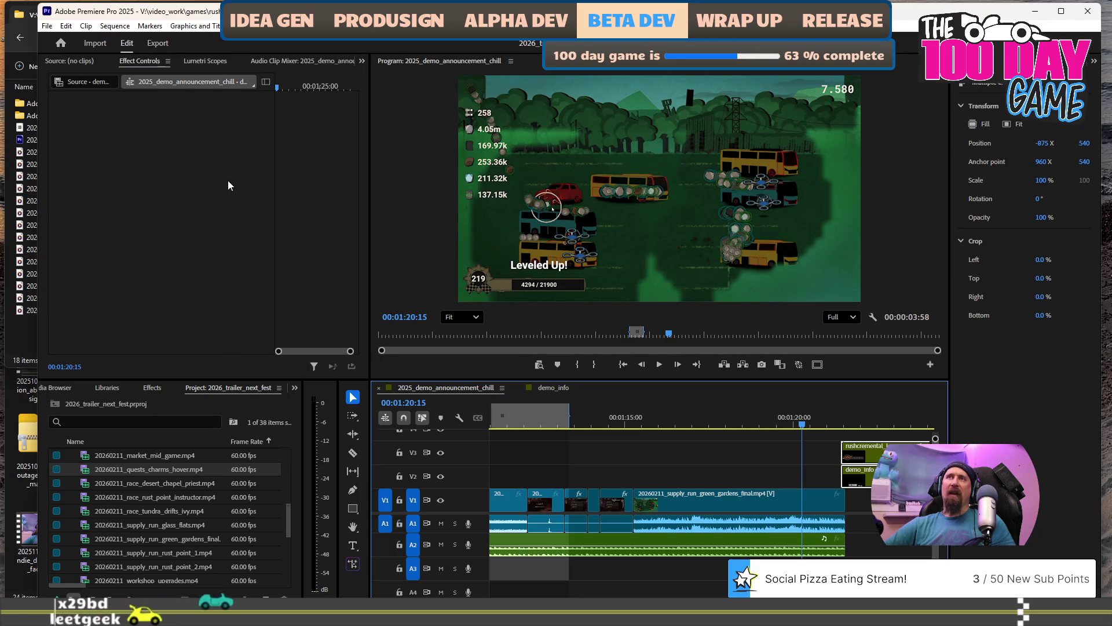
{"action": "left_click", "coordinate": [718, 214]}
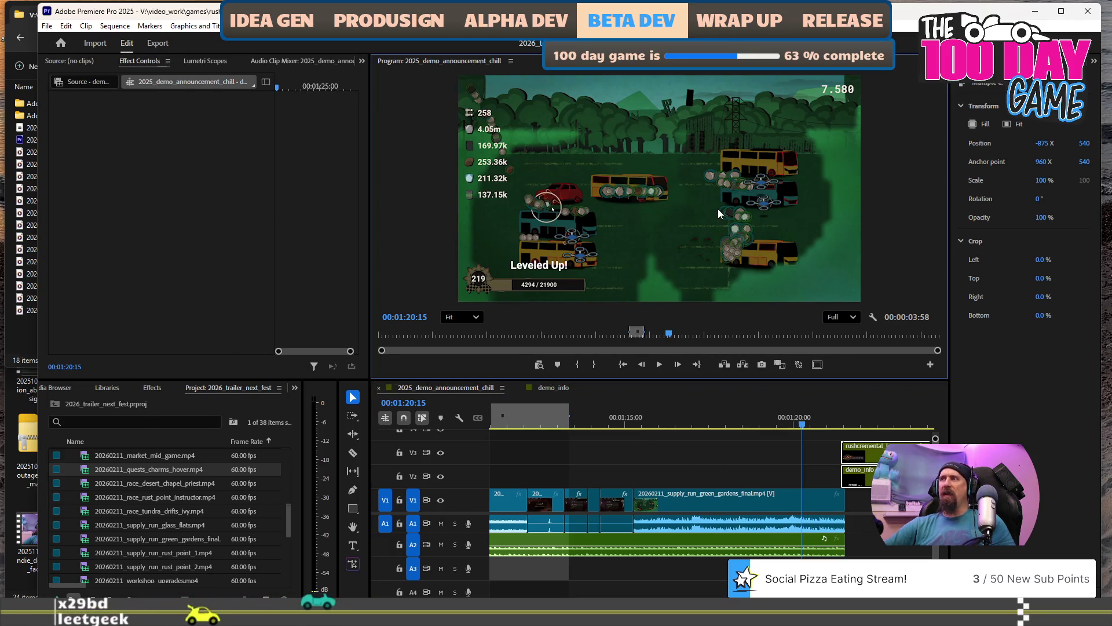
{"action": "left_click", "coordinate": [717, 213]}
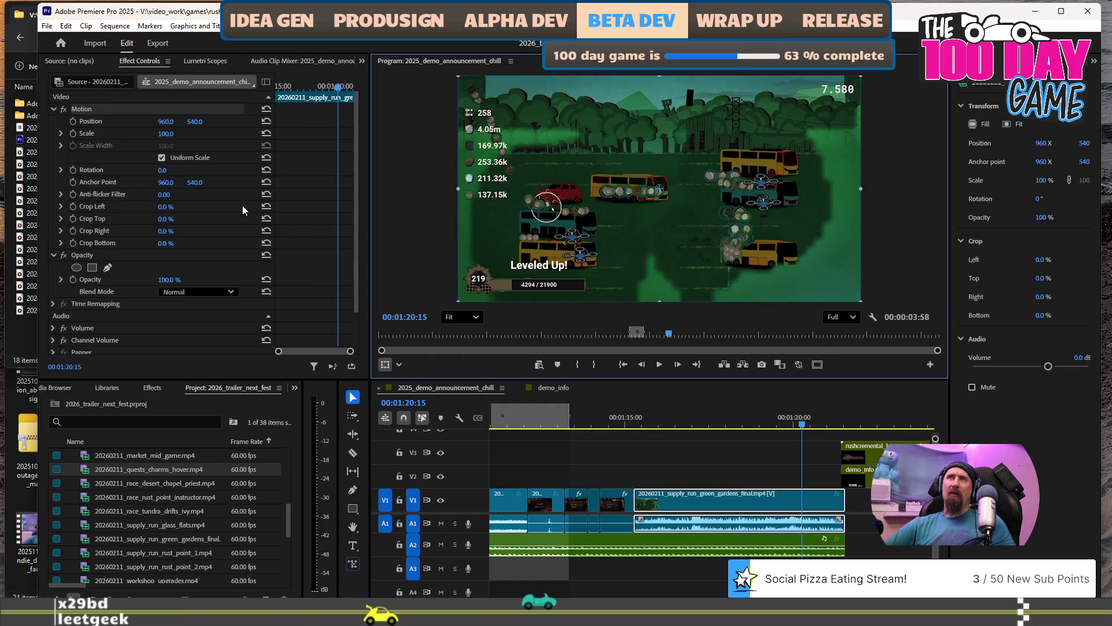
{"action": "left_click", "coordinate": [73, 279]}
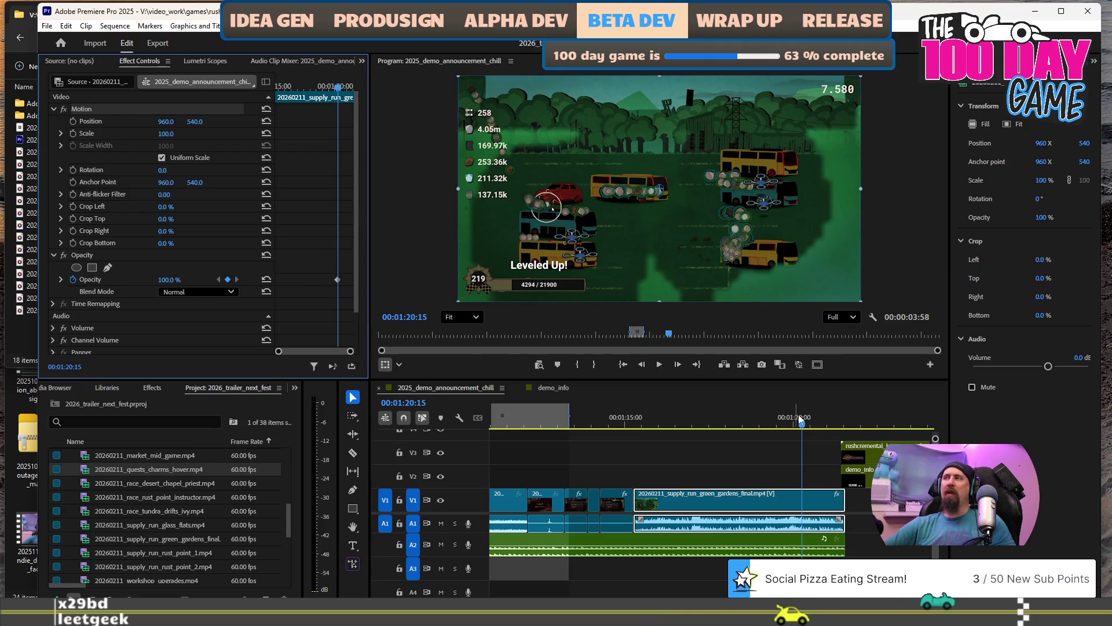
Move the rushcremental_logo and demo_info clips earlier to start around 01:20:08.
{"action": "left_click", "coordinate": [336, 284]}
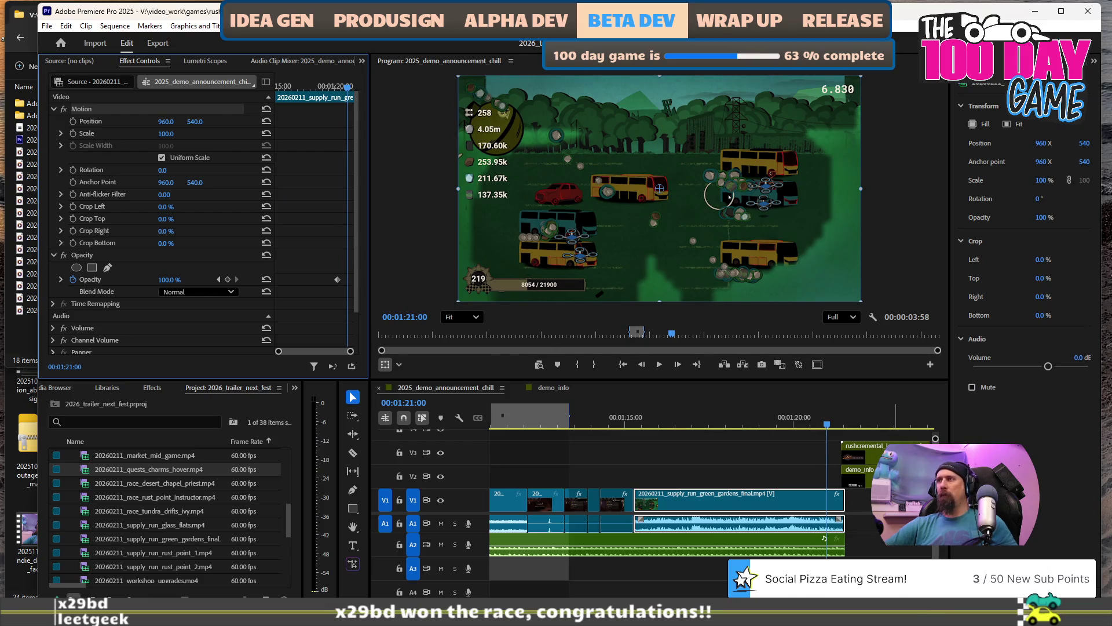
{"action": "left_click", "coordinate": [860, 452]}
{"action": "left_click", "coordinate": [878, 474], "text": "shift"}
{"action": "left_click_drag", "start_coordinate": [879, 447], "coordinate": [840, 455]}
{"action": "scroll", "coordinate": [835, 513], "scroll_direction": "right", "scroll_amount": 3}
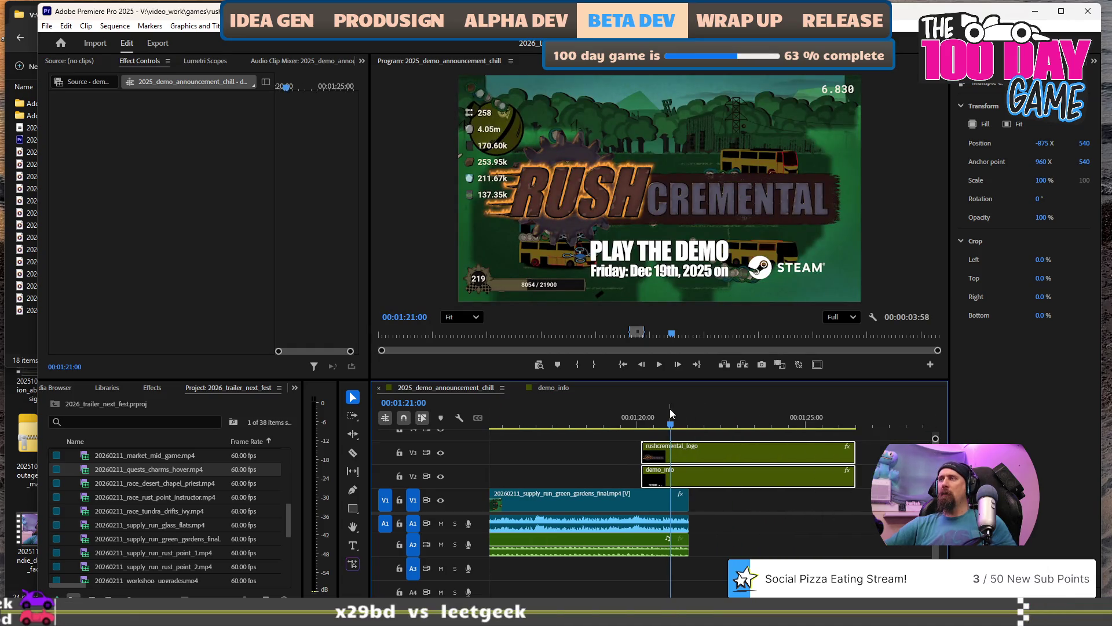
Extend the gameplay clip further under the end card and play back to find 1:22:33.
{"action": "left_click", "coordinate": [692, 417]}
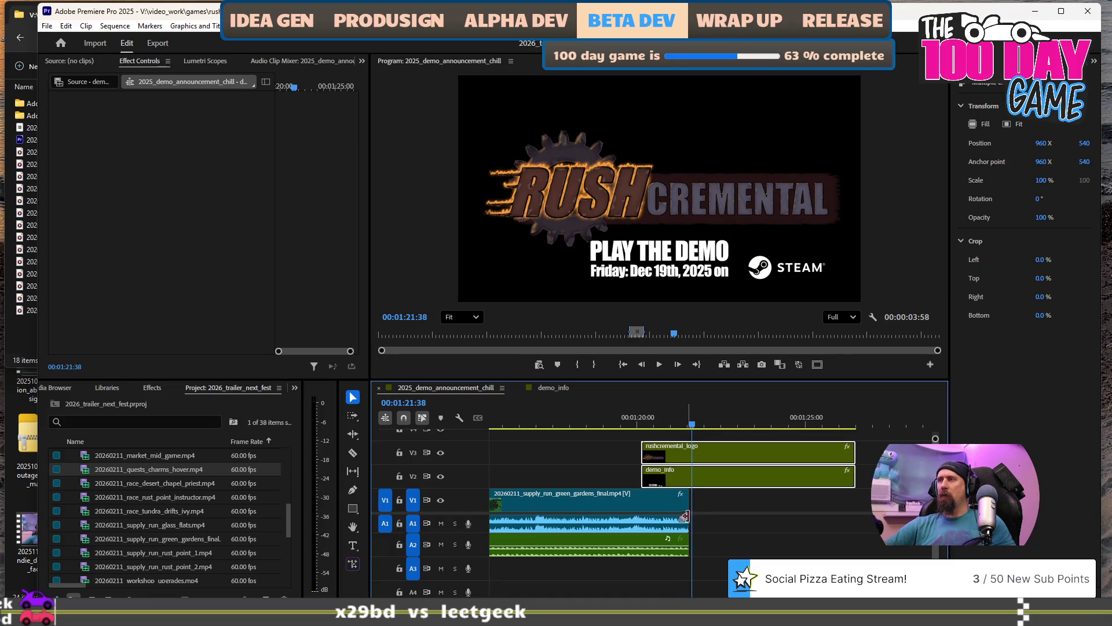
{"action": "left_click_drag", "start_coordinate": [693, 517], "coordinate": [791, 523]}
{"action": "key", "text": "space"}
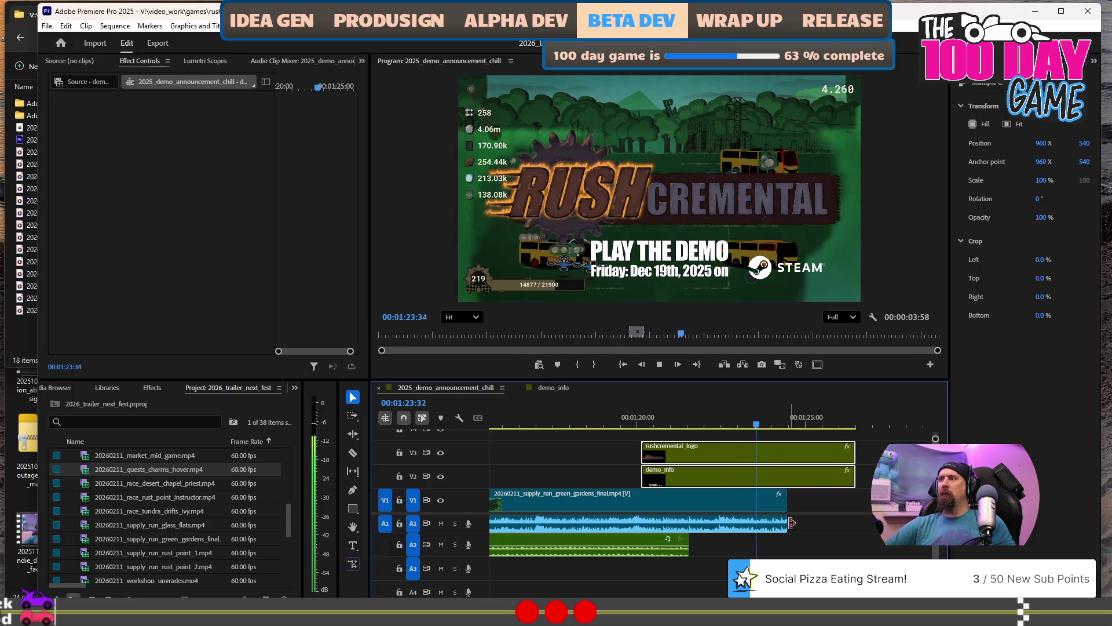
{"action": "key", "text": "space"}
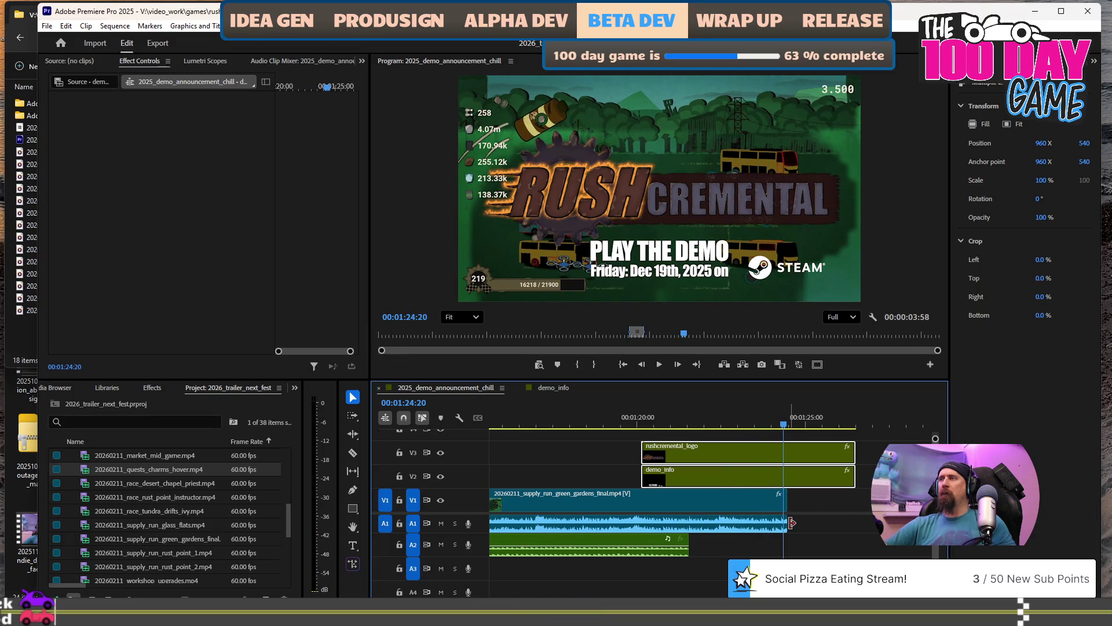
{"action": "key", "text": "Down"}
{"action": "left_click", "coordinate": [664, 424]}
{"action": "key", "text": "space"}
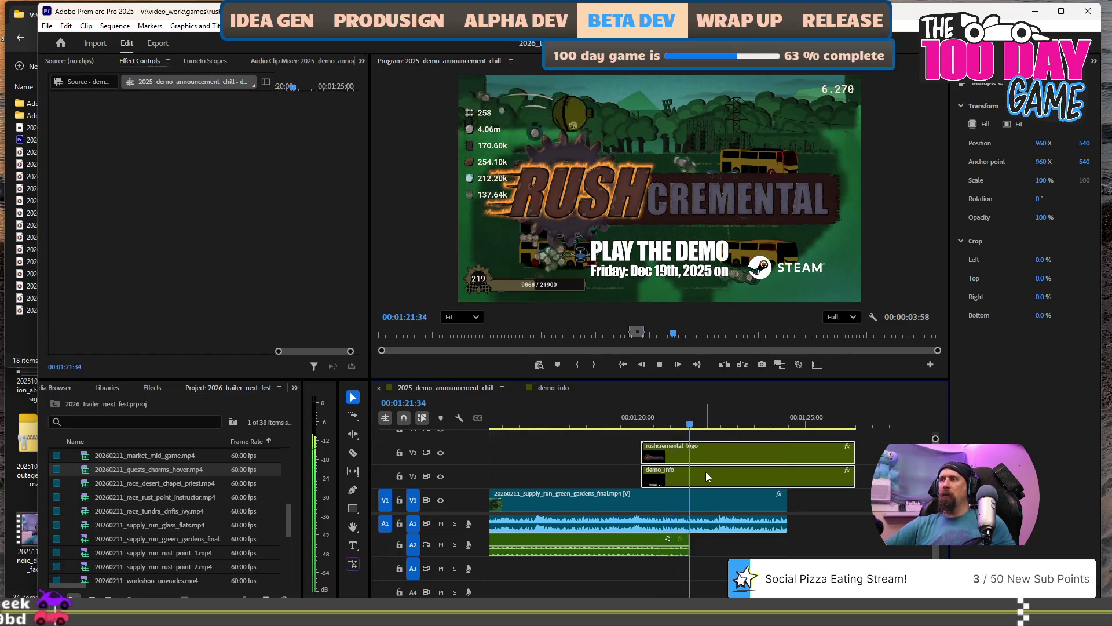
{"action": "key", "text": "space"}
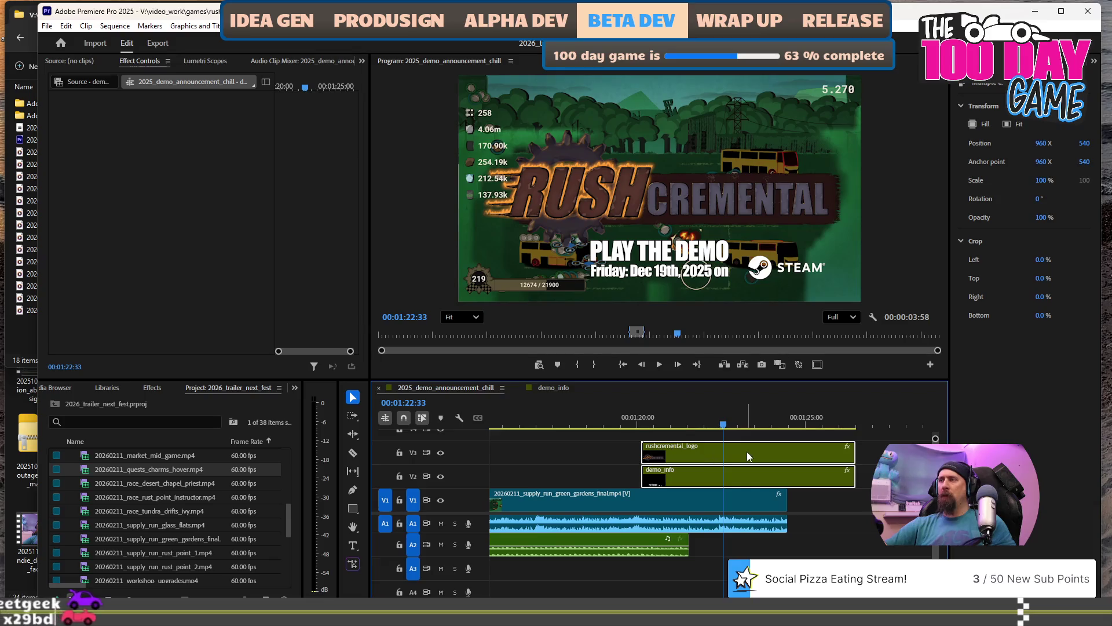
Drag the gameplay clip's Opacity keyframe to the playhead at 1:22:33.
{"action": "key", "text": "c"}
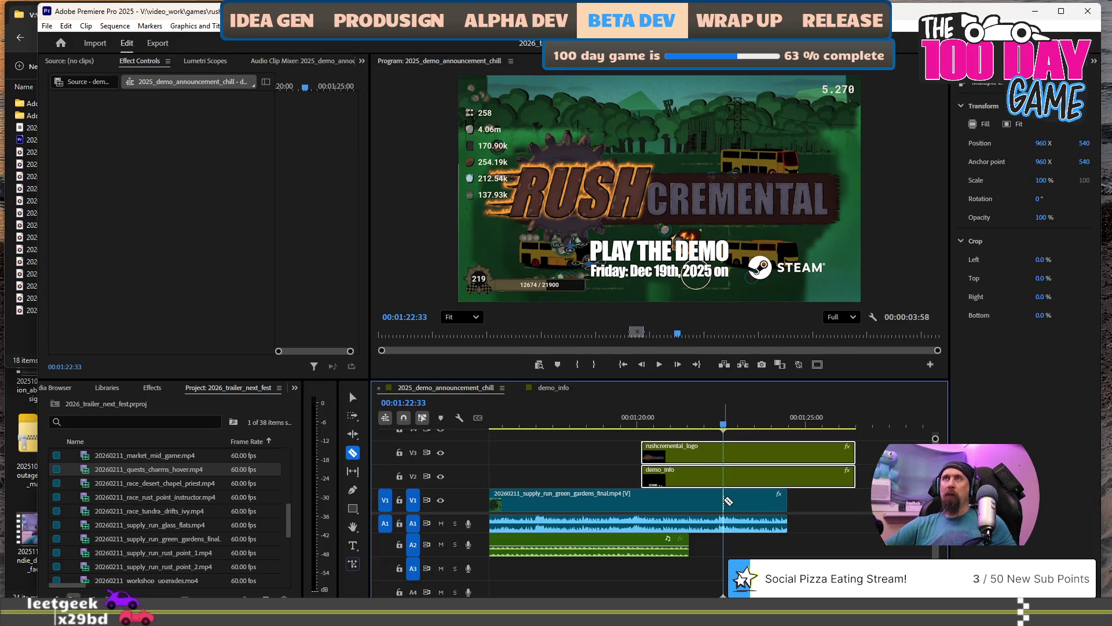
{"action": "key", "text": "v"}
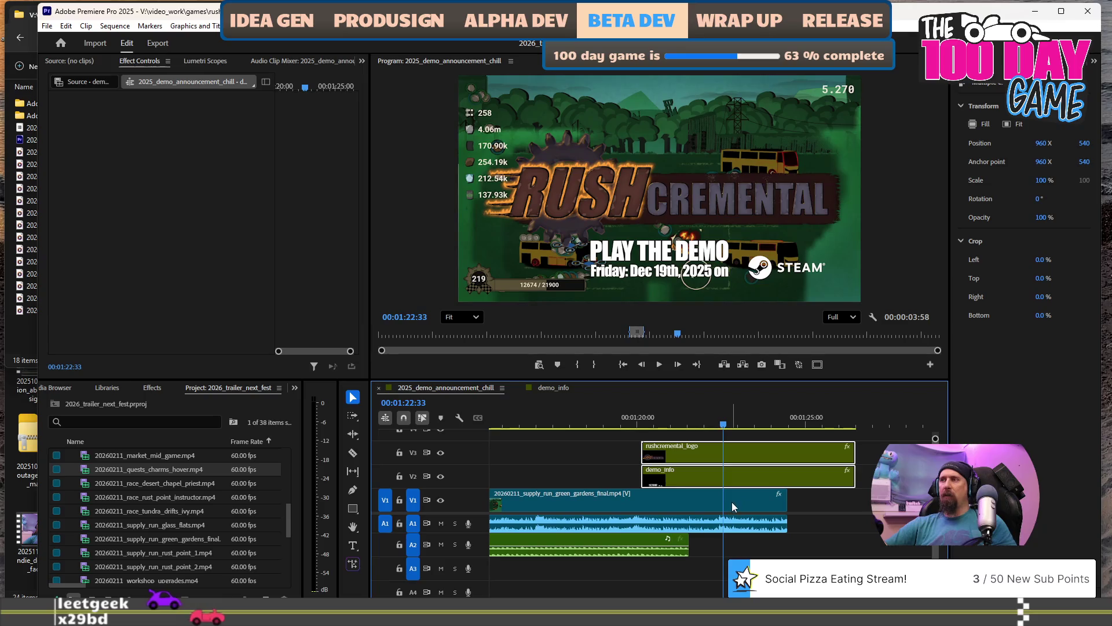
{"action": "left_click", "coordinate": [732, 503]}
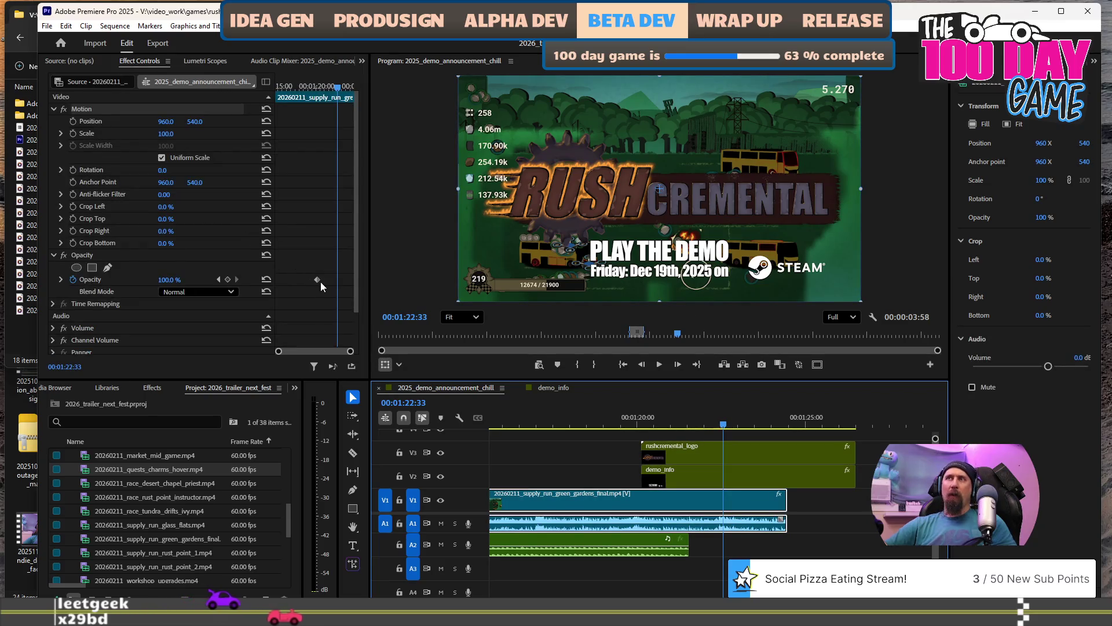
{"action": "left_click_drag", "start_coordinate": [317, 280], "coordinate": [338, 288]}
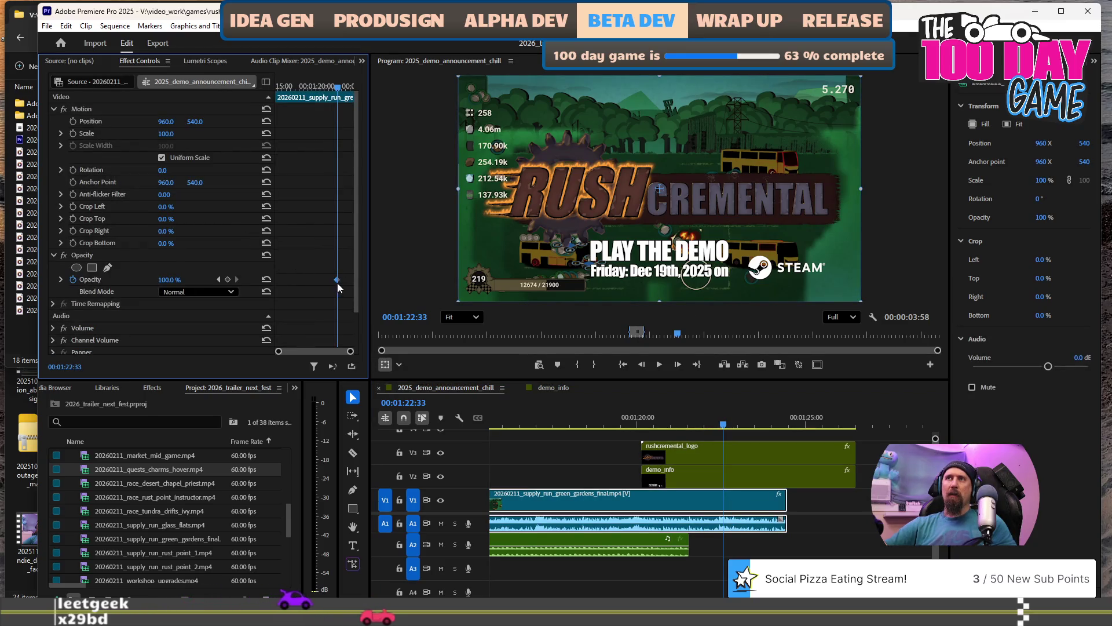
Add a second Opacity keyframe a few frames later, setting opacity to 0%.
{"action": "key", "text": "Right"}
{"action": "key", "text": "Right"}
{"action": "key", "text": "Right"}
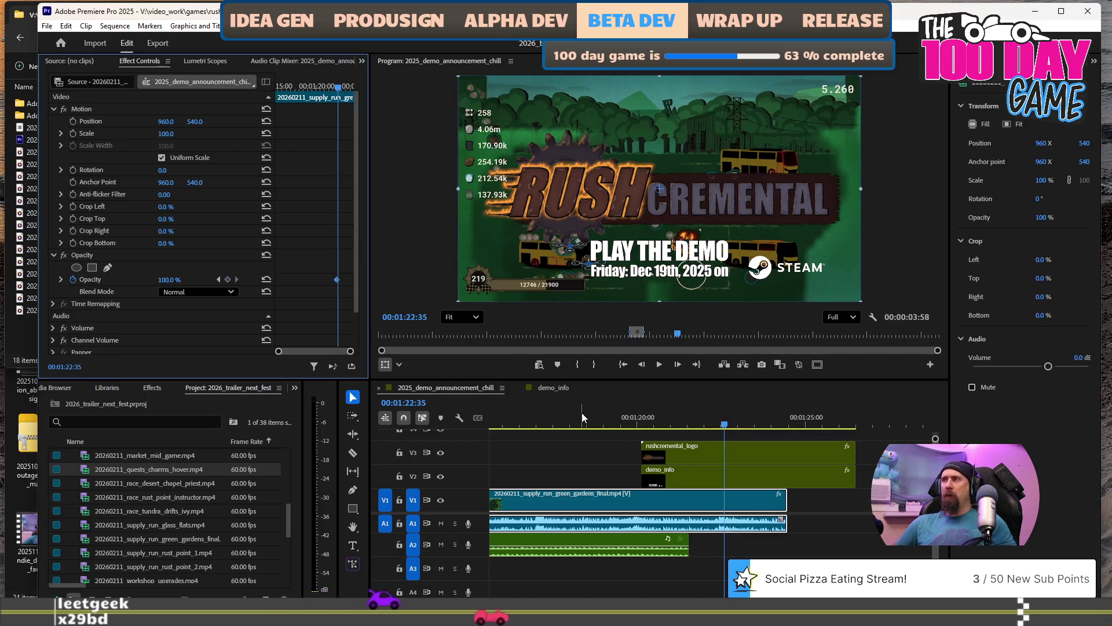
{"action": "key", "text": "Right"}
{"action": "key", "text": "Right"}
{"action": "key", "text": "Right"}
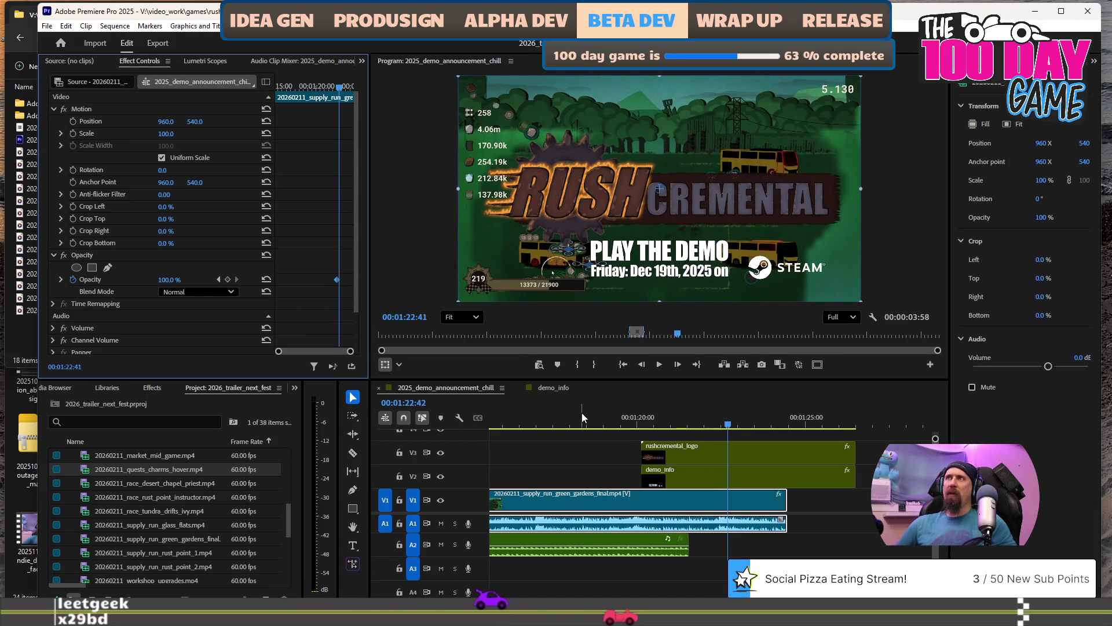
{"action": "key", "text": "Right"}
{"action": "key", "text": "Right"}
{"action": "key", "text": "Right"}
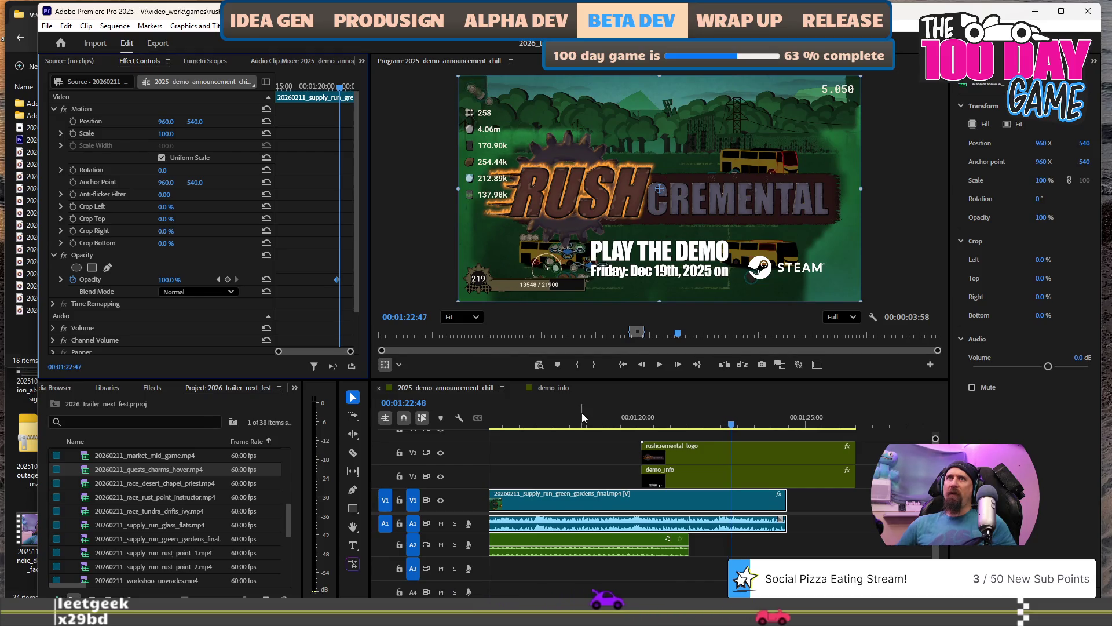
{"action": "key", "text": "Right"}
{"action": "key", "text": "Right"}
{"action": "key", "text": "Right"}
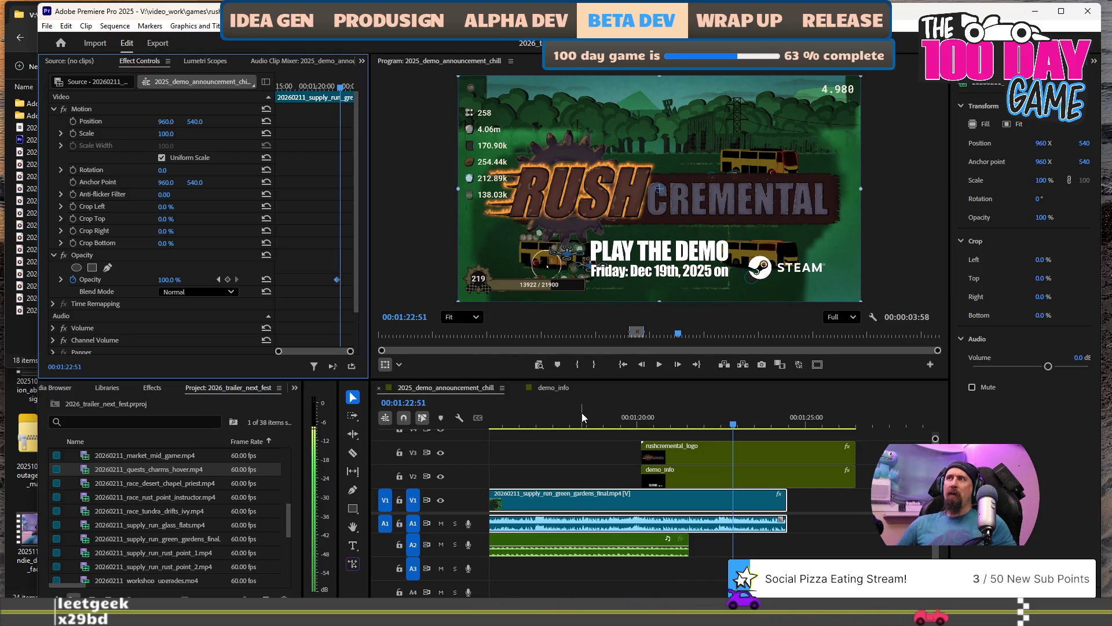
{"action": "key", "text": "Right"}
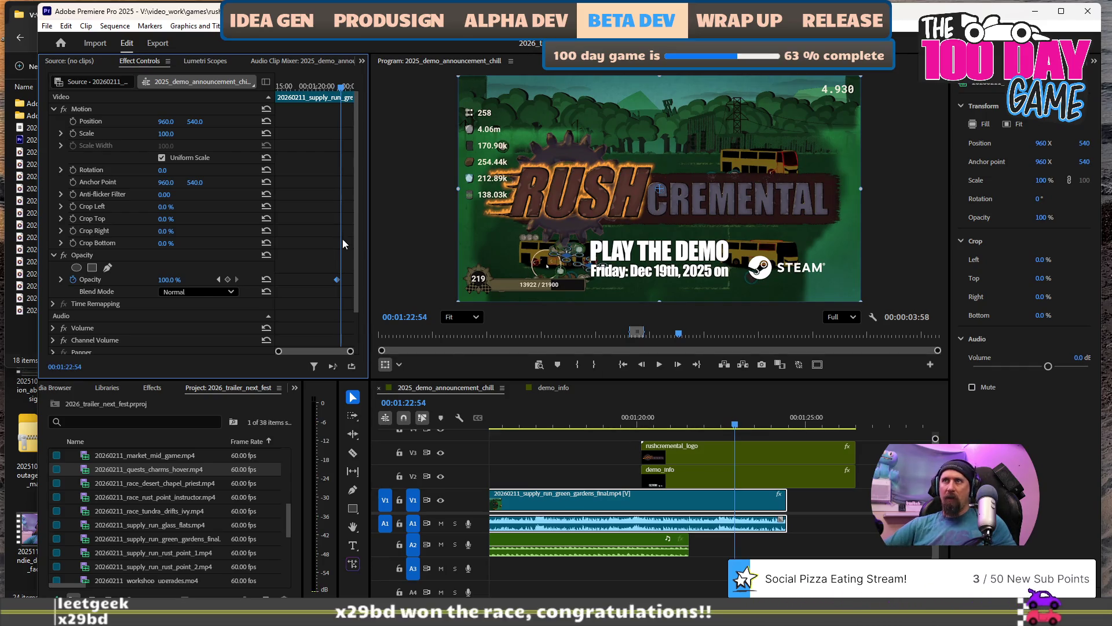
{"action": "left_click", "coordinate": [341, 255]}
{"action": "left_click", "coordinate": [219, 281]}
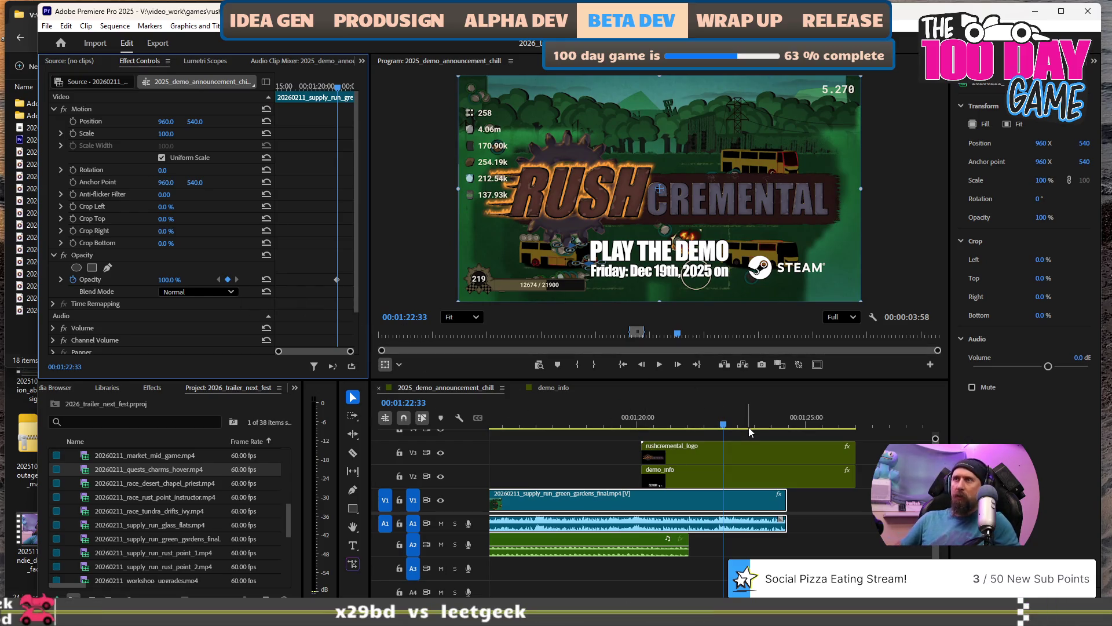
{"action": "key", "text": "space"}
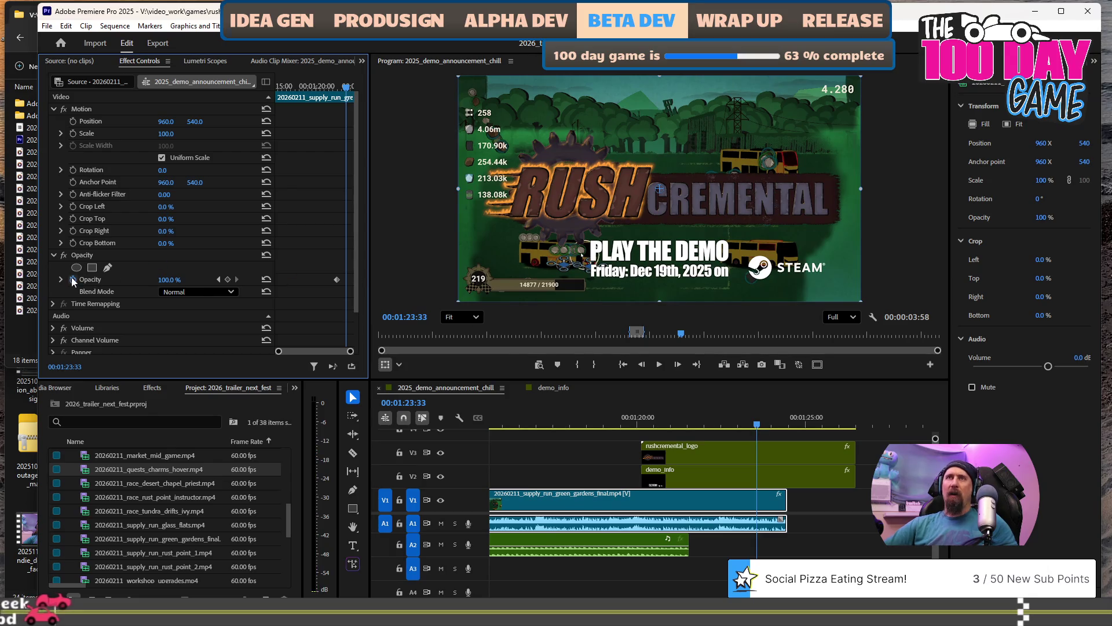
{"action": "left_click_drag", "start_coordinate": [168, 280], "coordinate": [116, 280]}
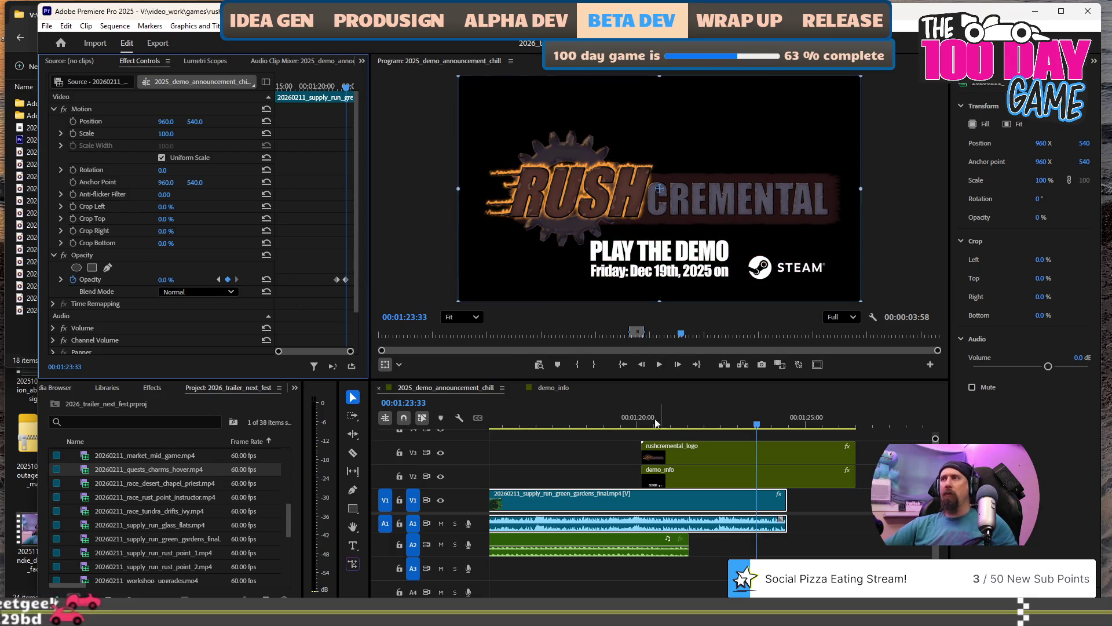
Play back the fade to black from around 1:19 and 1:20.
{"action": "left_click", "coordinate": [612, 416]}
{"action": "key", "text": "space"}
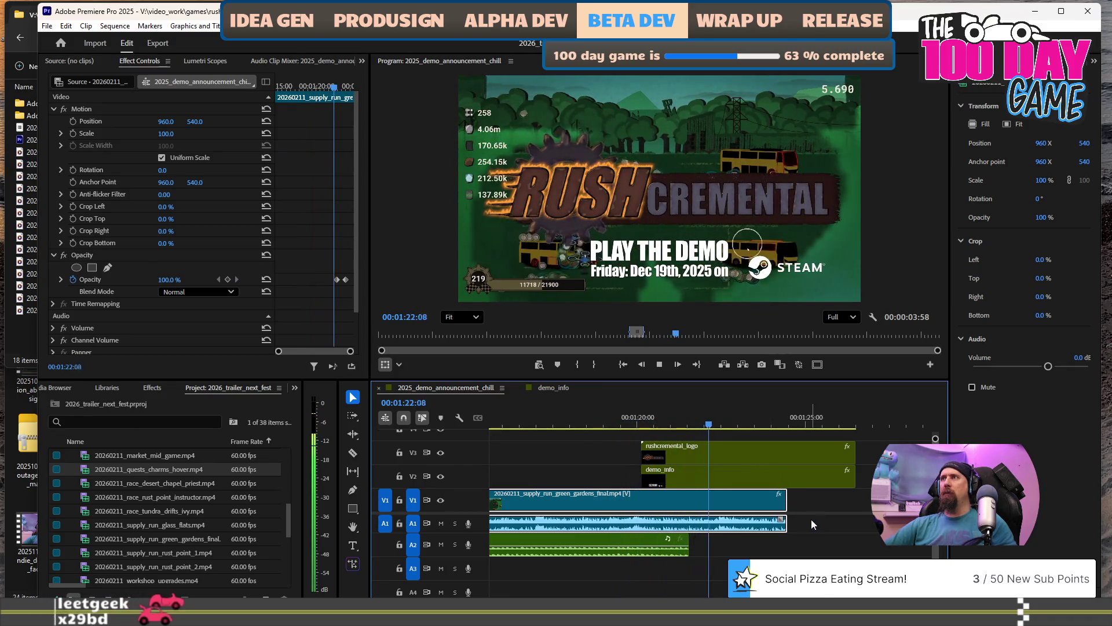
{"action": "key", "text": "space"}
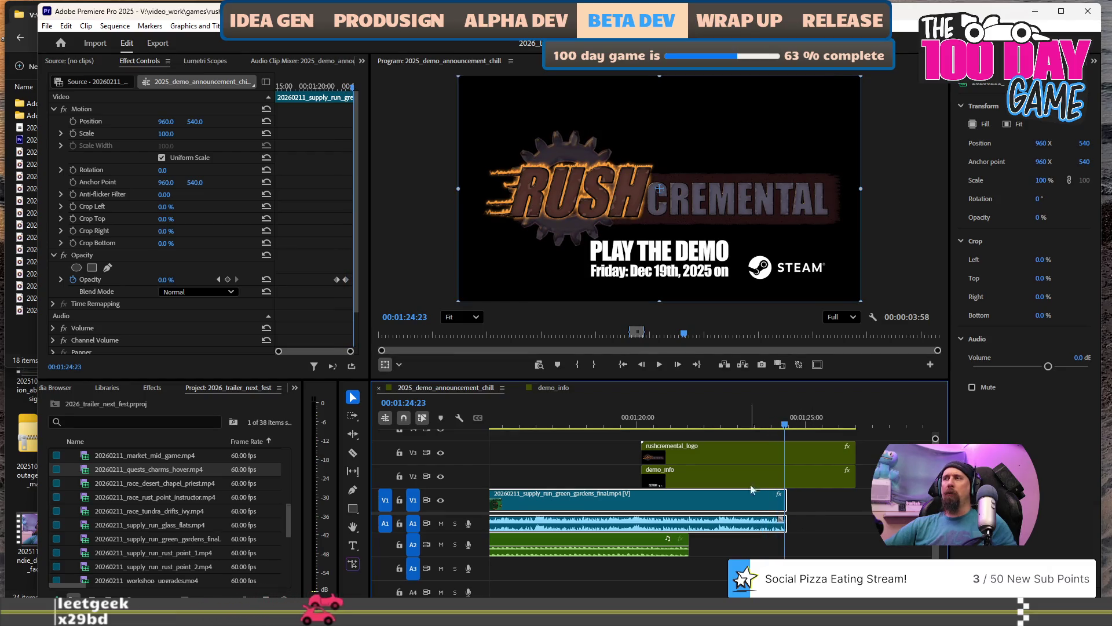
{"action": "left_click", "coordinate": [610, 426]}
{"action": "key", "text": "space"}
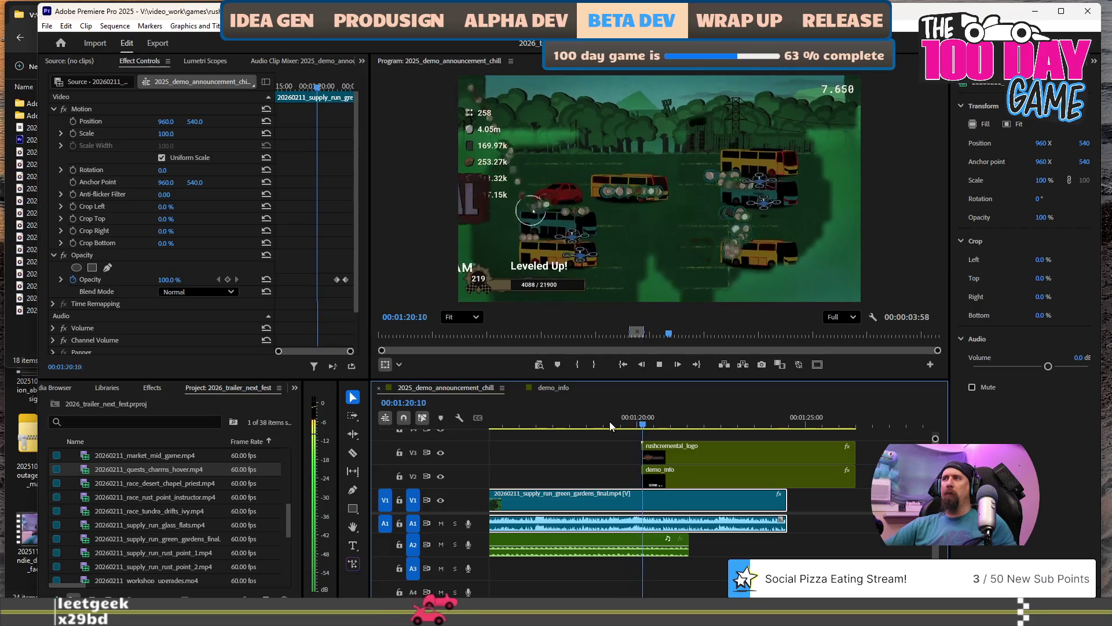
{"action": "key", "text": "space"}
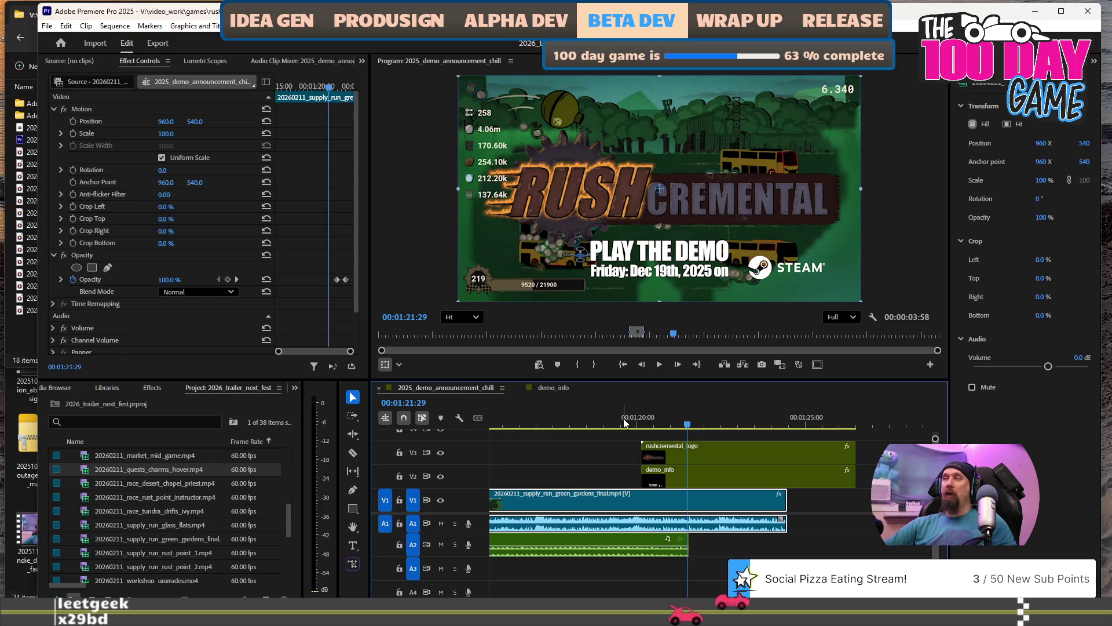
{"action": "key", "text": "space"}
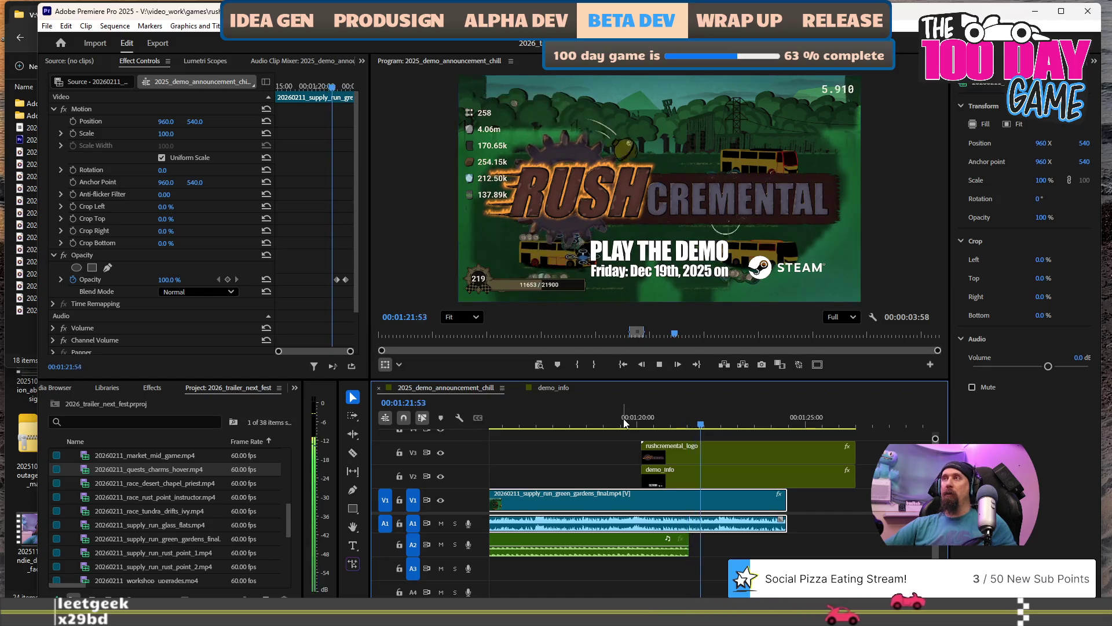
{"action": "left_click", "coordinate": [624, 423]}
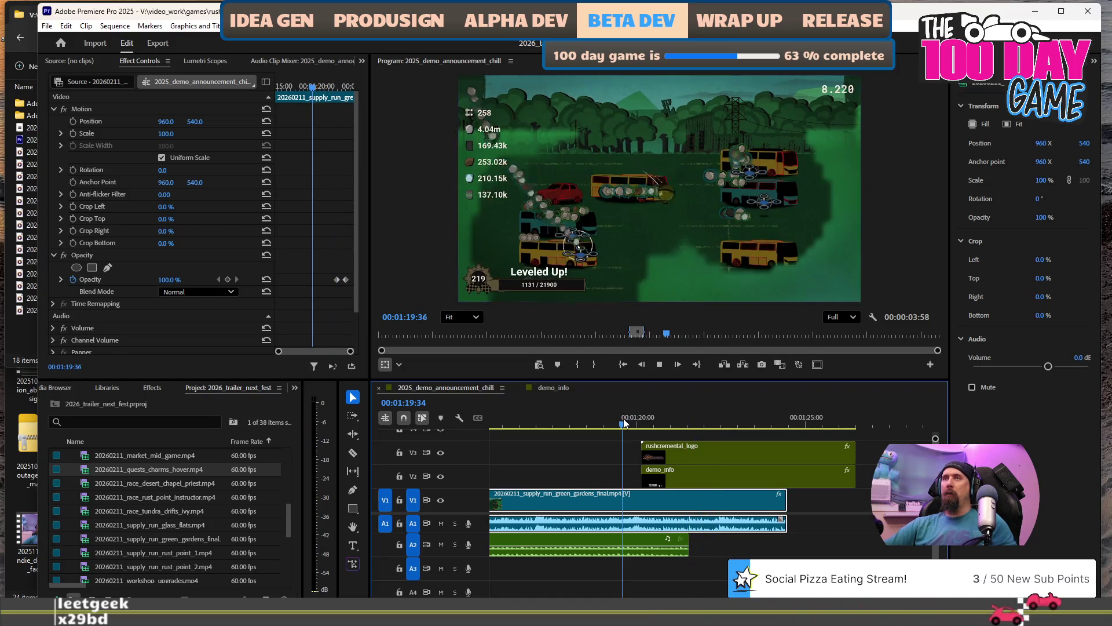
{"action": "key", "text": "space"}
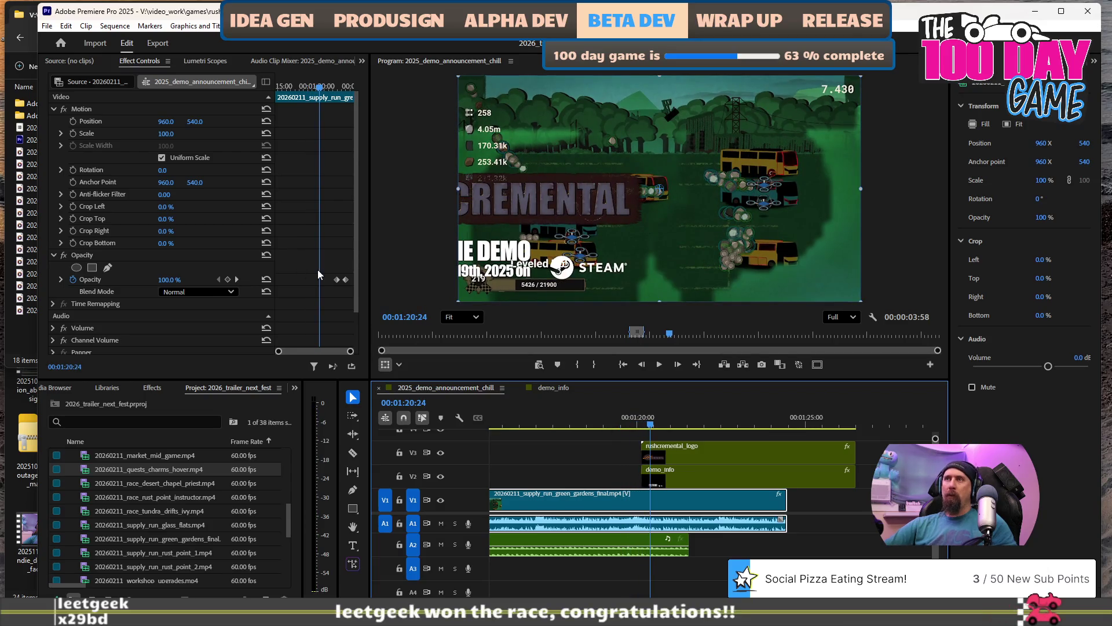
Select both opacity keyframes and replay the fade once more from around 1:19.
{"action": "left_click_drag", "start_coordinate": [329, 267], "coordinate": [352, 288]}
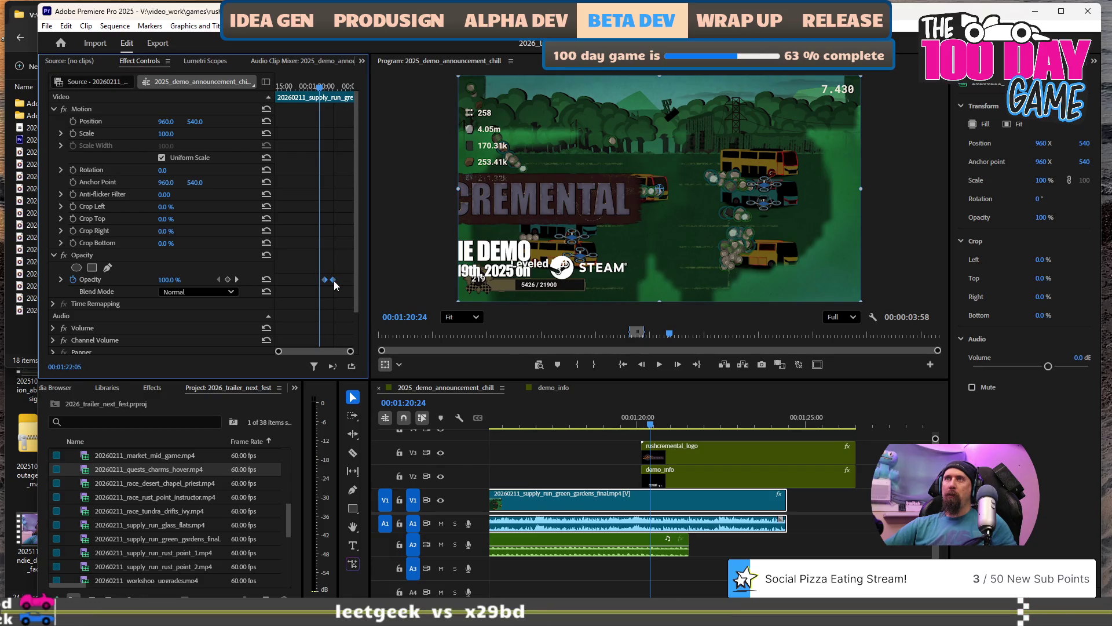
{"action": "left_click", "coordinate": [600, 417]}
{"action": "key", "text": "space"}
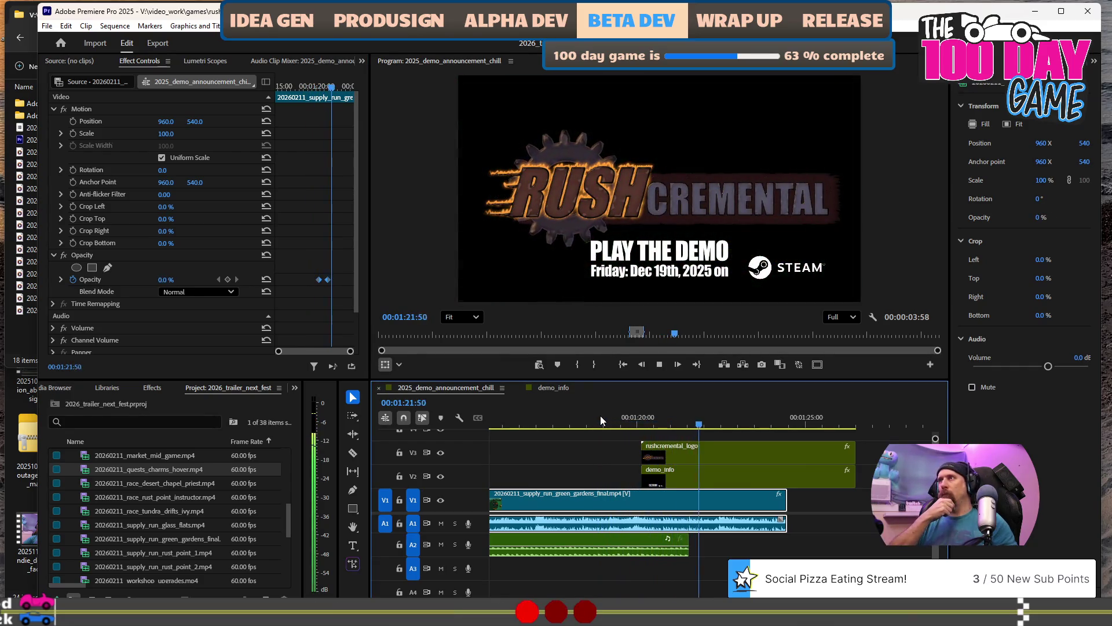
{"action": "key", "text": "space"}
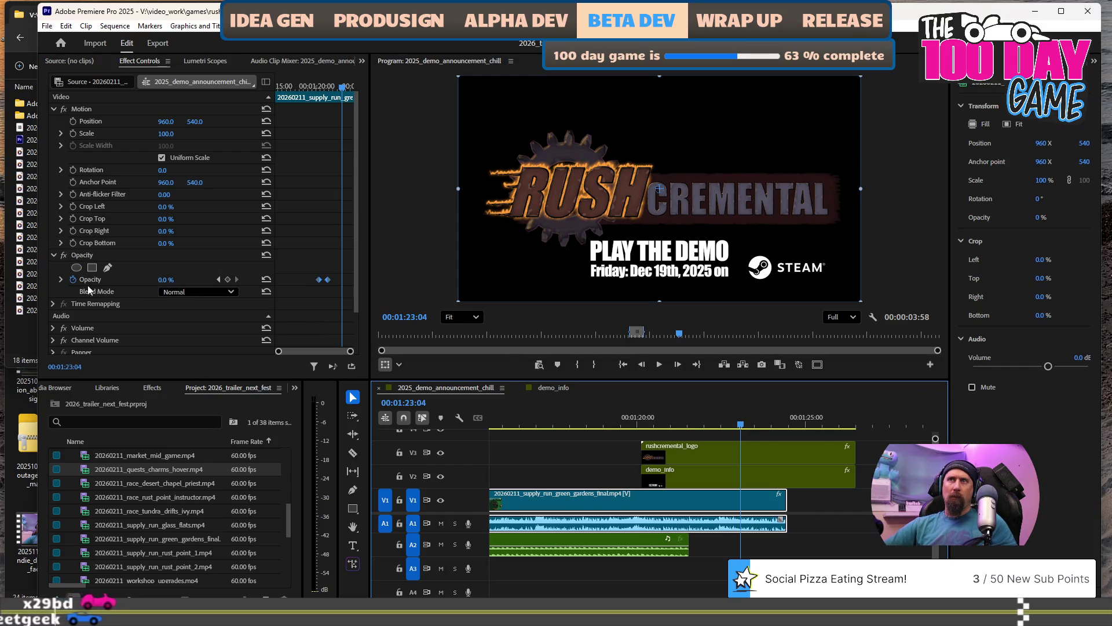
{"action": "left_click", "coordinate": [53, 329]}
Expand the gameplay clip's Volume settings and enable keyframing on Level.
{"action": "left_click", "coordinate": [53, 328]}
{"action": "scroll", "coordinate": [679, 502], "scroll_direction": "down", "scroll_amount": 2}
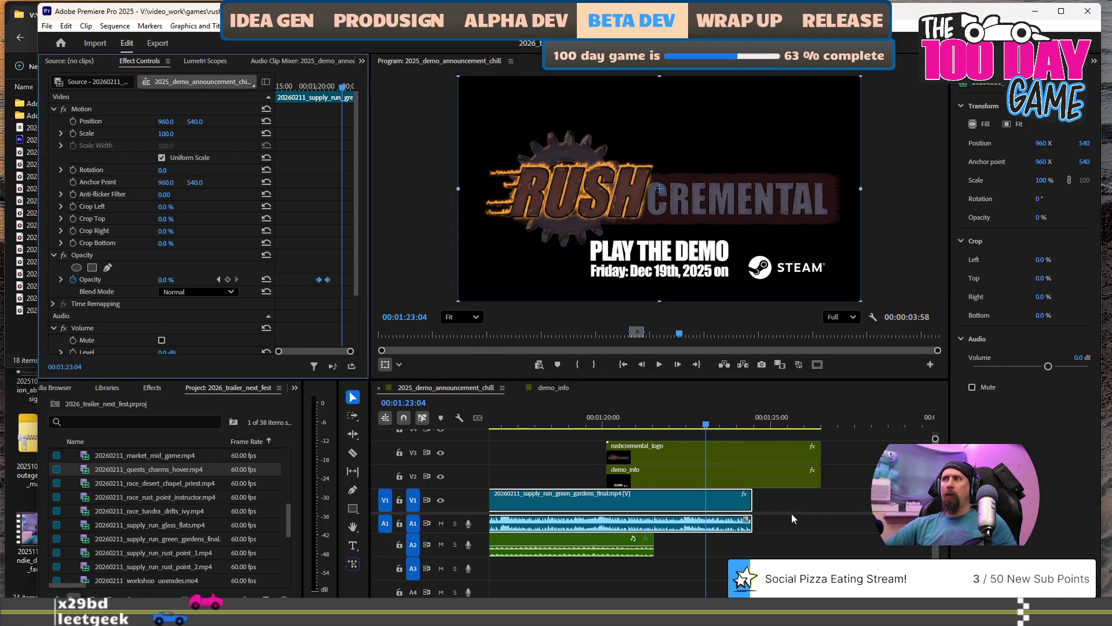
{"action": "left_click", "coordinate": [674, 501]}
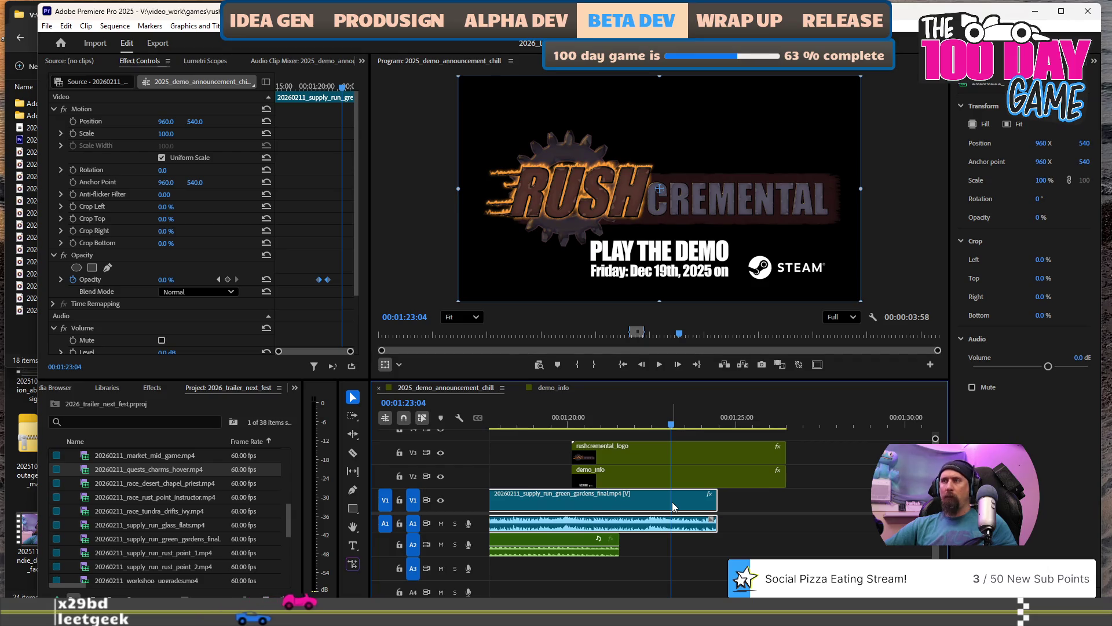
{"action": "scroll", "coordinate": [86, 333], "scroll_direction": "down", "scroll_amount": 3}
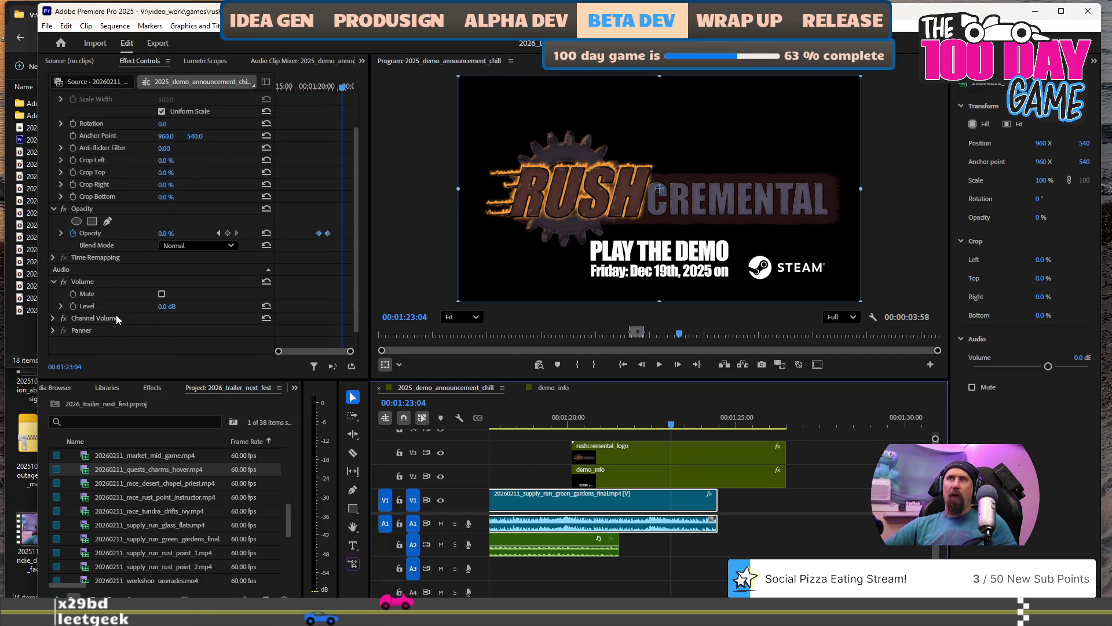
{"action": "left_click", "coordinate": [60, 286]}
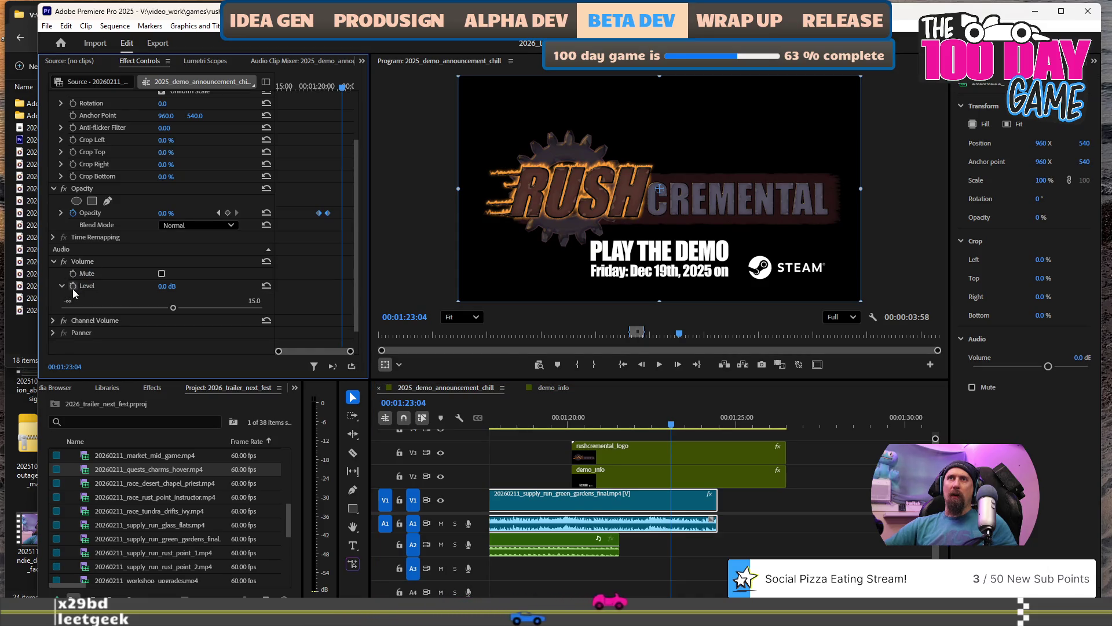
{"action": "left_click", "coordinate": [73, 288]}
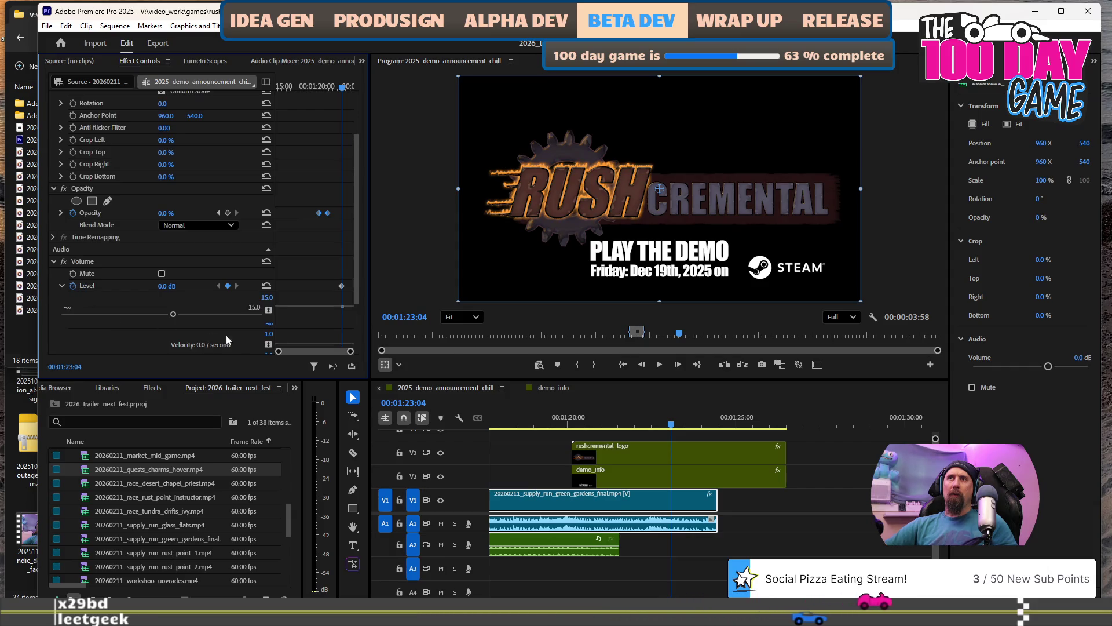
{"action": "scroll", "coordinate": [704, 500], "scroll_direction": "down", "scroll_amount": 2}
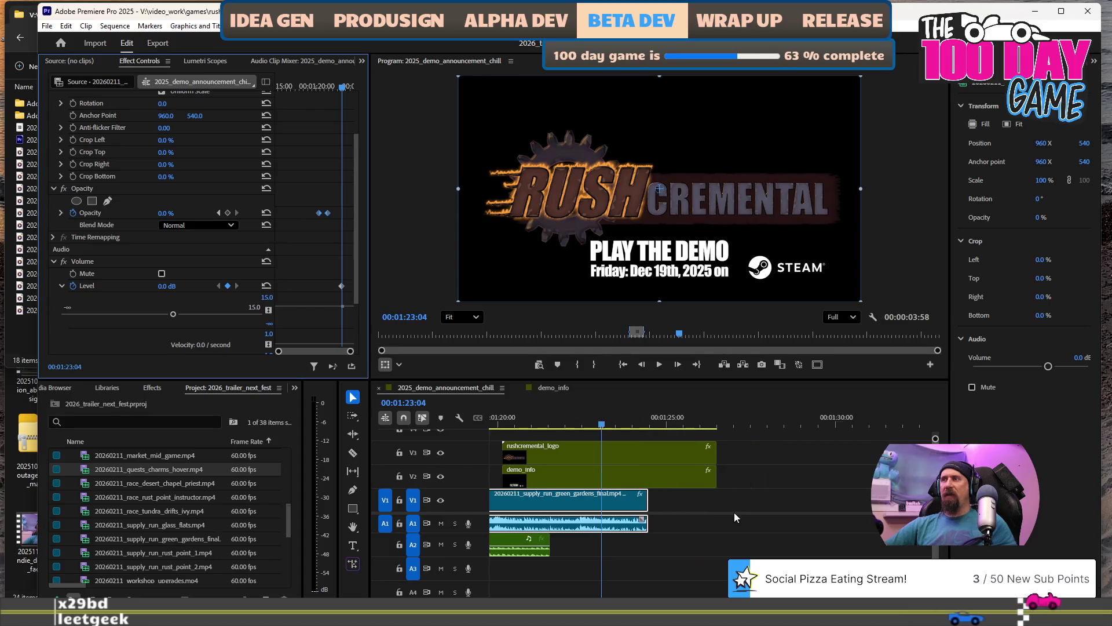
Preview the audio ending, then undo the fade-out so Level stays at 0.0 dB.
{"action": "key", "text": "space"}
{"action": "key", "text": "space"}
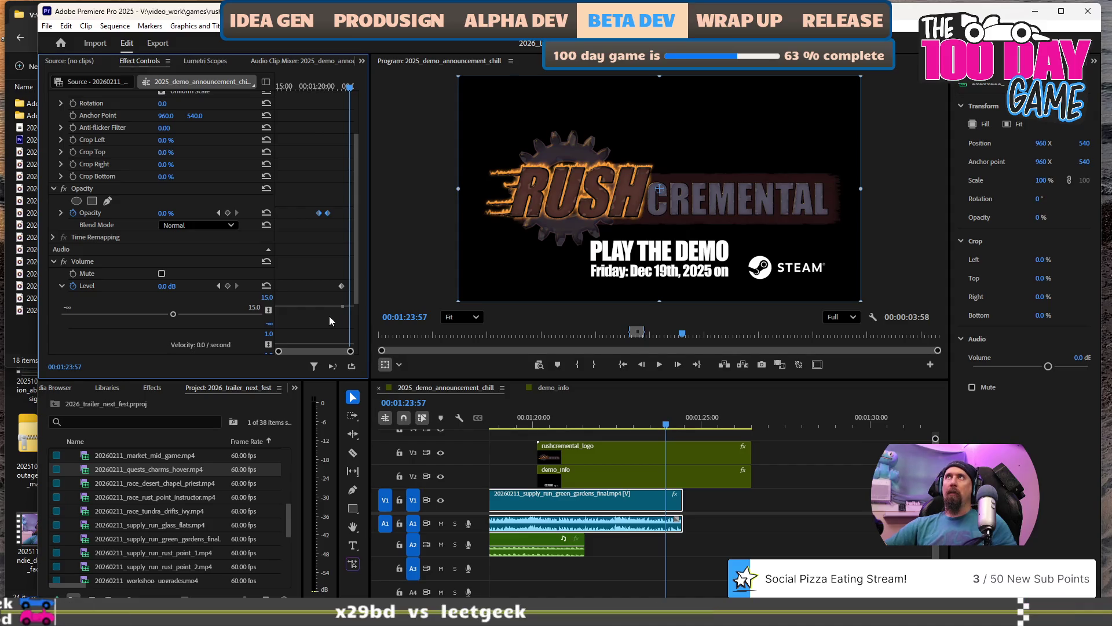
{"action": "key", "text": "space"}
{"action": "key", "text": "space"}
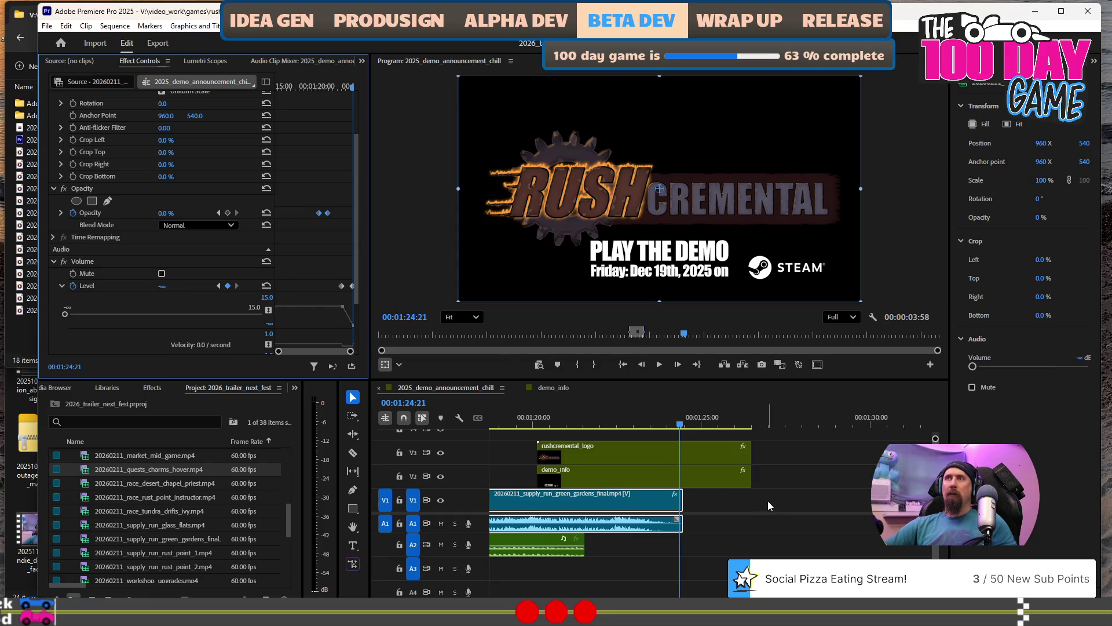
{"action": "left_click", "coordinate": [525, 423]}
{"action": "key", "text": "space"}
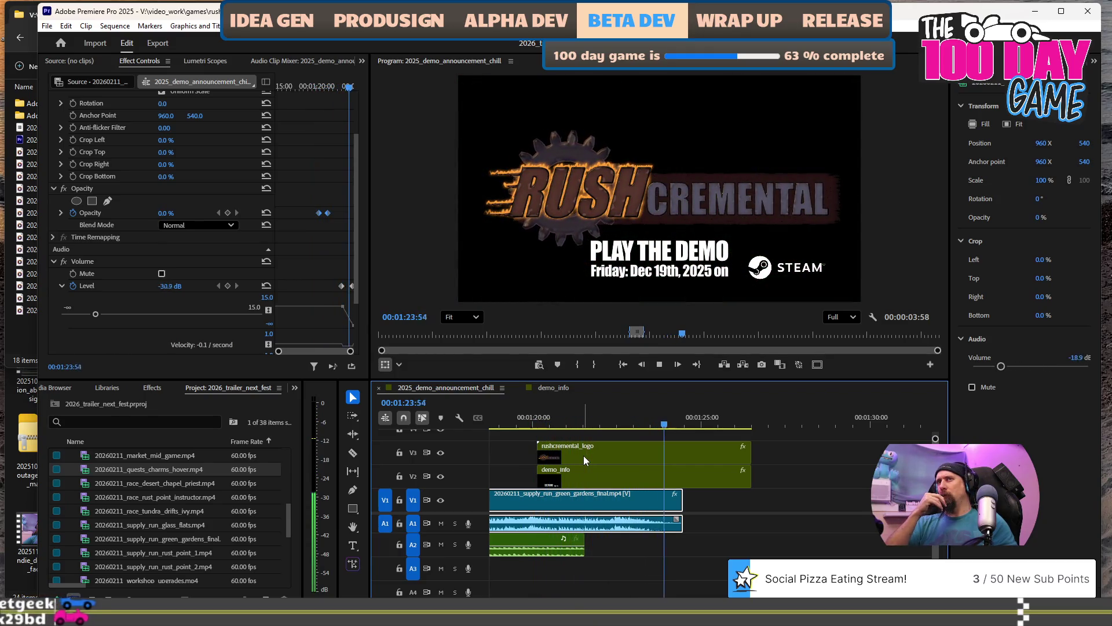
{"action": "key", "text": "space"}
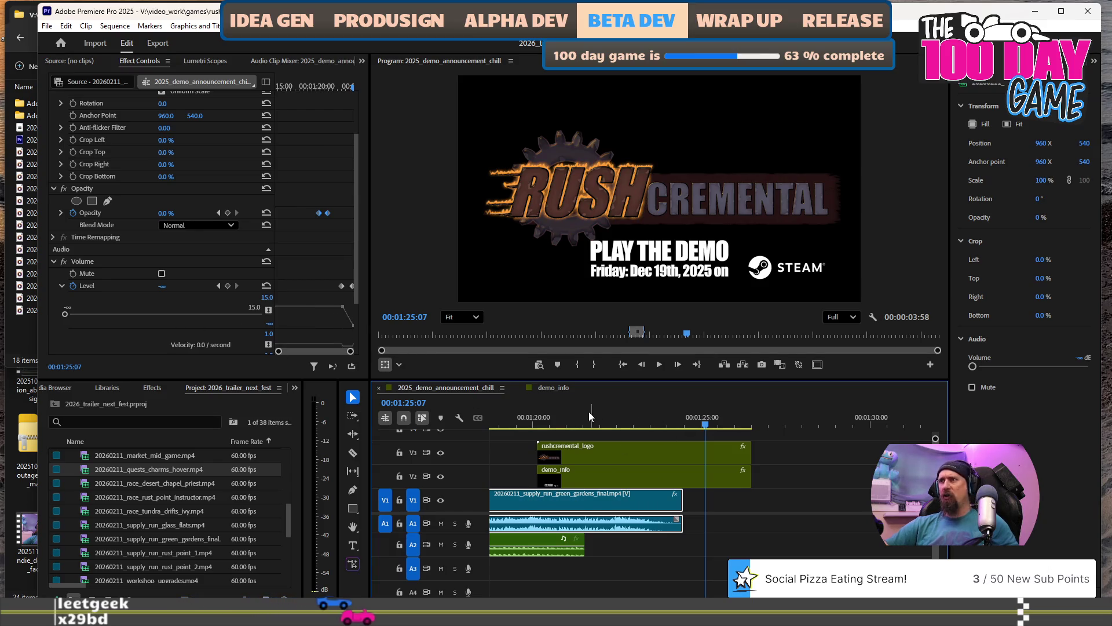
{"action": "key", "text": "ctrl+z"}
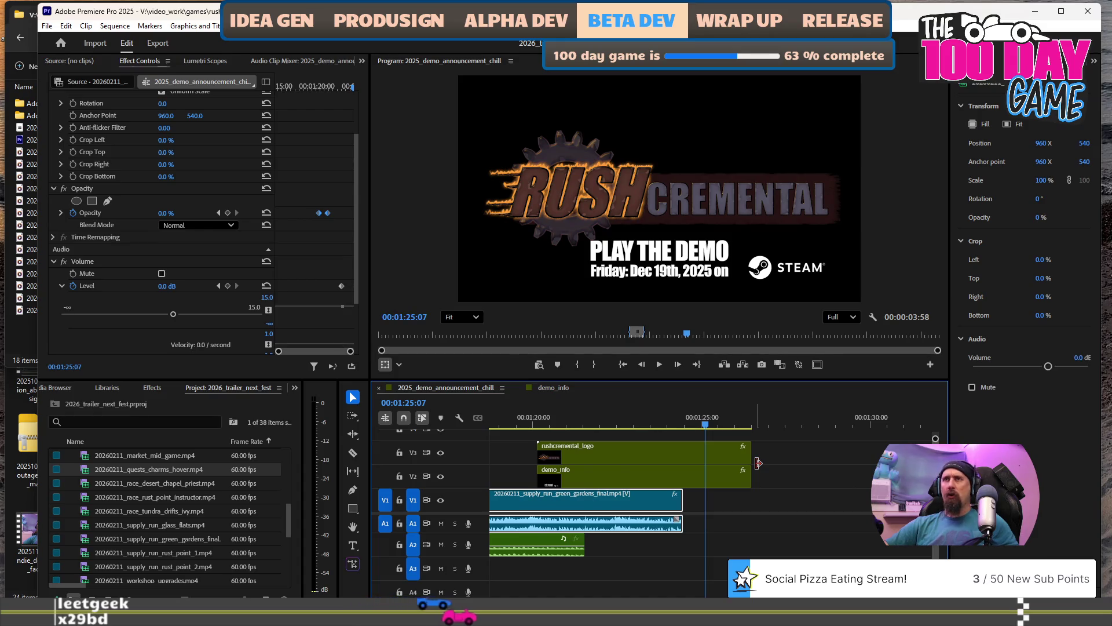
Apply a Constant Gain crossfade to the A1 audio's end, lengthened to 00:00:01:40.
{"action": "left_click", "coordinate": [149, 388]}
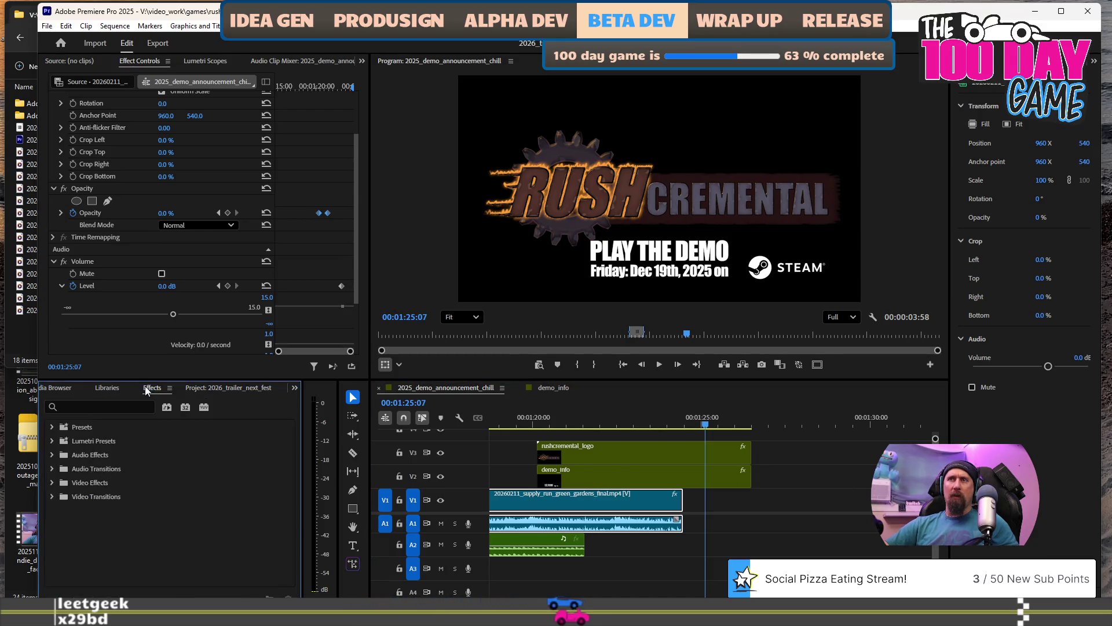
{"action": "left_click", "coordinate": [52, 468]}
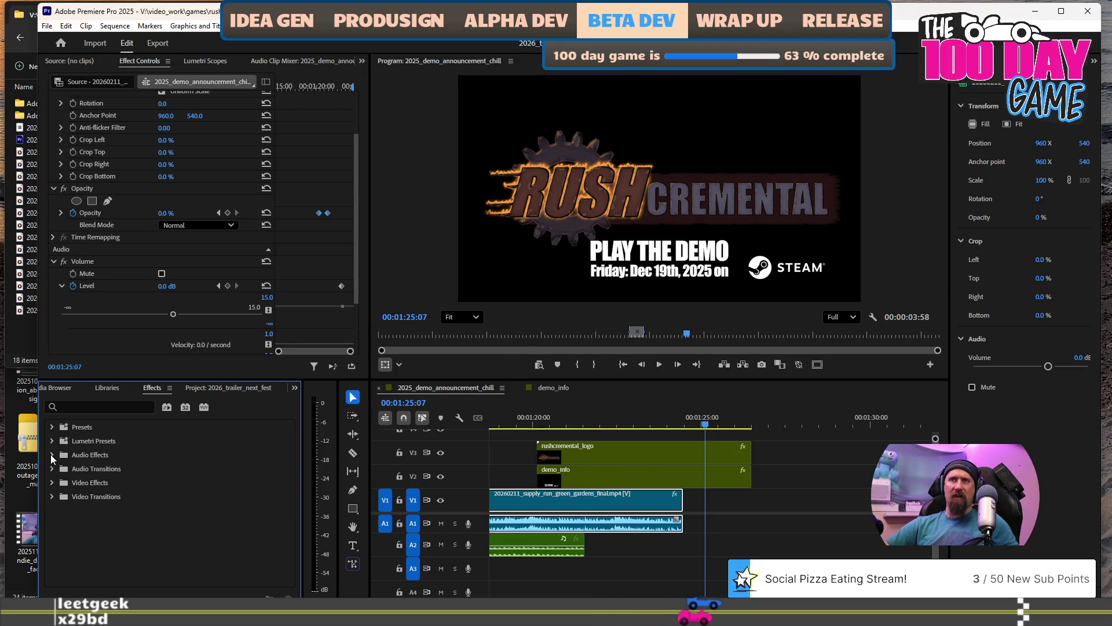
{"action": "left_click", "coordinate": [58, 481]}
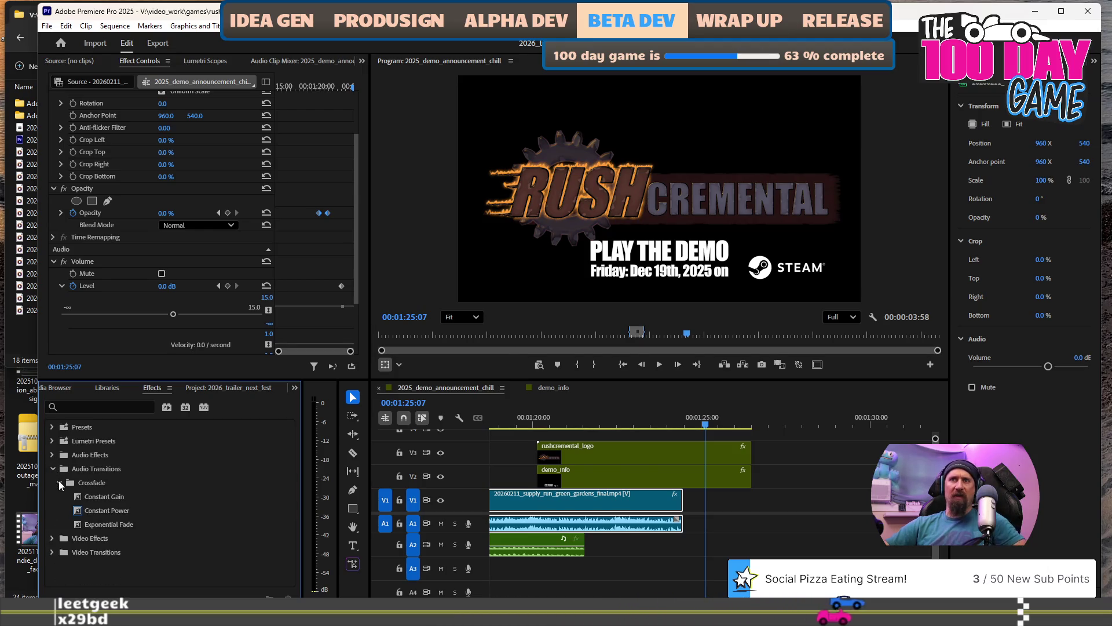
{"action": "left_click", "coordinate": [102, 500]}
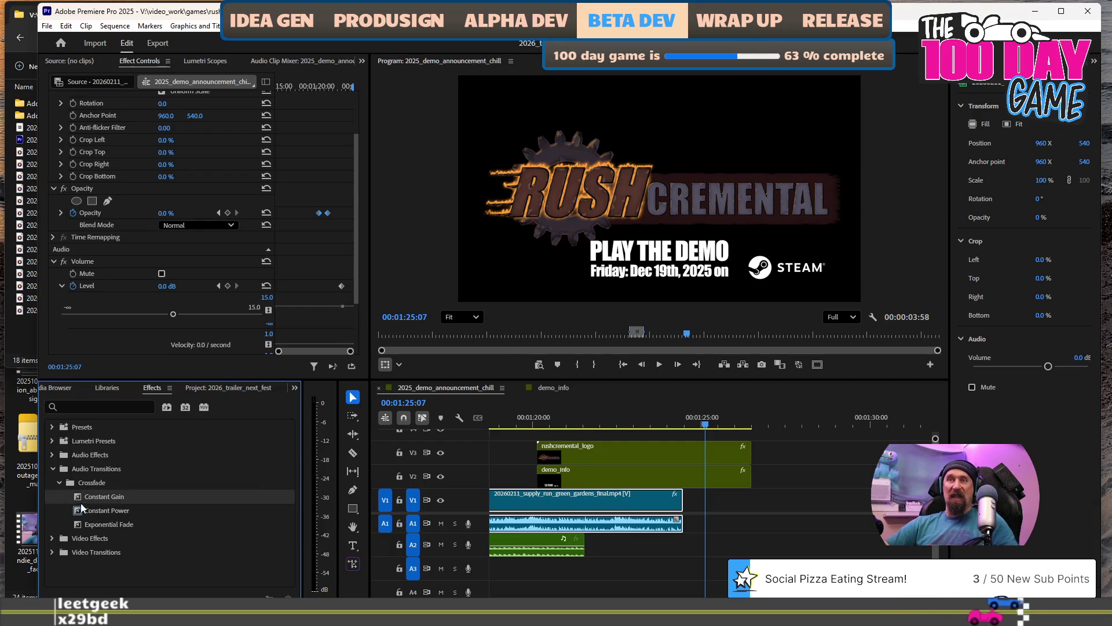
{"action": "left_click_drag", "start_coordinate": [85, 500], "coordinate": [674, 521]}
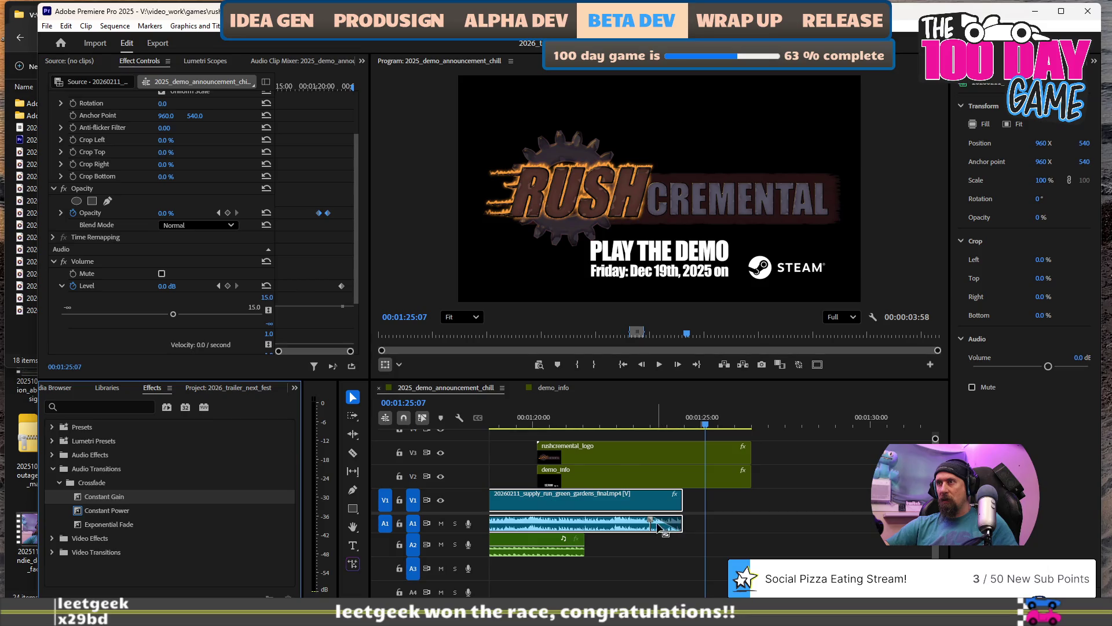
{"action": "left_click_drag", "start_coordinate": [651, 521], "coordinate": [630, 521]}
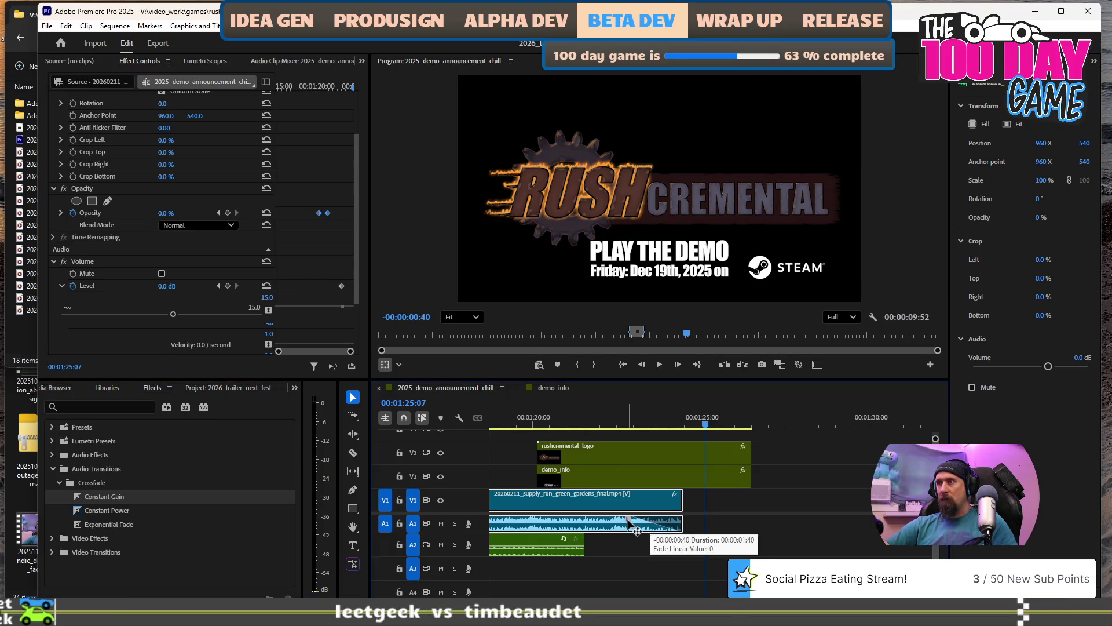
Play back the crossfaded ending, then maximize the Program Monitor at 00:00:44:51.
{"action": "key", "text": "Up"}
{"action": "key", "text": "space"}
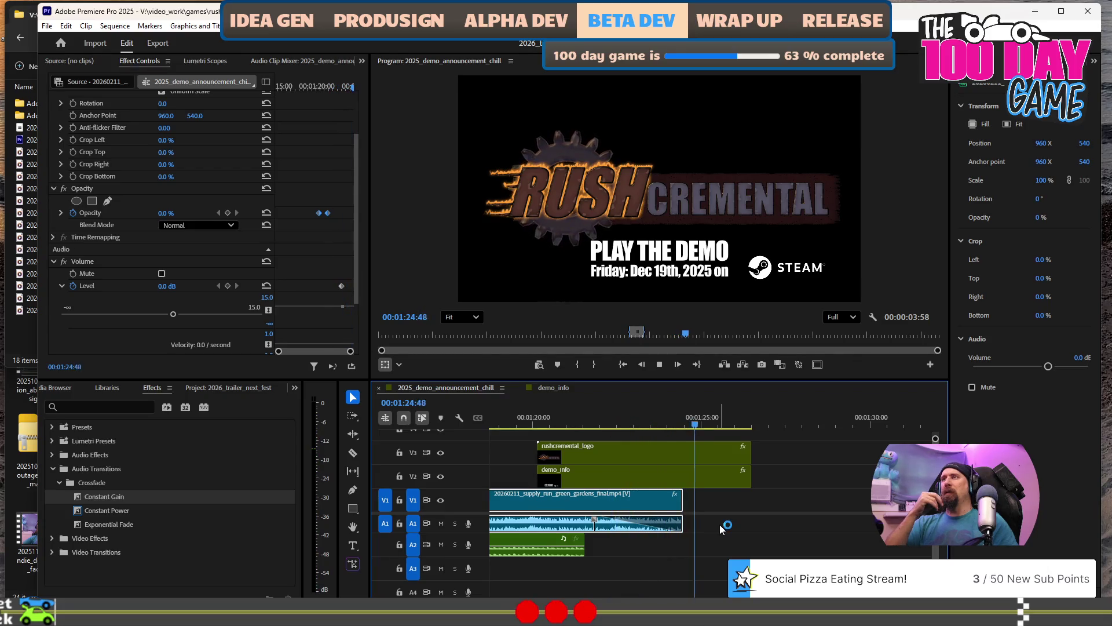
{"action": "key", "text": "space"}
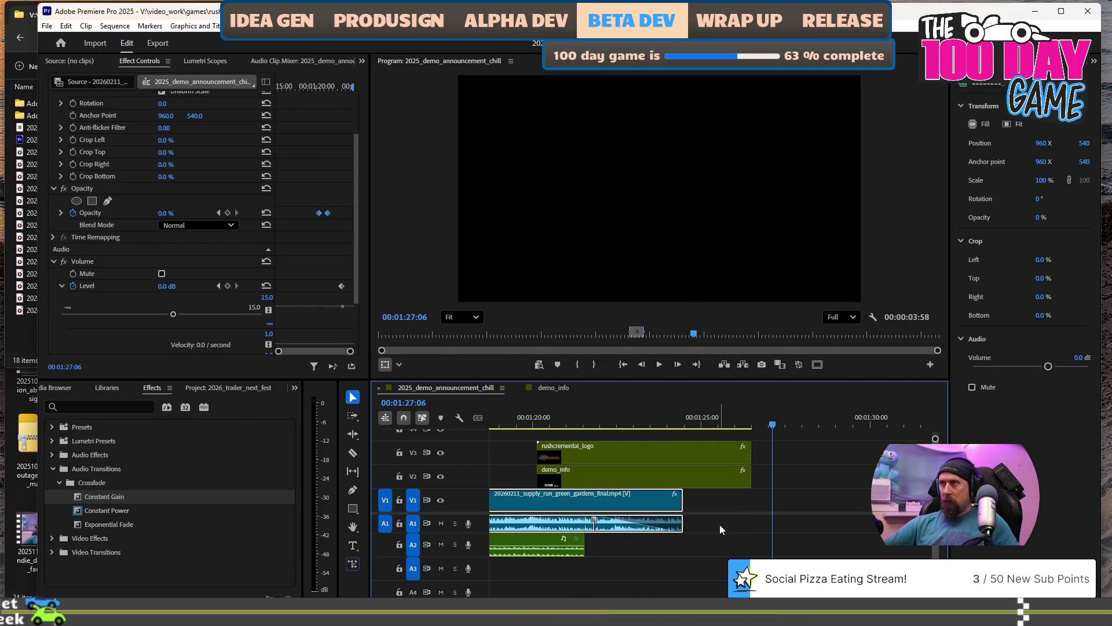
{"action": "scroll", "coordinate": [726, 523], "scroll_direction": "down", "scroll_amount": 4}
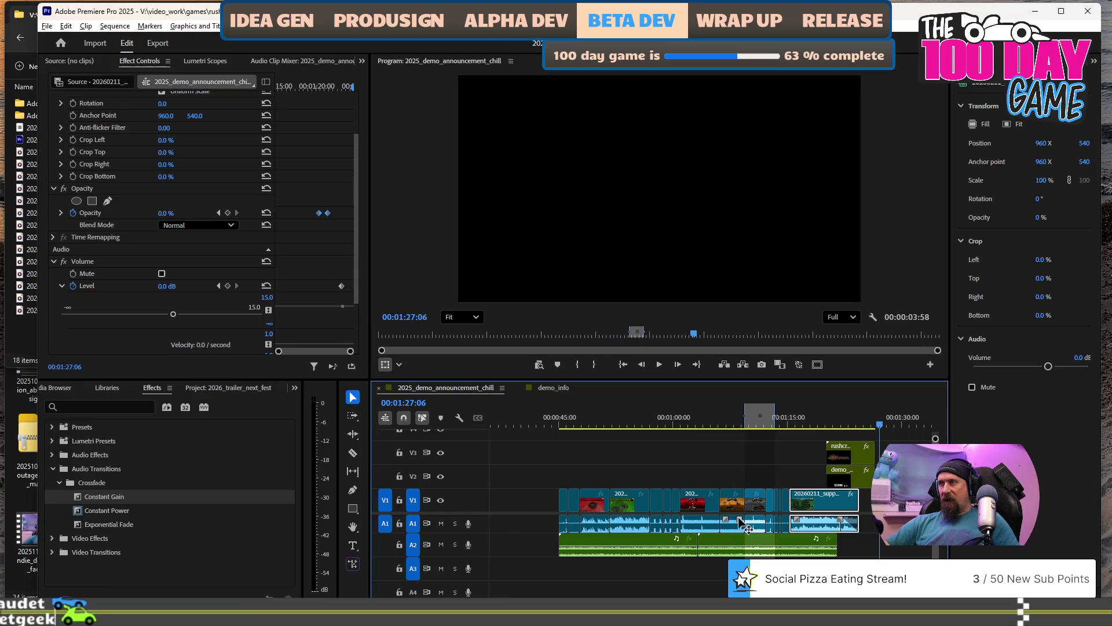
{"action": "scroll", "coordinate": [739, 522], "scroll_direction": "down", "scroll_amount": 1}
{"action": "left_click", "coordinate": [593, 423]}
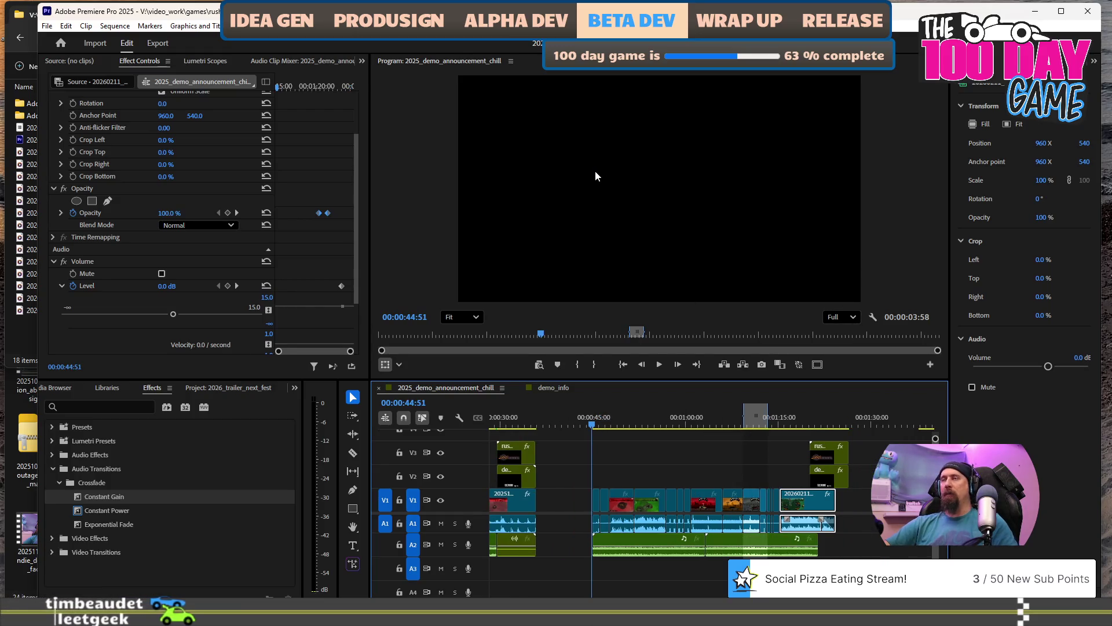
{"action": "key", "text": "grave"}
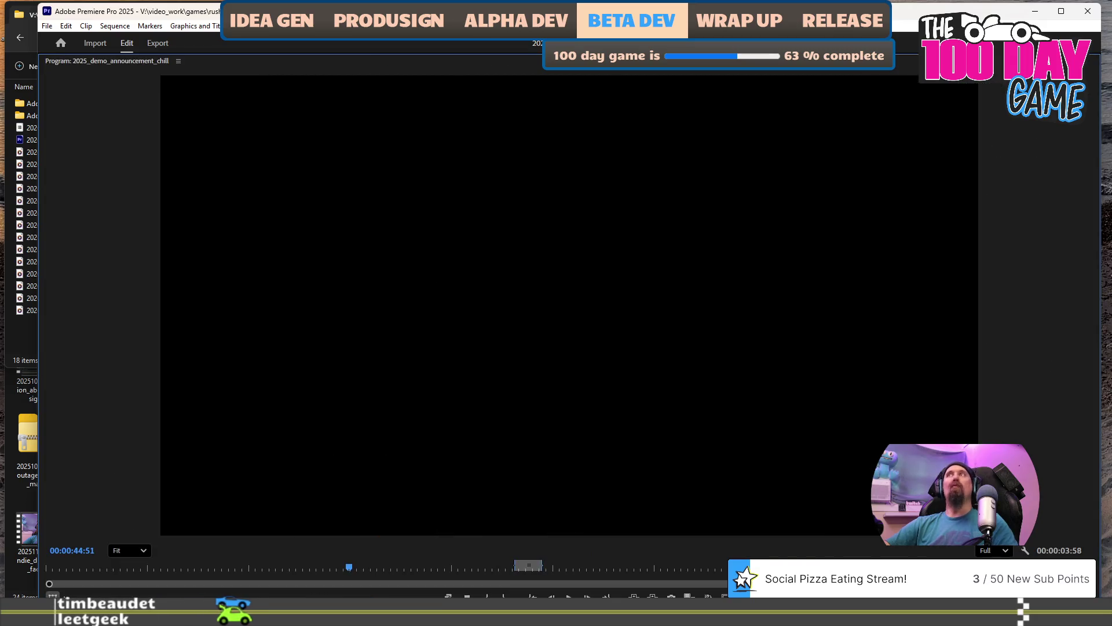
Play and scrub the gameplay footage full-size from 00:00:44:28, then restore the editing workspace.
{"action": "key", "text": "space"}
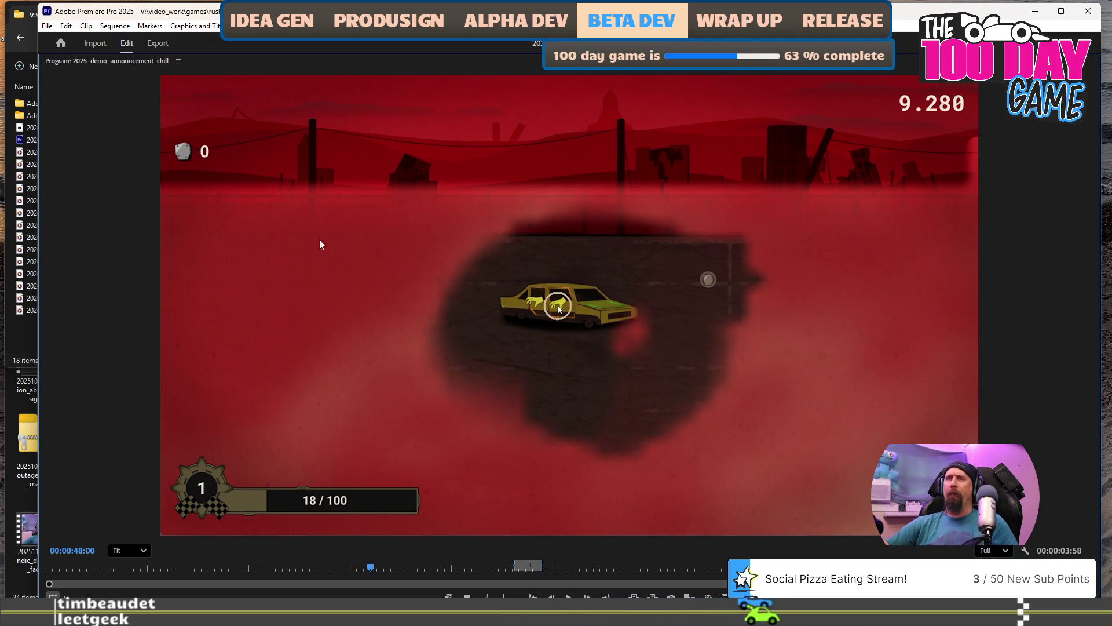
{"action": "mouse_move", "coordinate": [367, 573]}
{"action": "left_mouse_down"}
{"action": "mouse_move", "coordinate": [392, 572]}
{"action": "mouse_move", "coordinate": [201, 574]}
{"action": "mouse_move", "coordinate": [346, 579]}
{"action": "left_mouse_up"}
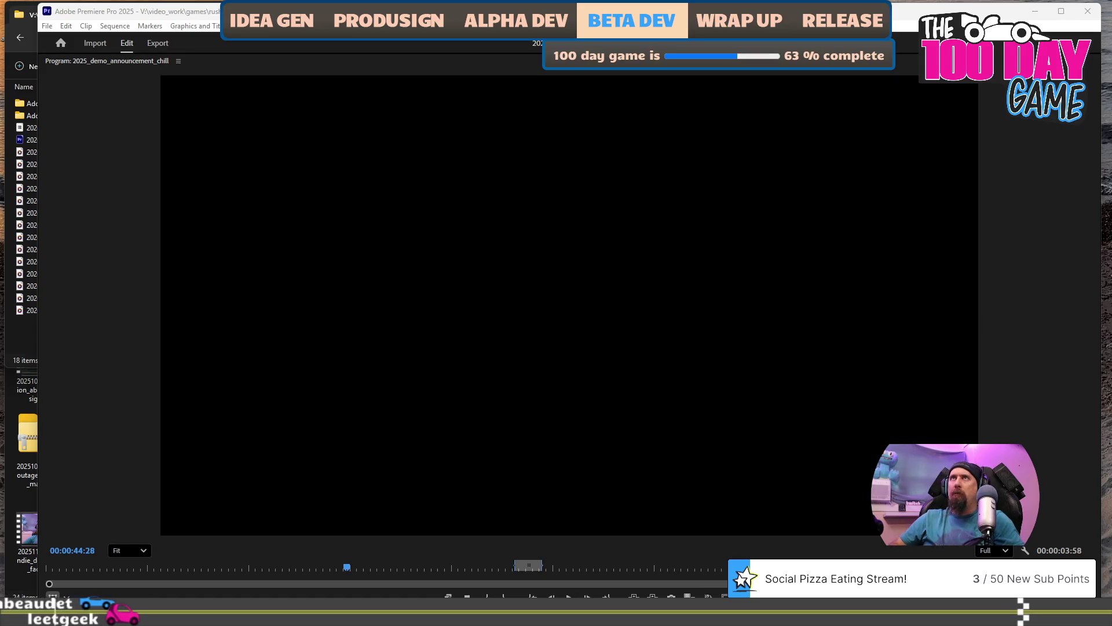
{"action": "left_click", "coordinate": [555, 90]}
{"action": "left_click", "coordinate": [238, 264]}
{"action": "key", "text": "space"}
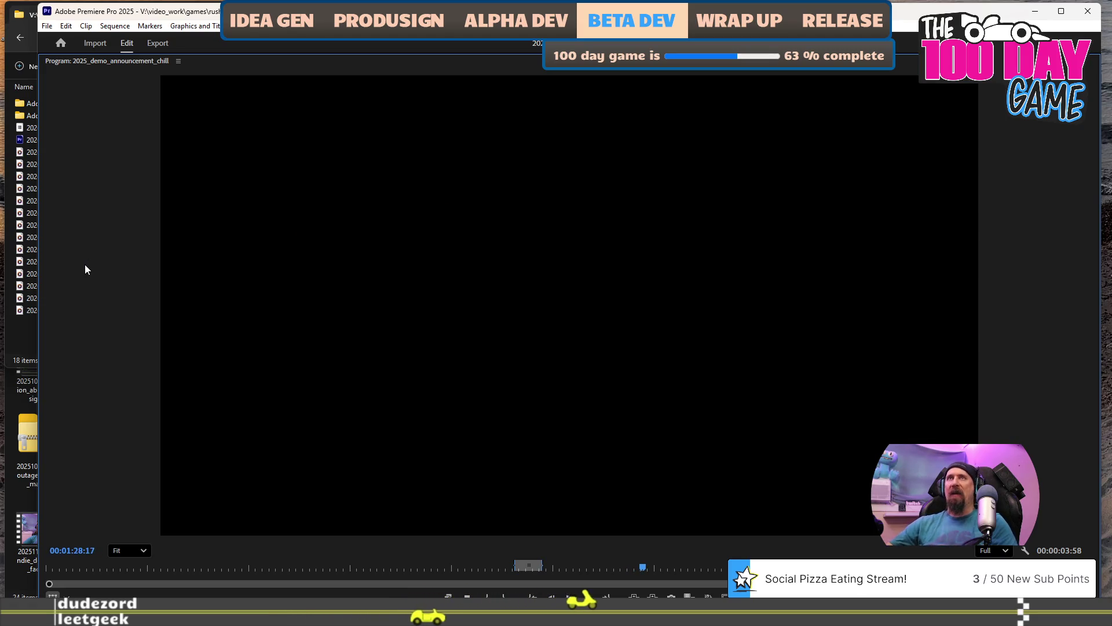
{"action": "key", "text": "grave"}
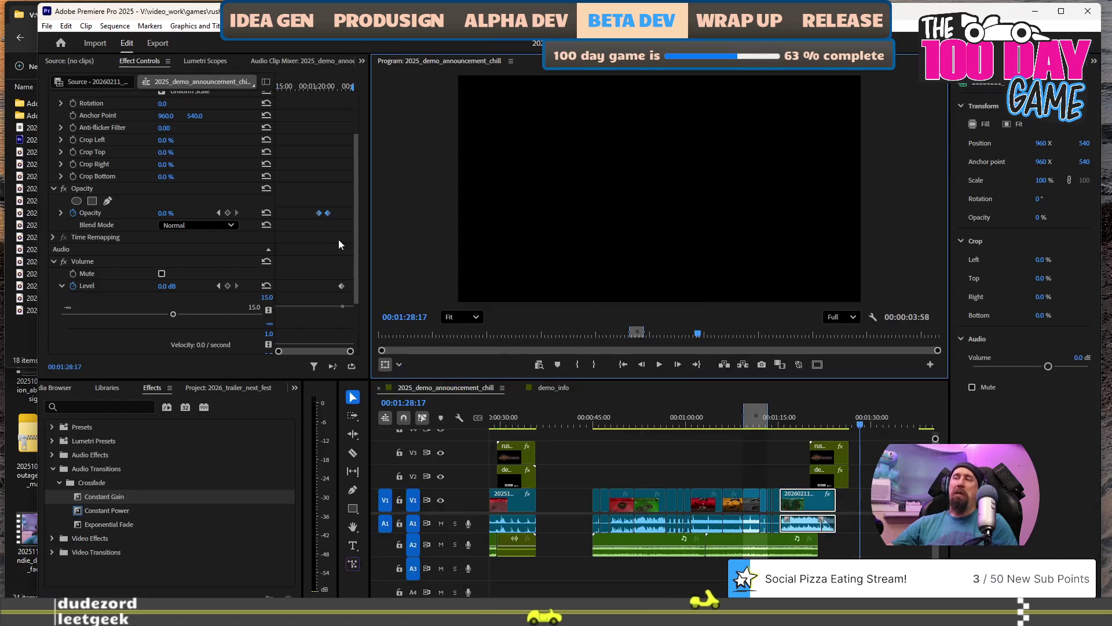
Maximize the 2025_demo_announcement_chill Program Monitor, showing black at 00:01:29:01.
{"action": "scroll", "coordinate": [712, 503], "scroll_direction": "down", "scroll_amount": 3}
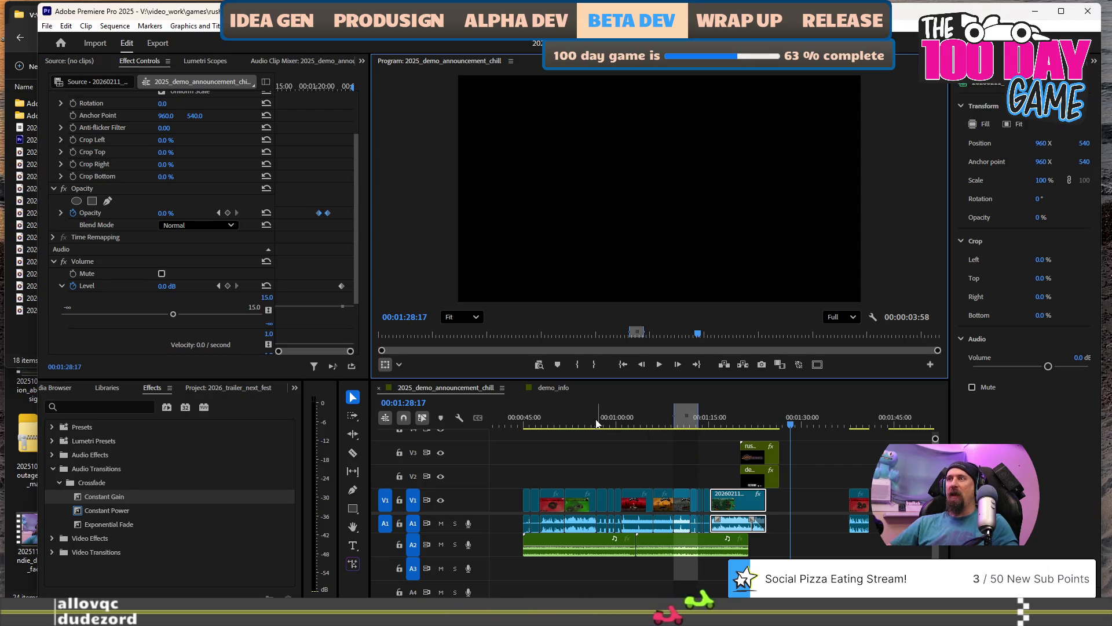
{"action": "key", "text": "grave"}
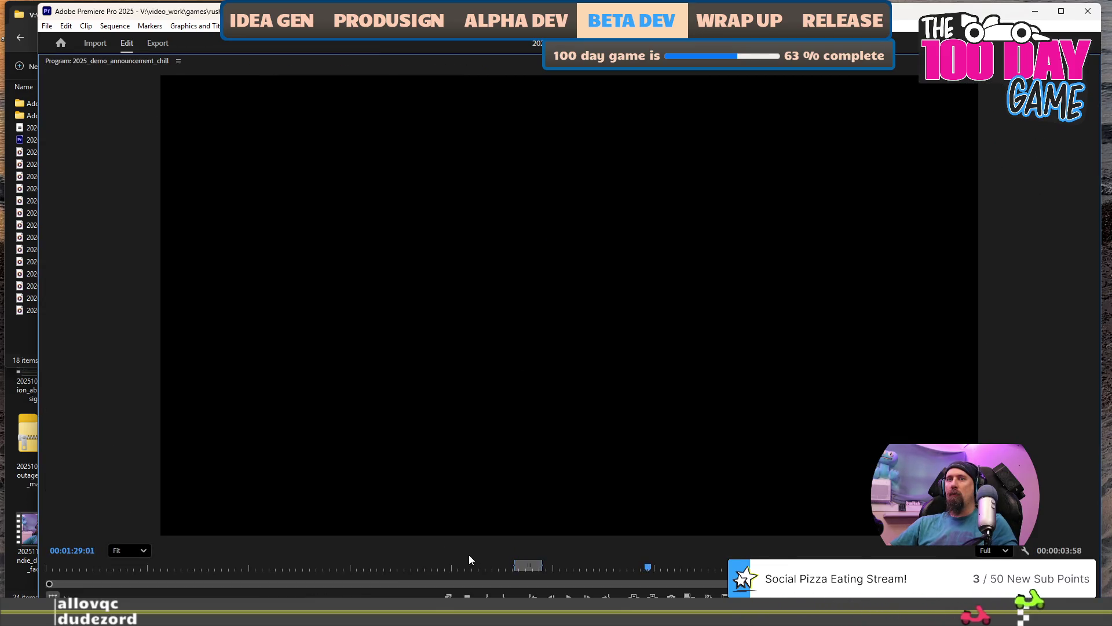
Play the sequence from 00:00:44:29 in a maximized Program Monitor, then restore the workspace.
{"action": "key", "text": "grave"}
{"action": "left_click", "coordinate": [521, 421]}
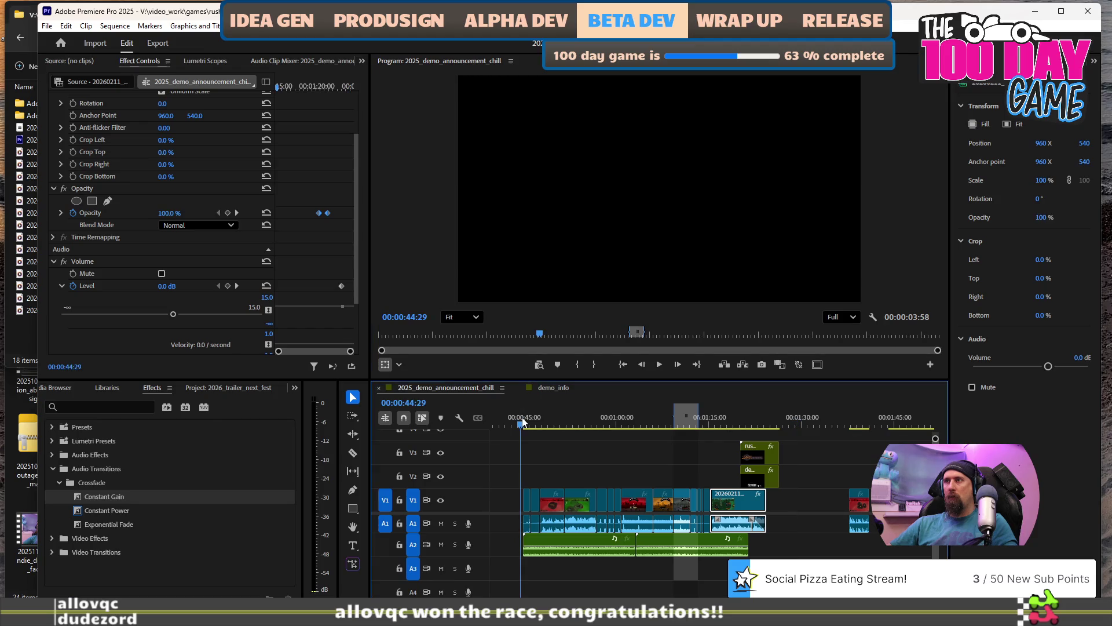
{"action": "key", "text": "space"}
{"action": "key", "text": "grave"}
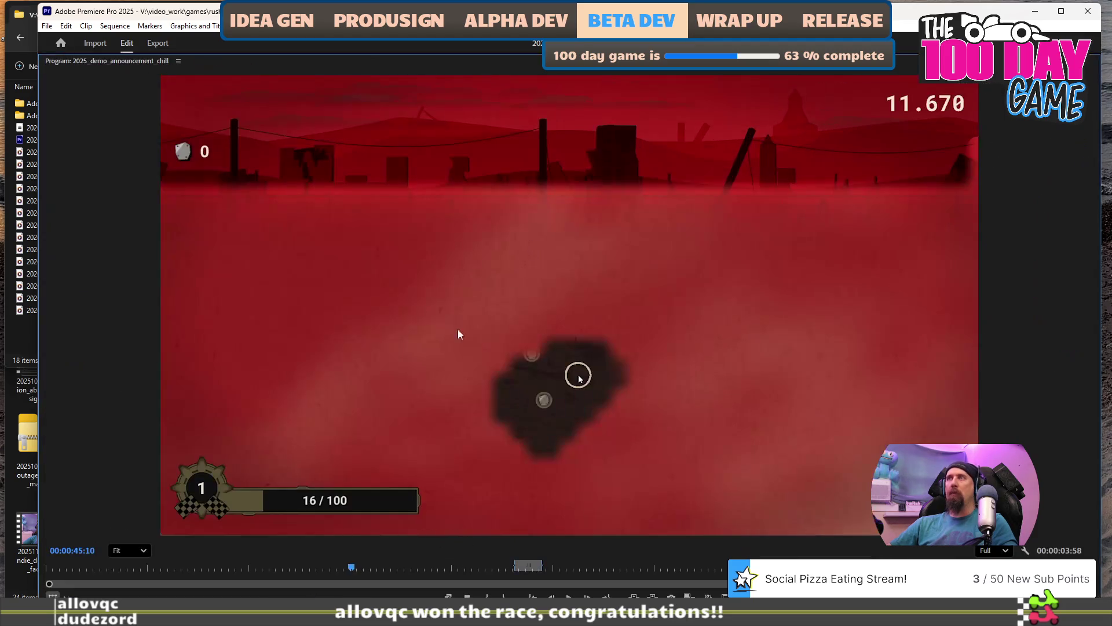
{"action": "key", "text": "space"}
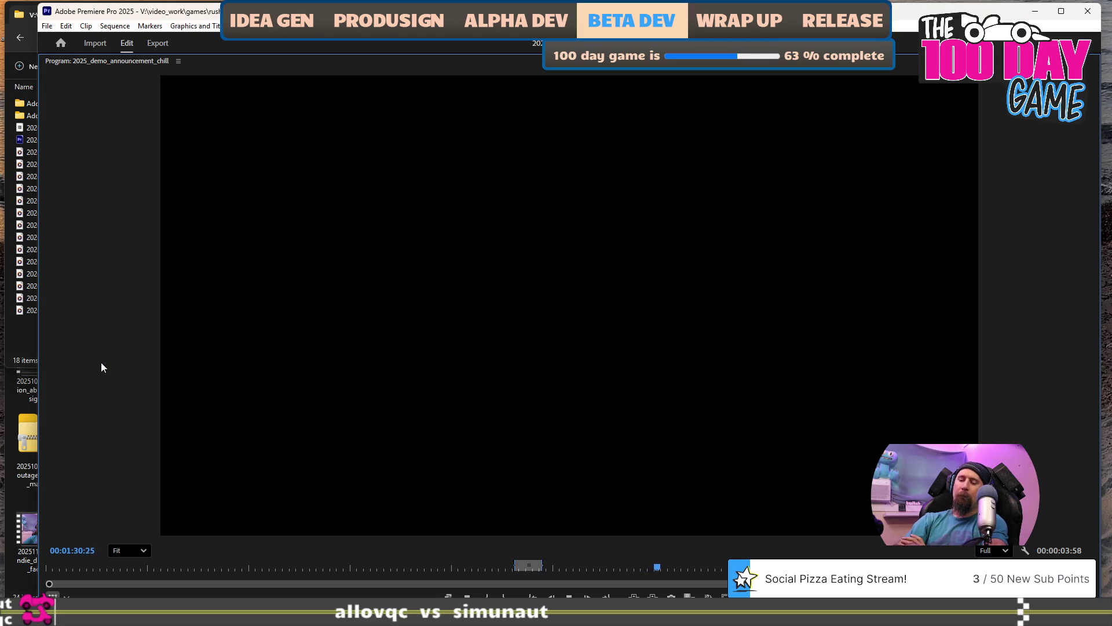
{"action": "key", "text": "grave"}
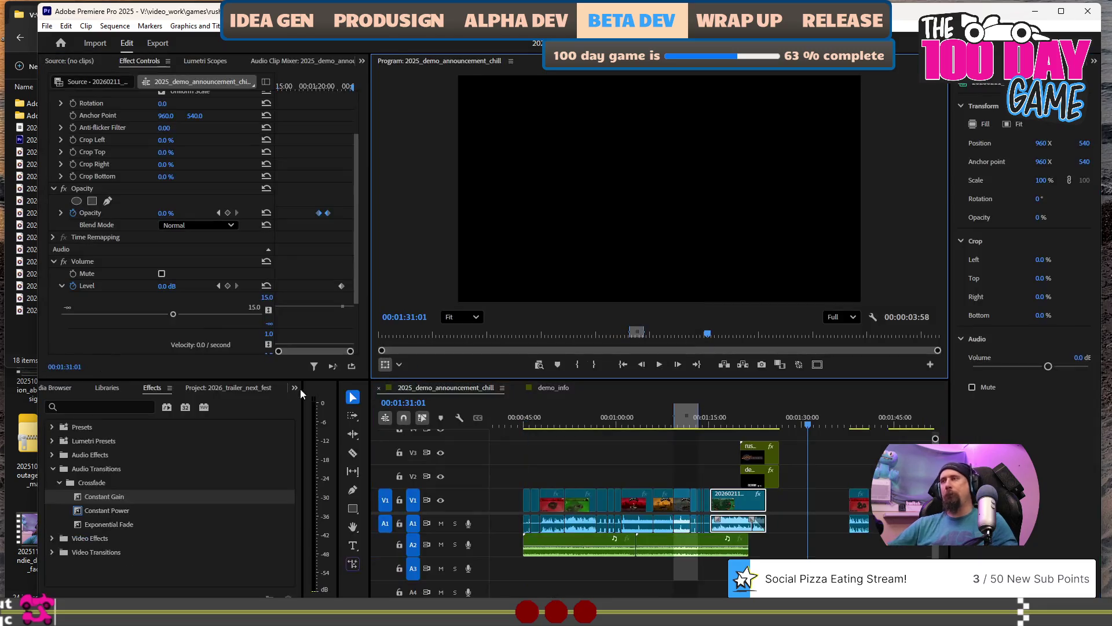
{"action": "scroll", "coordinate": [705, 524], "scroll_direction": "left", "scroll_amount": 3}
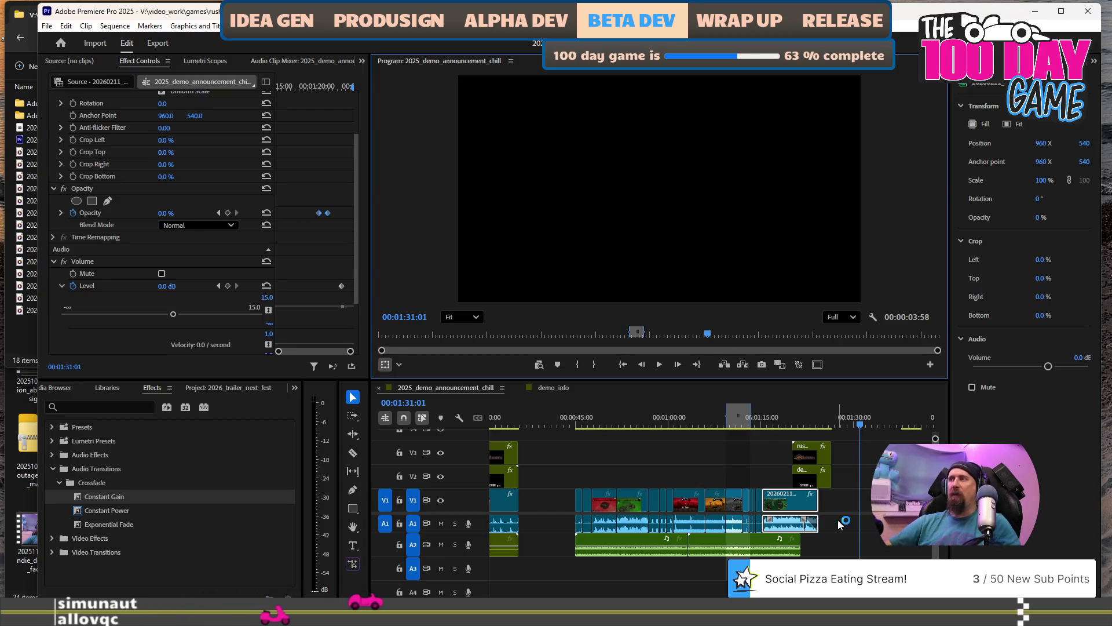
{"action": "left_click", "coordinate": [810, 413]}
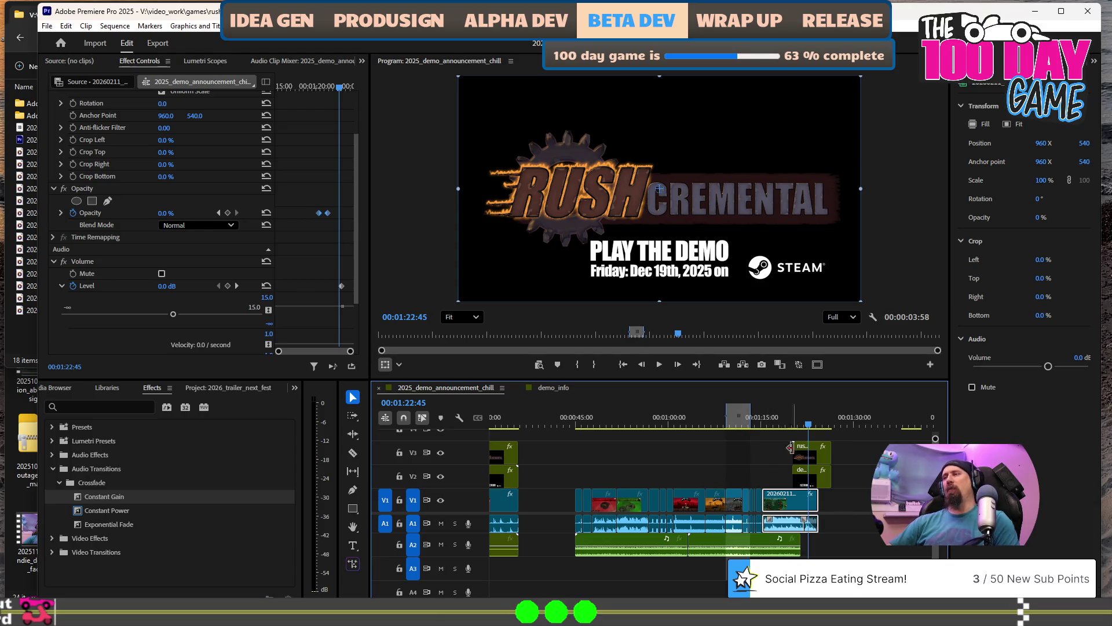
{"action": "scroll", "coordinate": [683, 457], "scroll_direction": "right", "scroll_amount": 5}
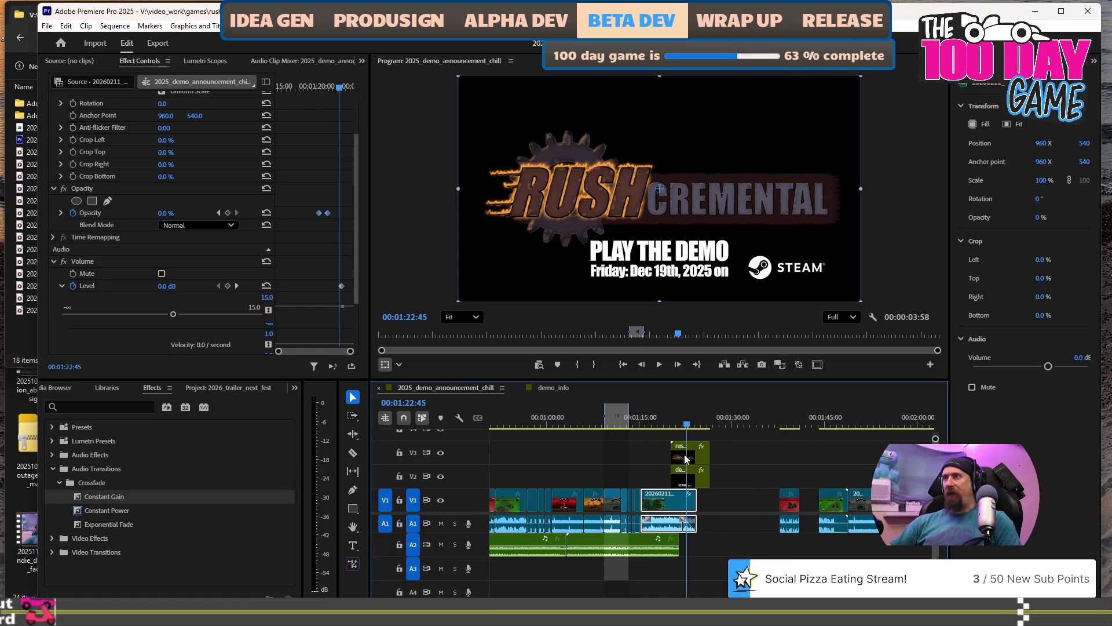
{"action": "double_click", "coordinate": [689, 459]}
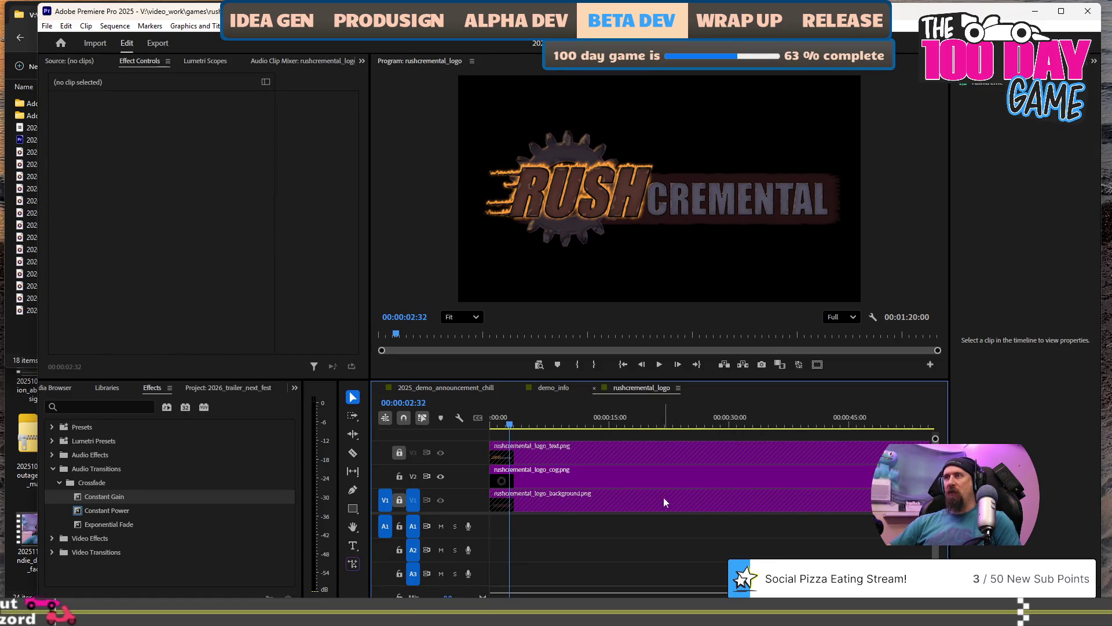
Inspect the cog layer in the rushcremental_logo sequence, then return to demo_info at the card.
{"action": "left_click", "coordinate": [579, 483]}
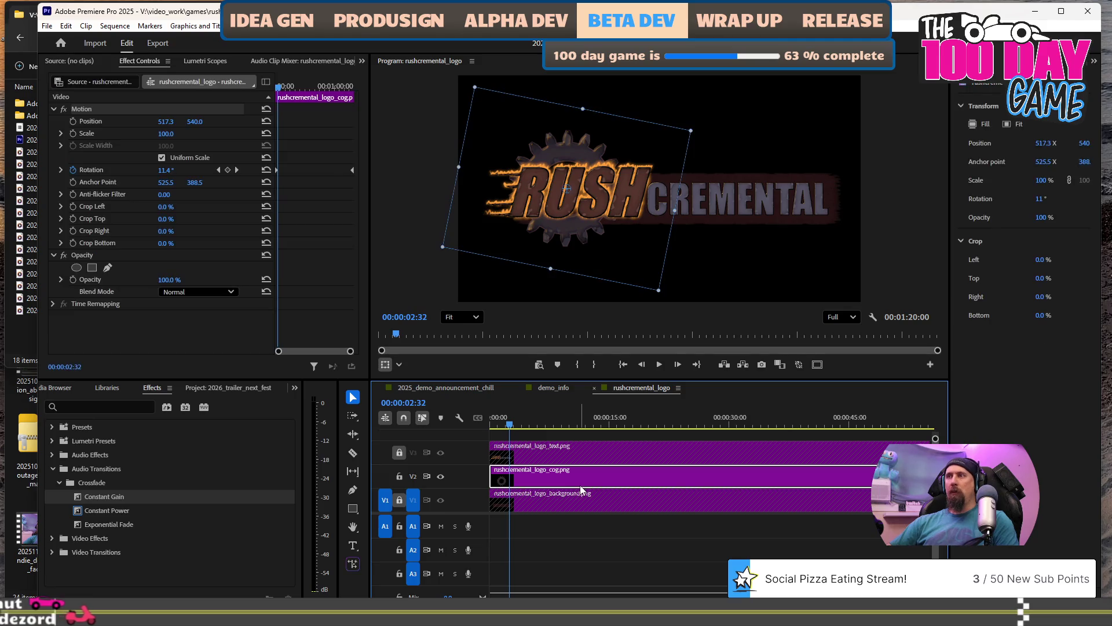
{"action": "left_click", "coordinate": [586, 447]}
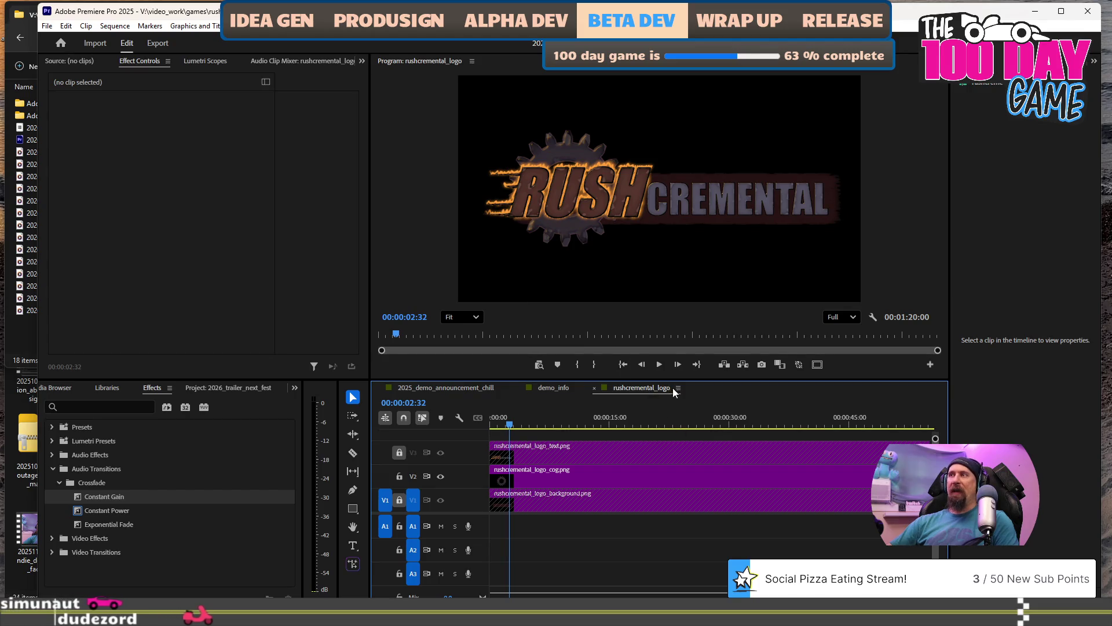
{"action": "left_click", "coordinate": [594, 388]}
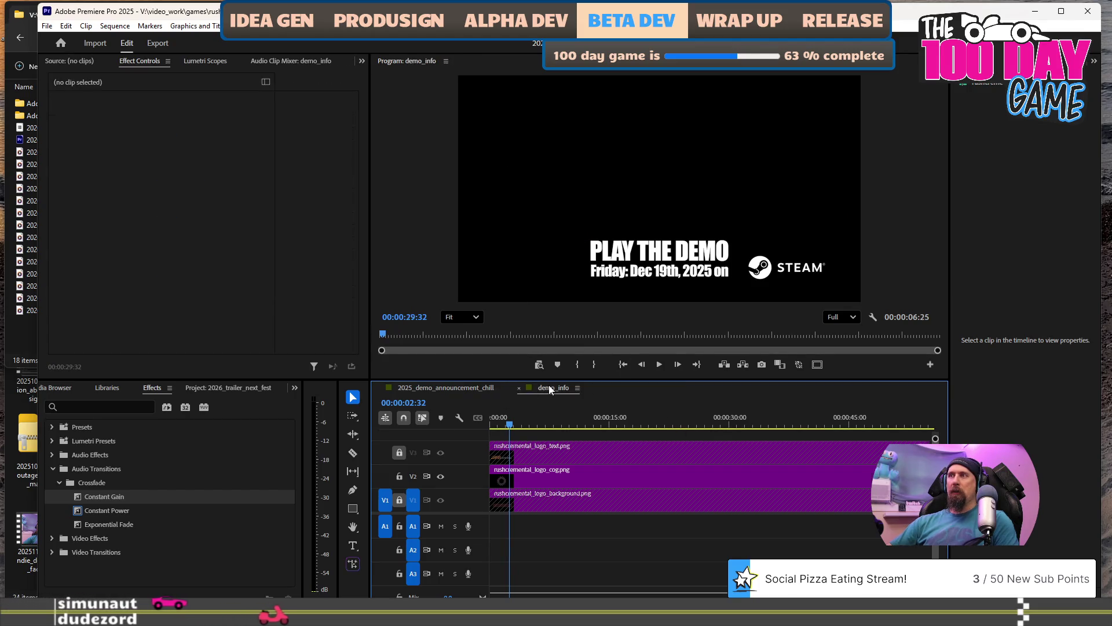
{"action": "left_click", "coordinate": [507, 423]}
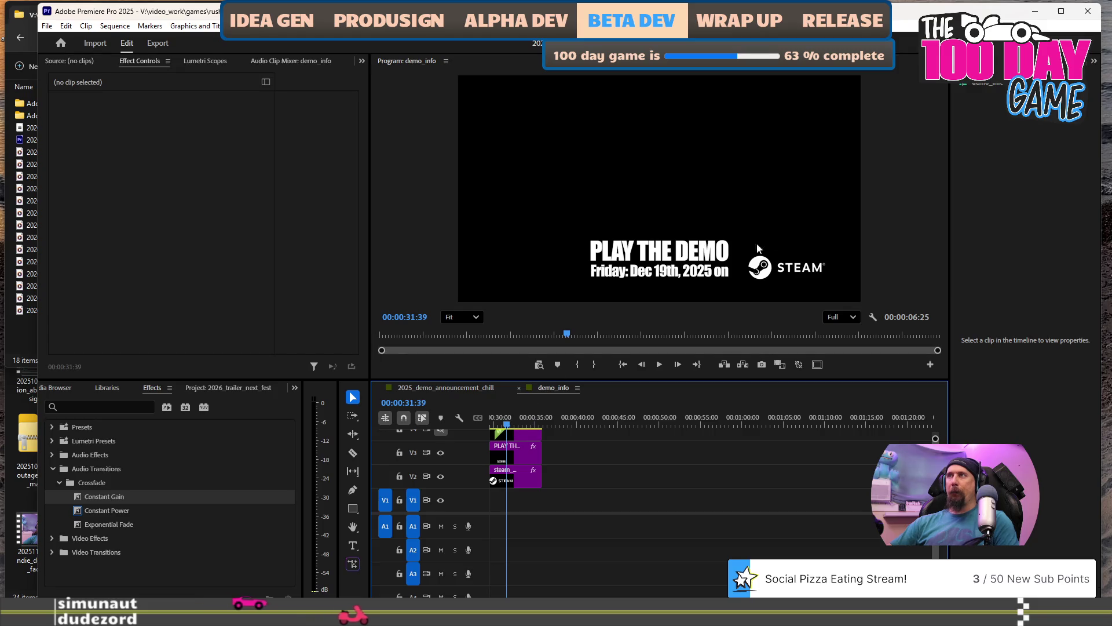
Replace the Friday date line with ' on' after PLAY THE DEMO.
{"action": "double_click", "coordinate": [695, 274]}
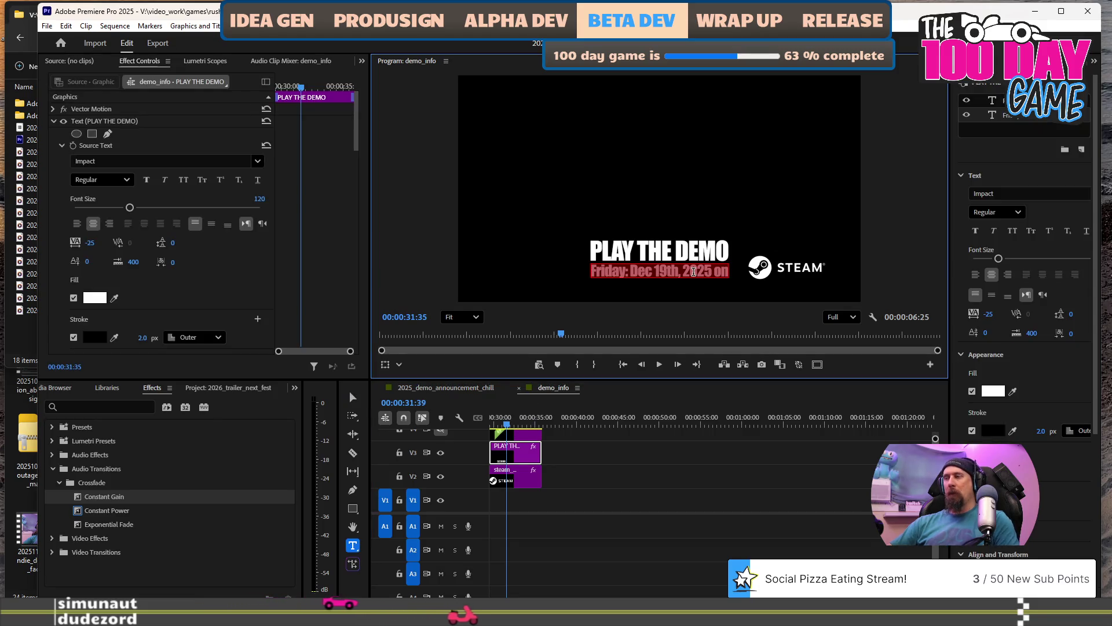
{"action": "key", "text": "BackSpace"}
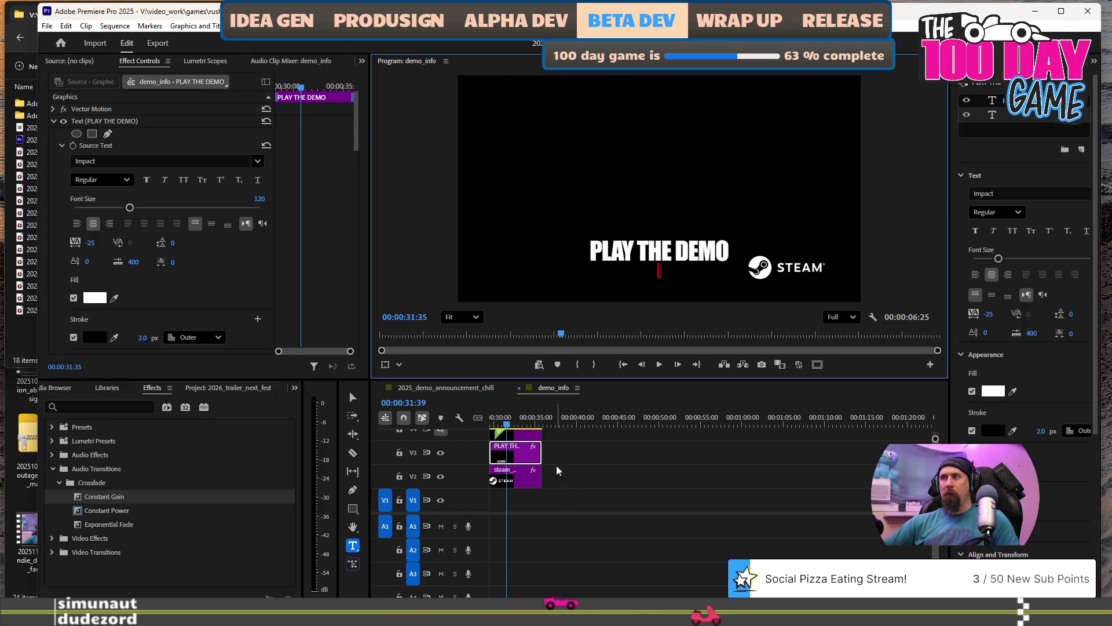
{"action": "key", "text": "BackSpace"}
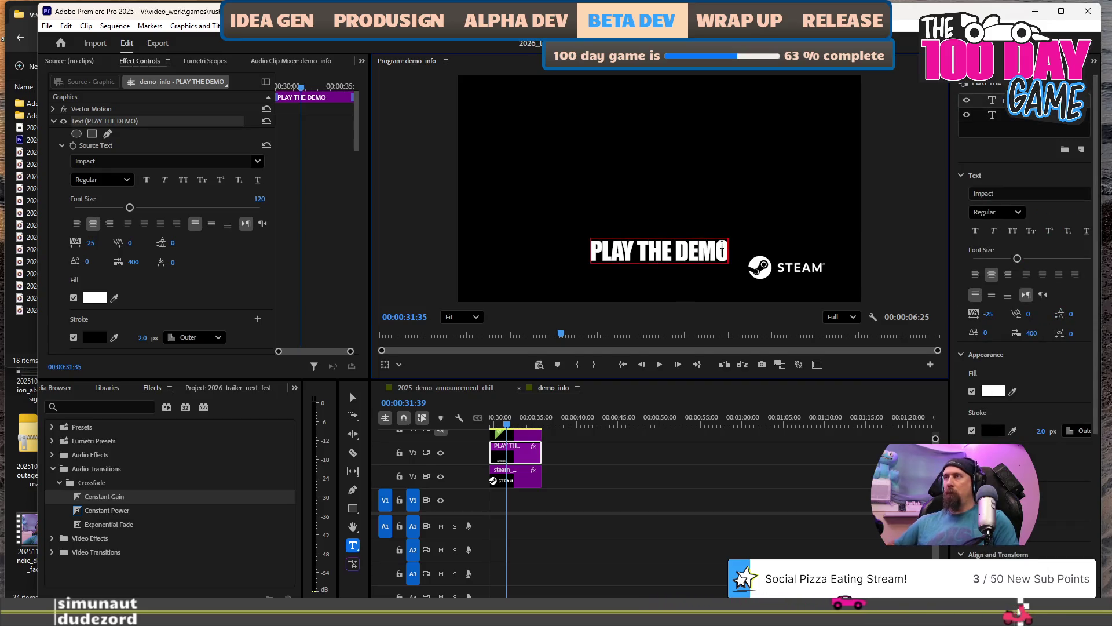
{"action": "type", "text": " on"}
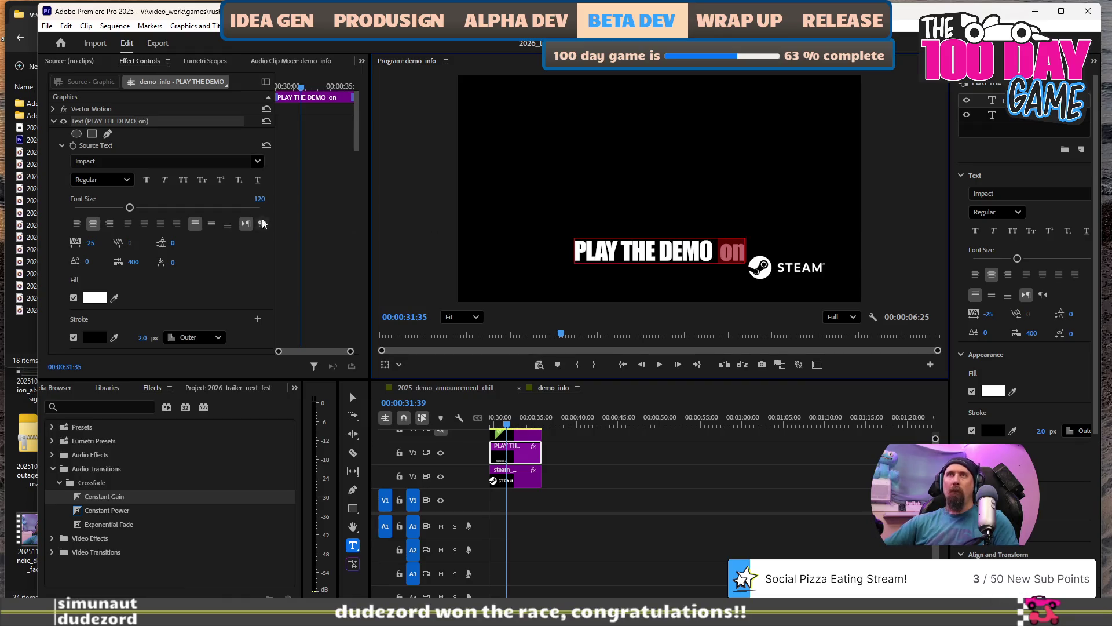
Set the font size to 80 and lower the title level with the Steam logo.
{"action": "left_click", "coordinate": [253, 196]}
{"action": "type", "text": "80"}
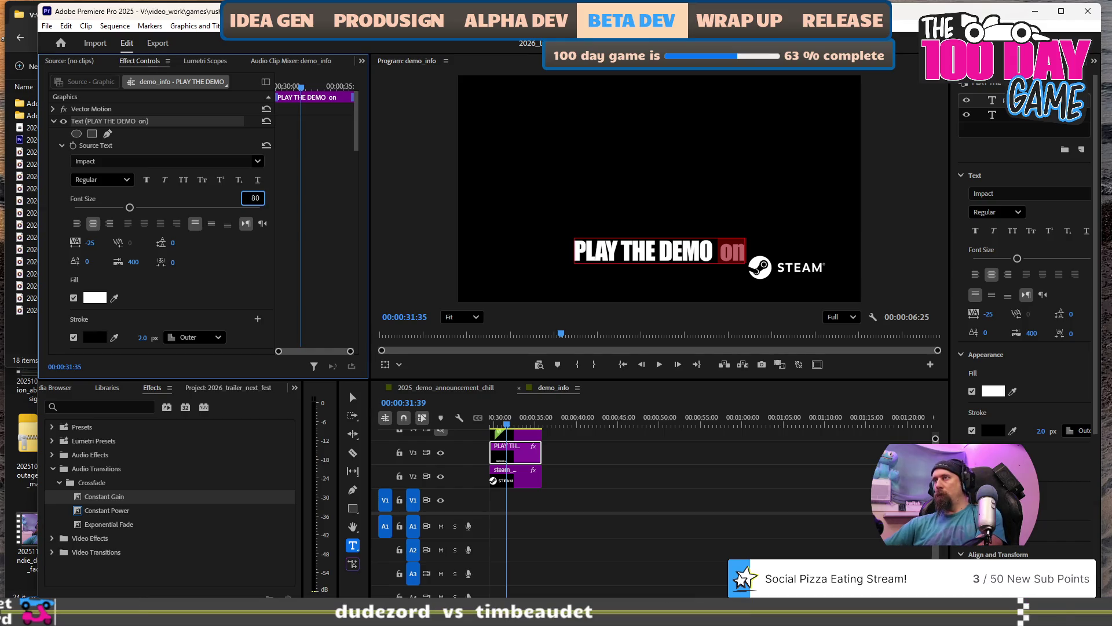
{"action": "key", "text": "Return"}
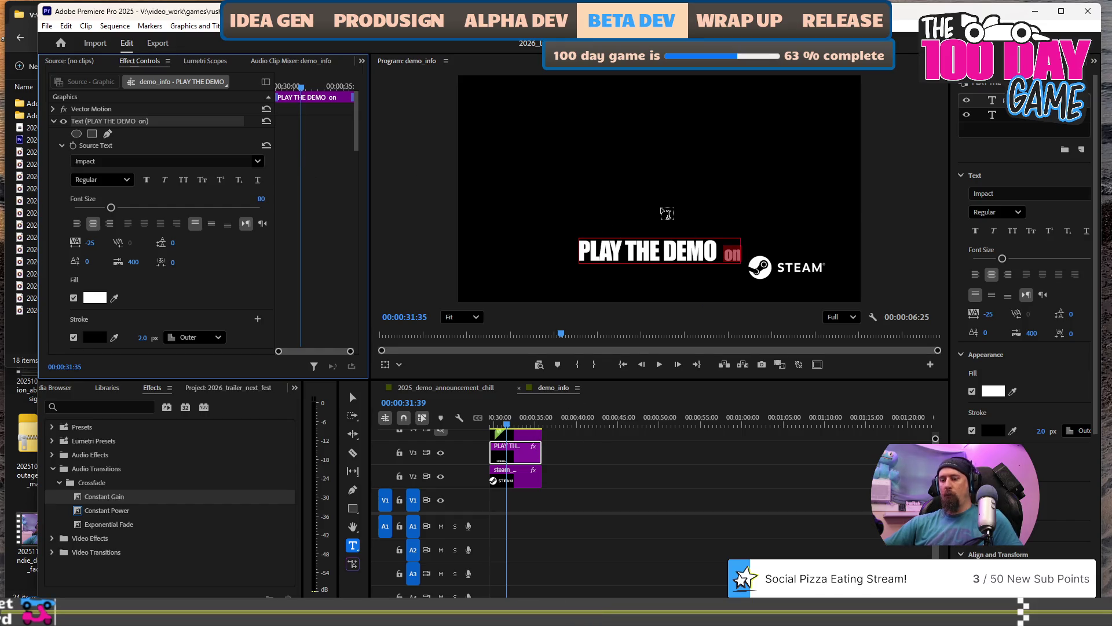
{"action": "key", "text": "Escape"}
{"action": "left_click_drag", "start_coordinate": [667, 259], "coordinate": [668, 272]}
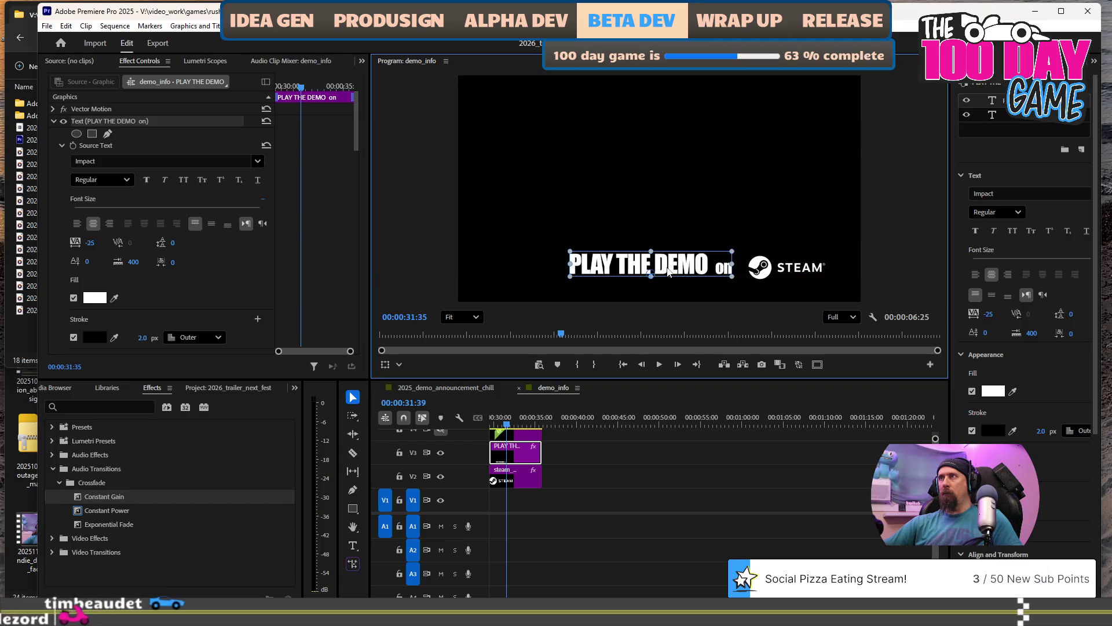
Hide the V4 top track's banner from the output.
{"action": "left_click", "coordinate": [528, 479]}
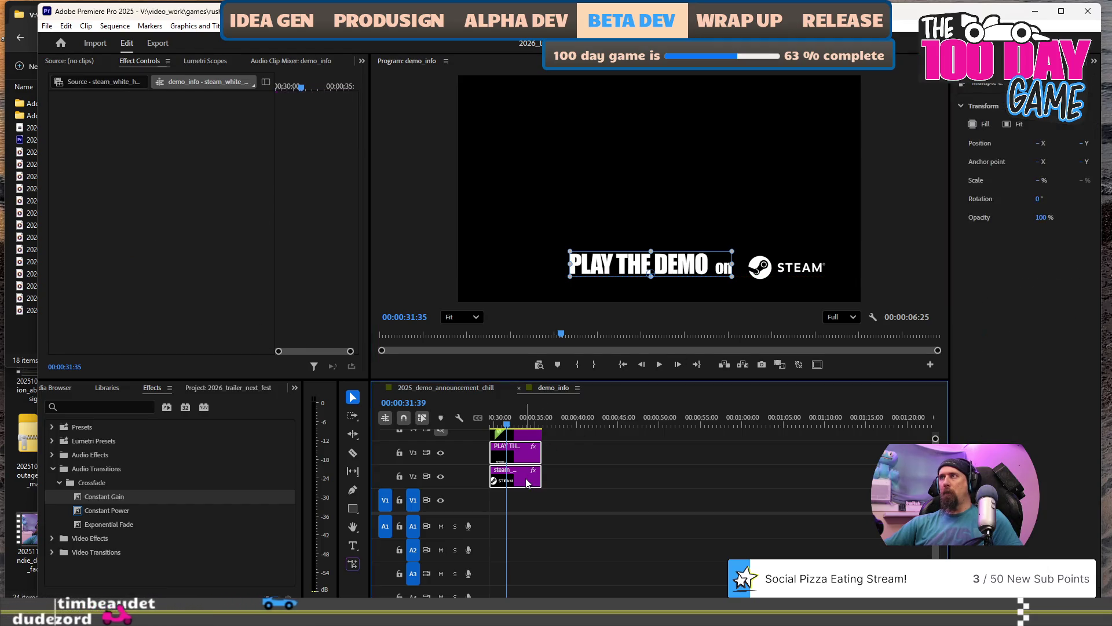
{"action": "left_click", "coordinate": [674, 282]}
{"action": "left_click", "coordinate": [693, 269]}
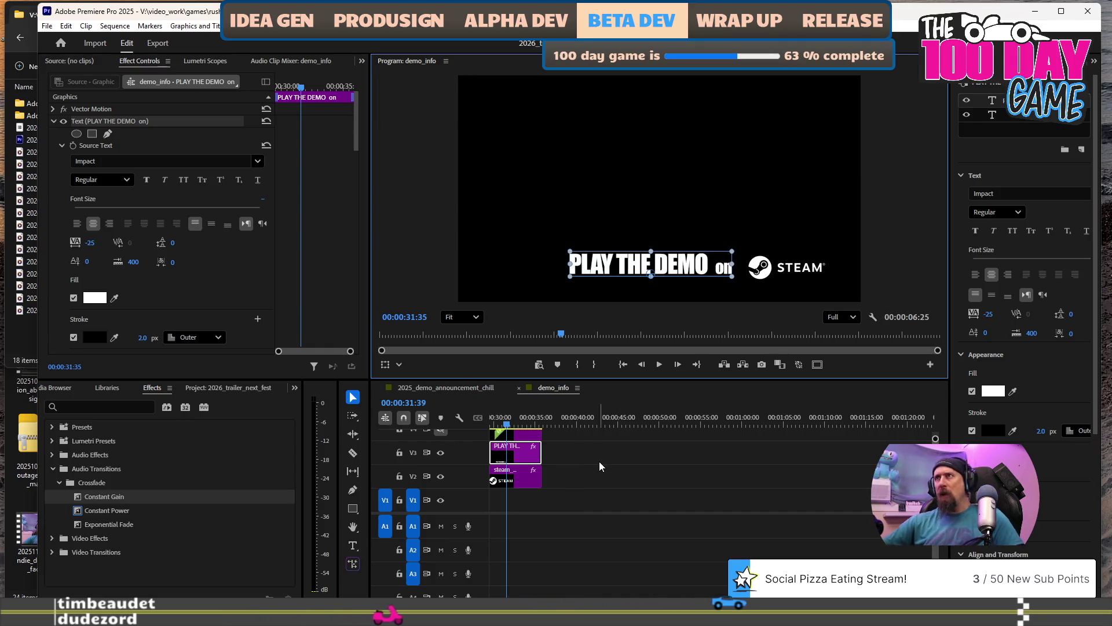
{"action": "left_click", "coordinate": [525, 435]}
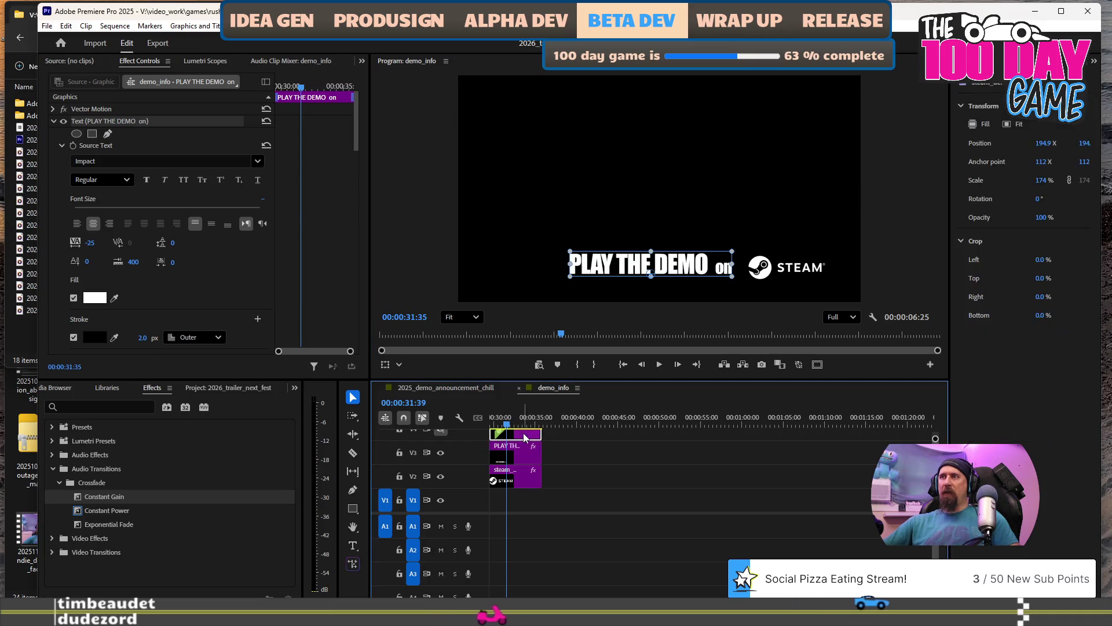
{"action": "left_click", "coordinate": [440, 430]}
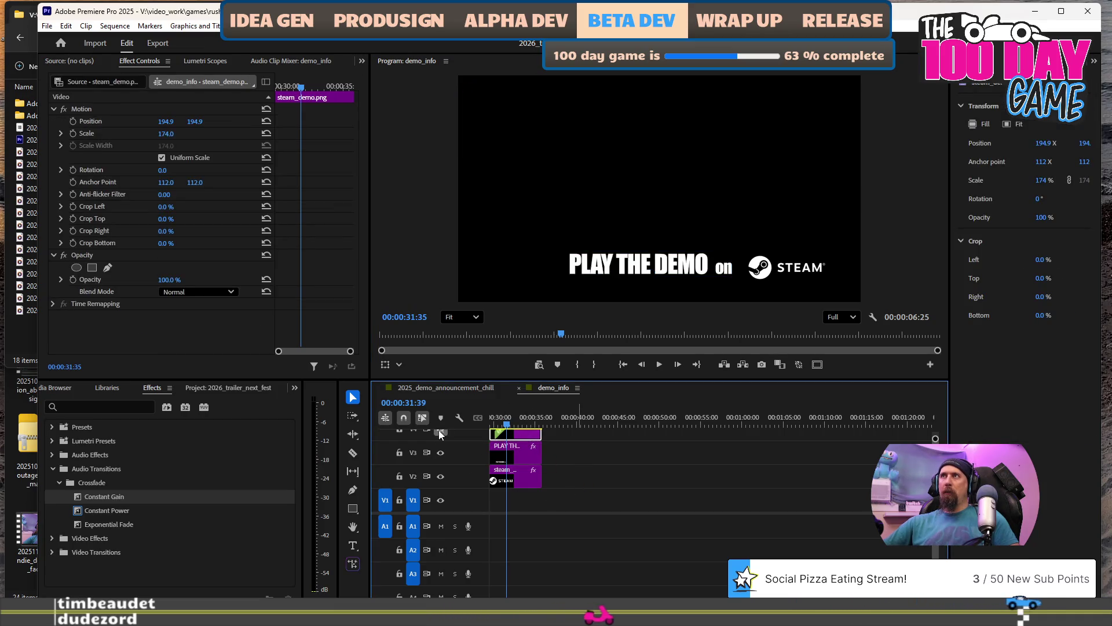
Try raising the title, undo it, and nudge the Steam logo slightly up-left.
{"action": "left_click", "coordinate": [789, 271]}
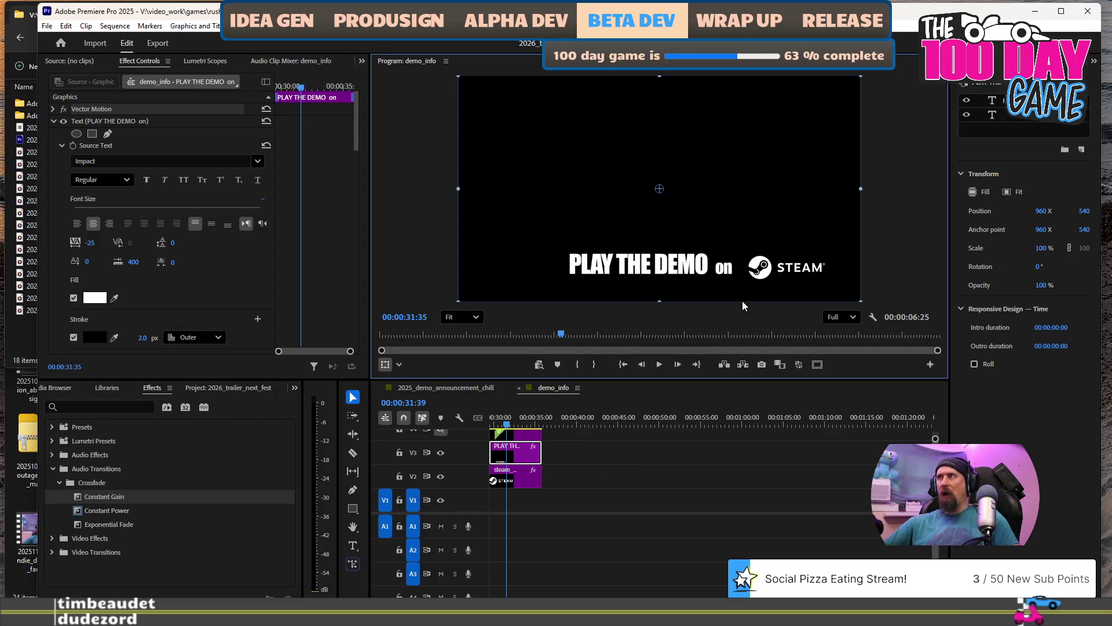
{"action": "left_click_drag", "start_coordinate": [781, 270], "coordinate": [796, 227]}
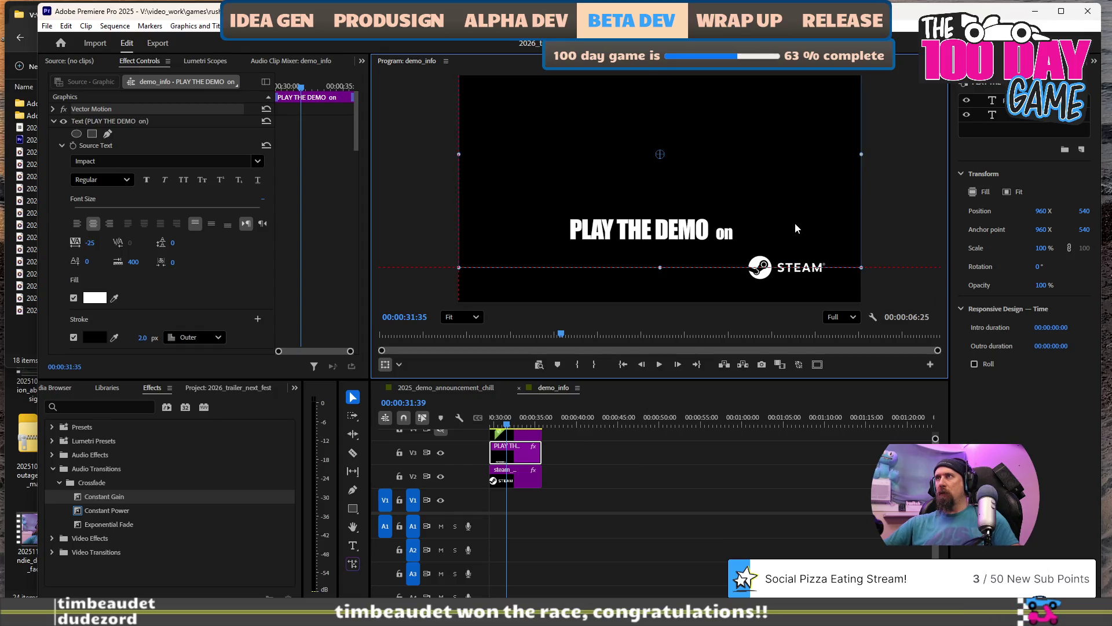
{"action": "key", "text": "ctrl+z"}
{"action": "left_click", "coordinate": [789, 271]}
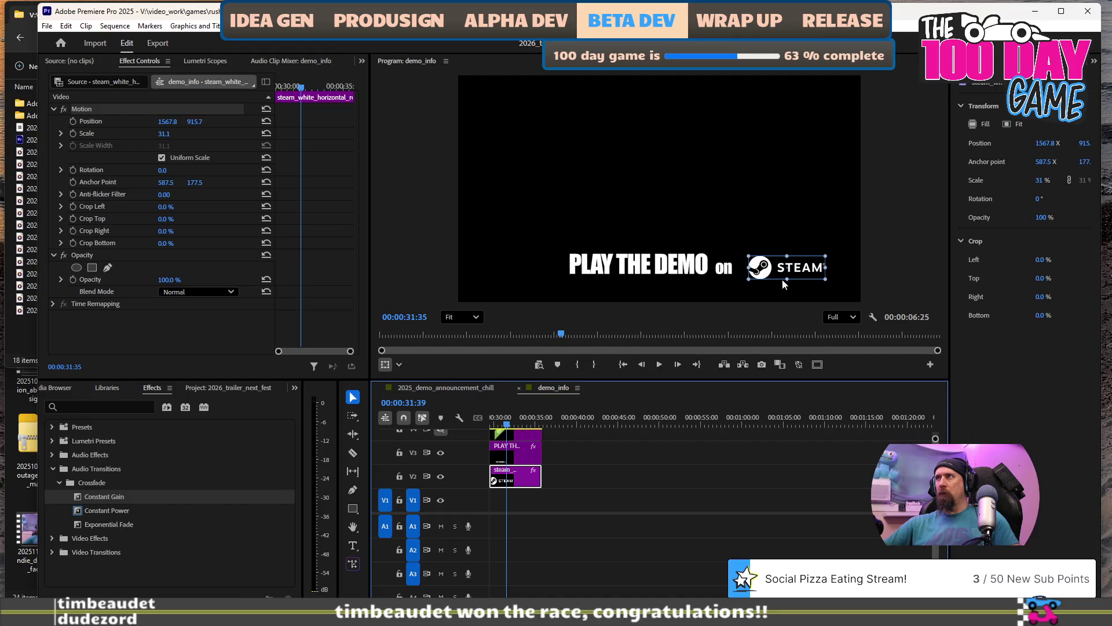
{"action": "left_click_drag", "start_coordinate": [790, 272], "coordinate": [786, 268]}
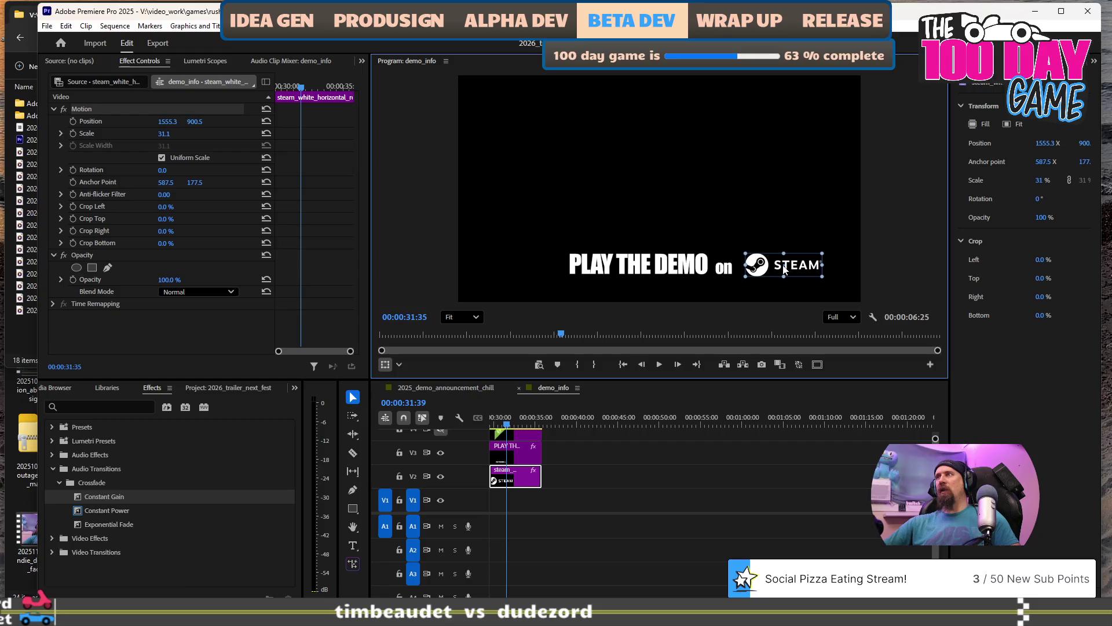
{"action": "left_click", "coordinate": [711, 489]}
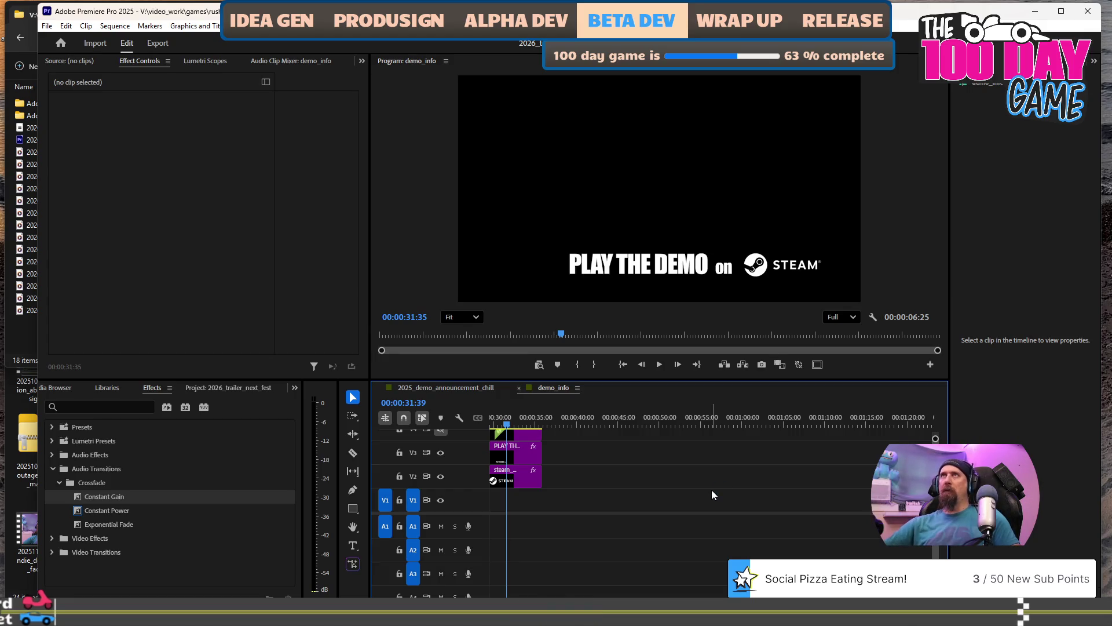
Shift the title about 38 px left and move the Steam logo left, snug against 'on'.
{"action": "left_click", "coordinate": [665, 270]}
{"action": "left_click_drag", "start_coordinate": [665, 270], "coordinate": [643, 272]}
{"action": "left_click", "coordinate": [603, 293]}
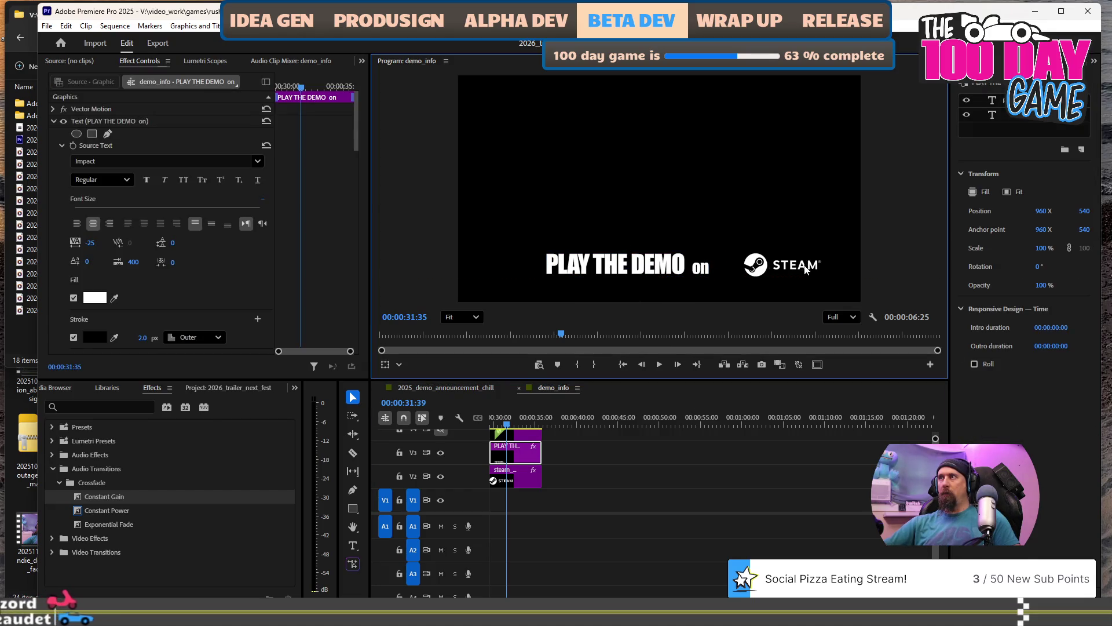
{"action": "left_click", "coordinate": [531, 476]}
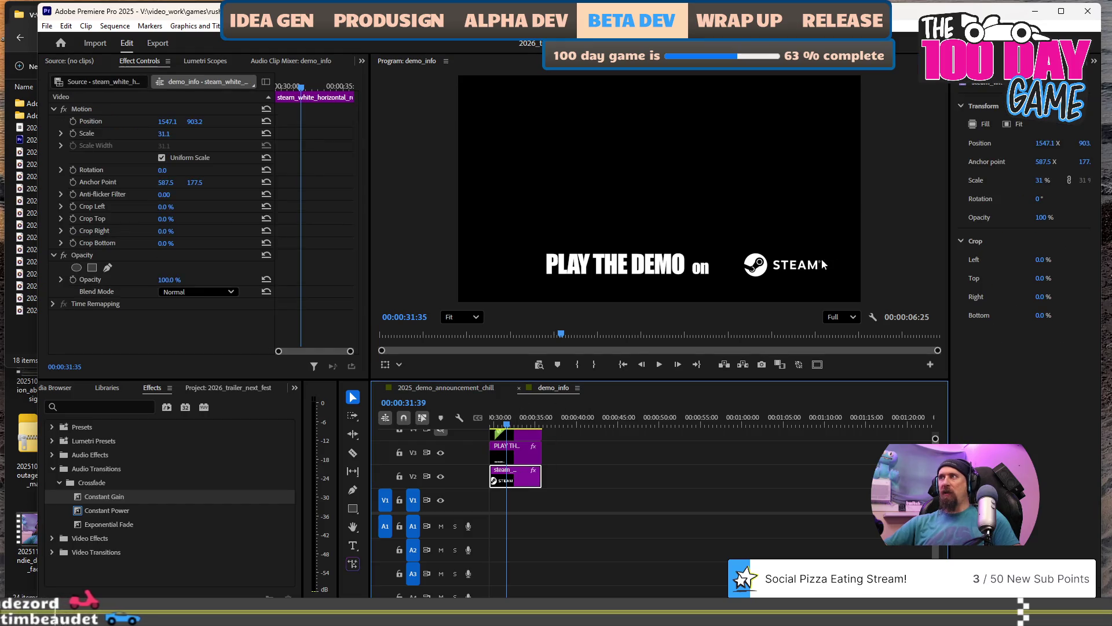
{"action": "left_click", "coordinate": [800, 268]}
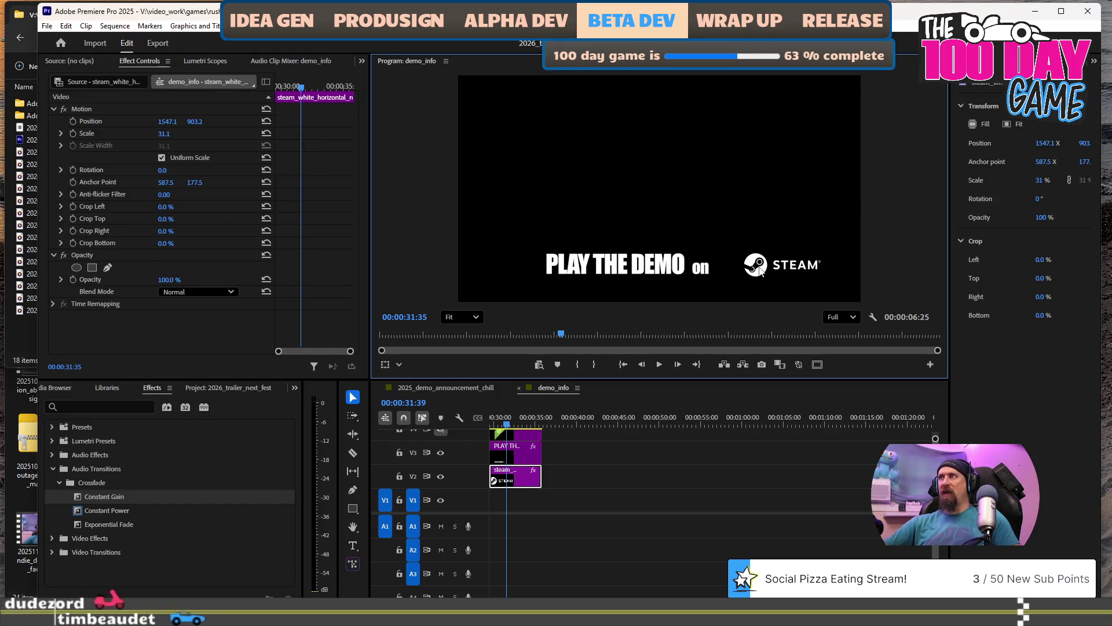
{"action": "left_click", "coordinate": [765, 269]}
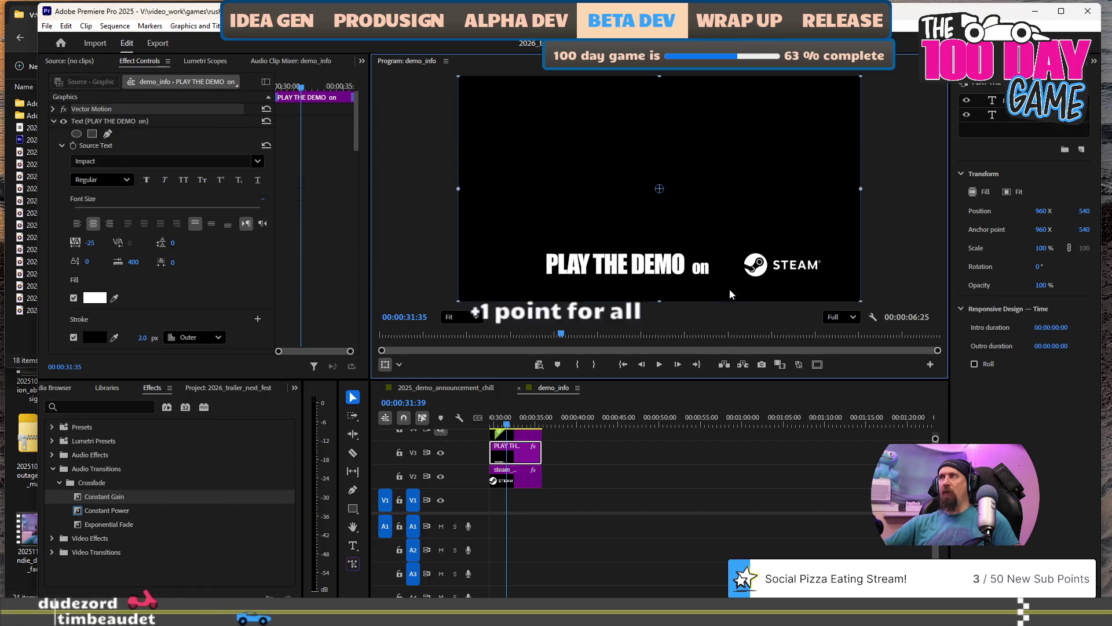
{"action": "left_click", "coordinate": [763, 271]}
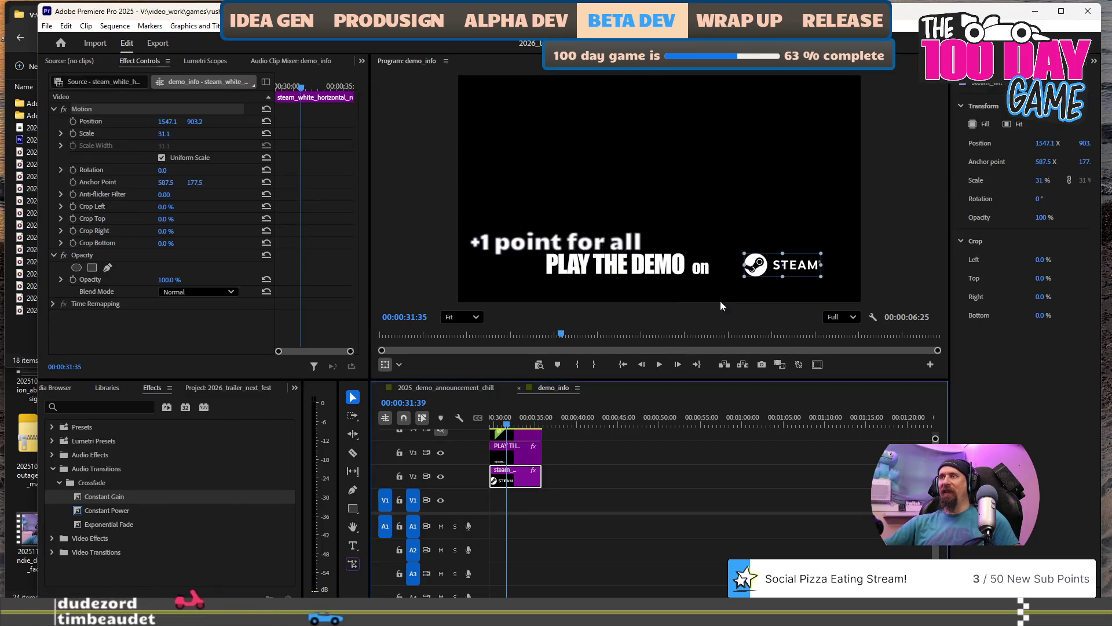
{"action": "mouse_move", "coordinate": [762, 272]}
{"action": "left_mouse_down"}
{"action": "mouse_move", "coordinate": [733, 266]}
{"action": "mouse_move", "coordinate": [747, 266]}
{"action": "mouse_move", "coordinate": [750, 244]}
{"action": "mouse_move", "coordinate": [741, 254]}
{"action": "left_mouse_up"}
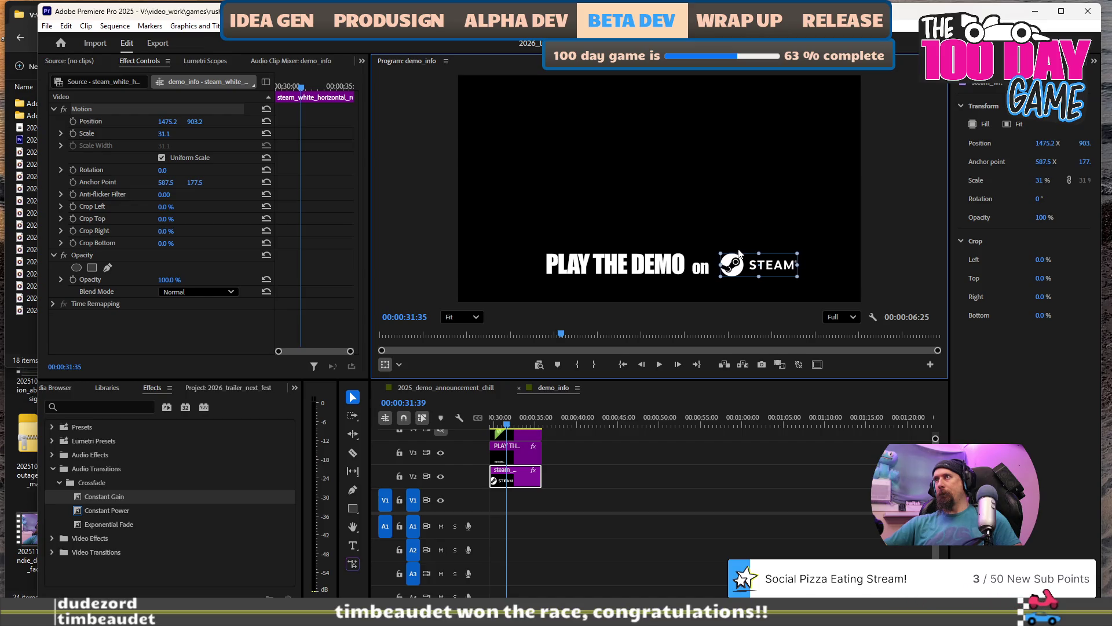
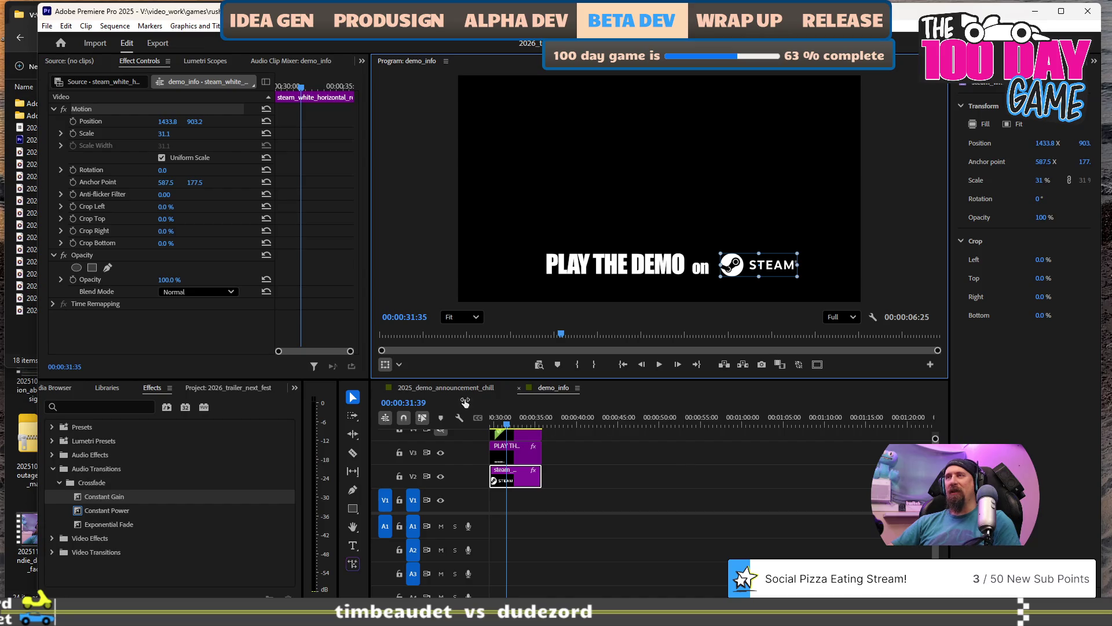
Switch to the 2025_demo_announcement_chill sequence and play its ending from about 01:16.
{"action": "left_click", "coordinate": [432, 388]}
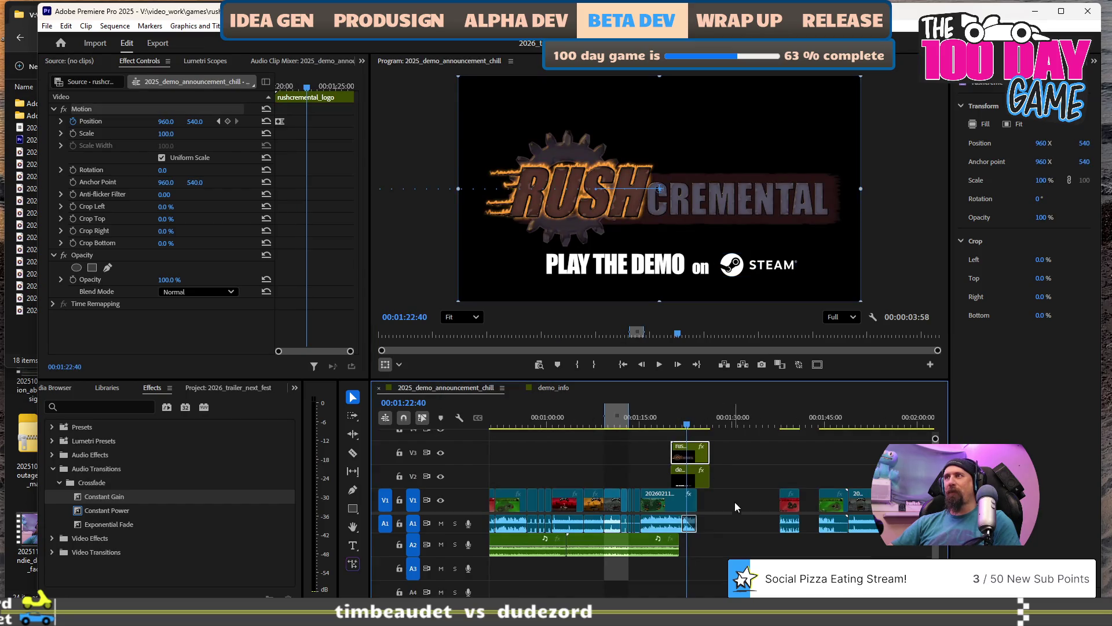
{"action": "left_click", "coordinate": [639, 427]}
{"action": "key", "text": "space"}
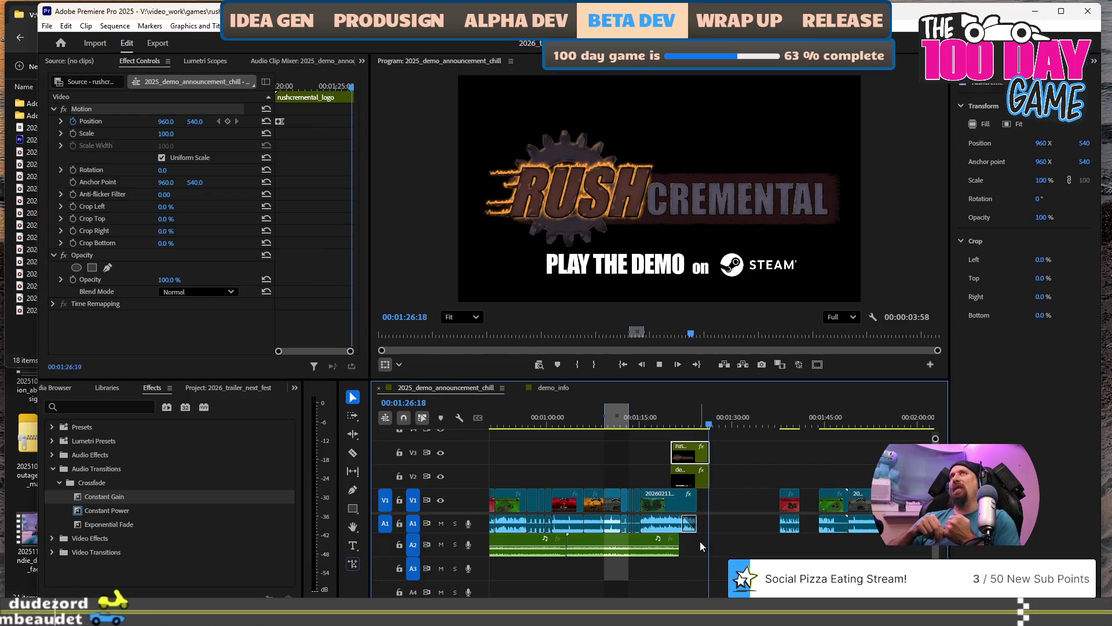
{"action": "key", "text": "space"}
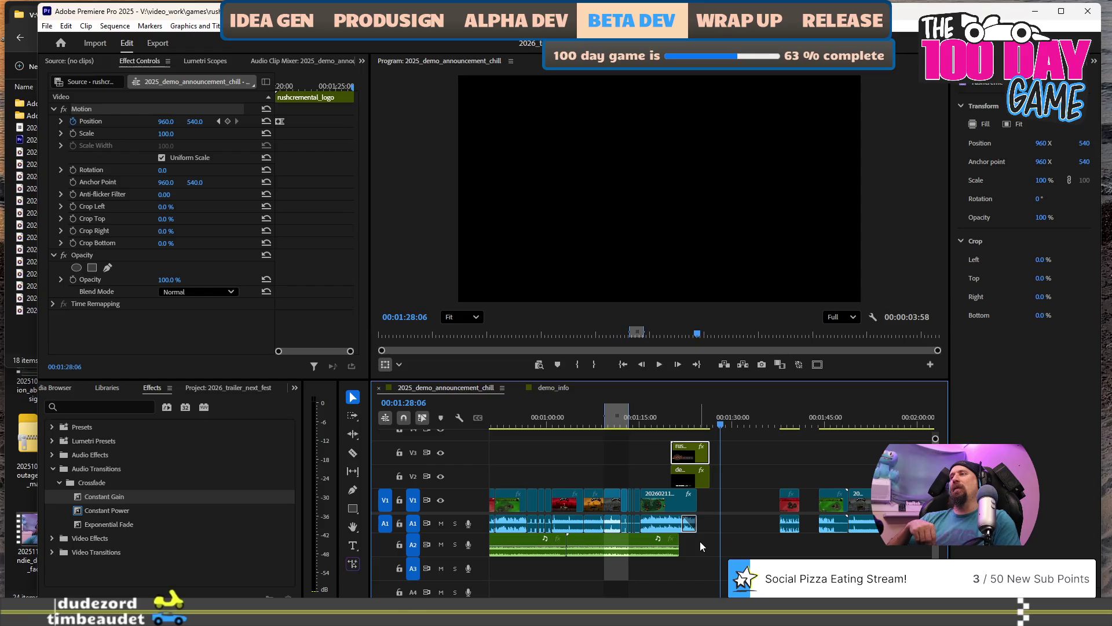
Scroll the timeline and move the playhead to just before the Rushcremental logo card.
{"action": "scroll", "coordinate": [701, 541], "scroll_direction": "down", "scroll_amount": 3}
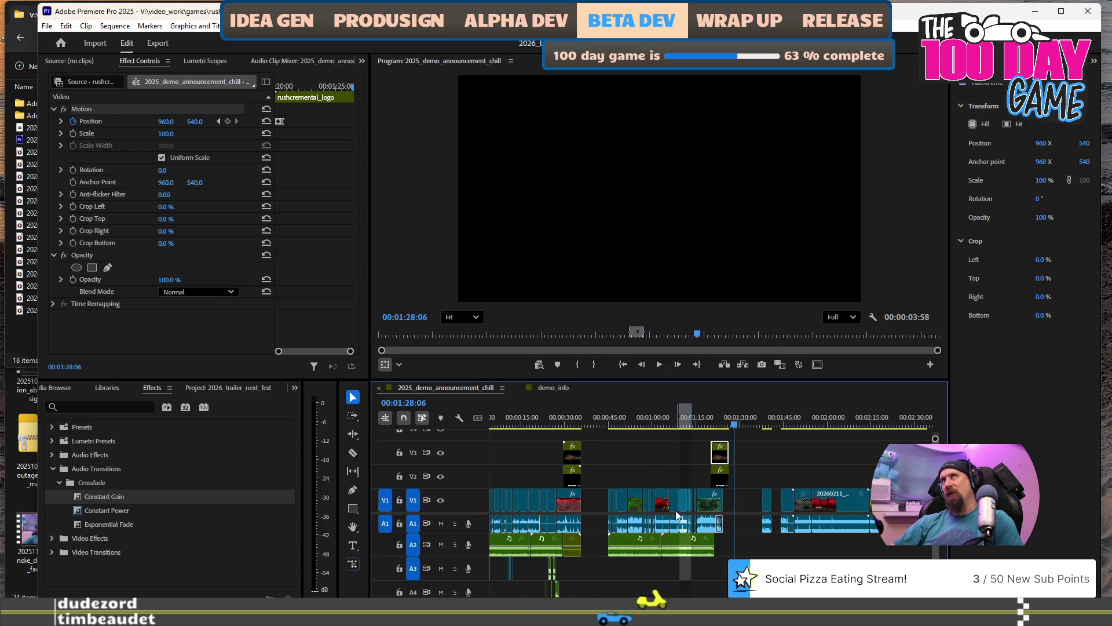
{"action": "scroll", "coordinate": [676, 508], "scroll_direction": "up", "scroll_amount": 5}
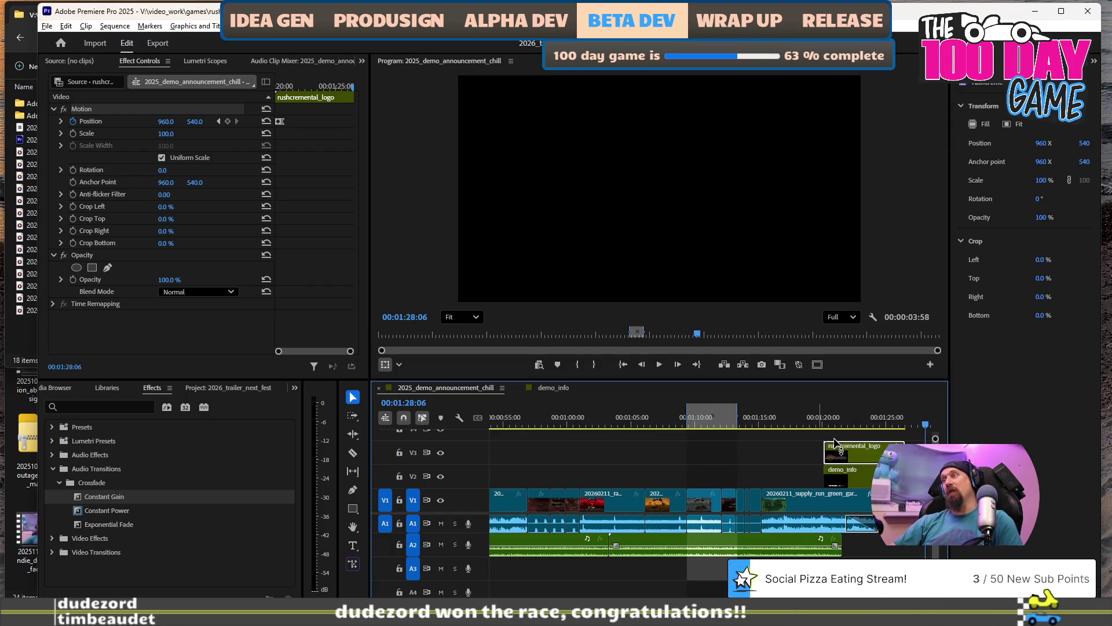
{"action": "left_click", "coordinate": [796, 413]}
{"action": "key", "text": "space"}
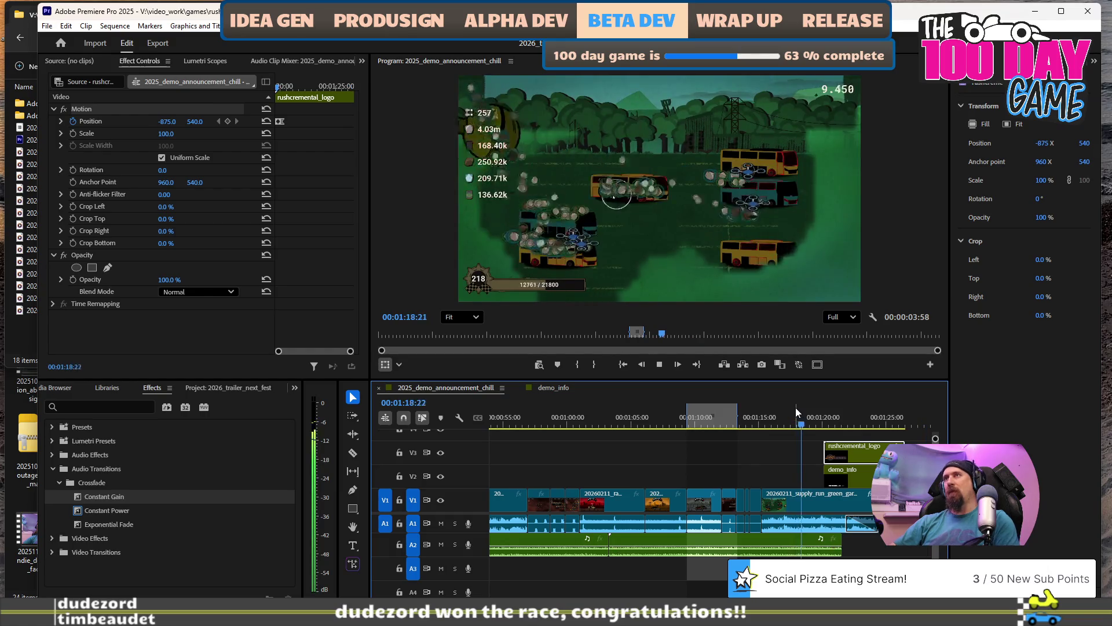
{"action": "key", "text": "space"}
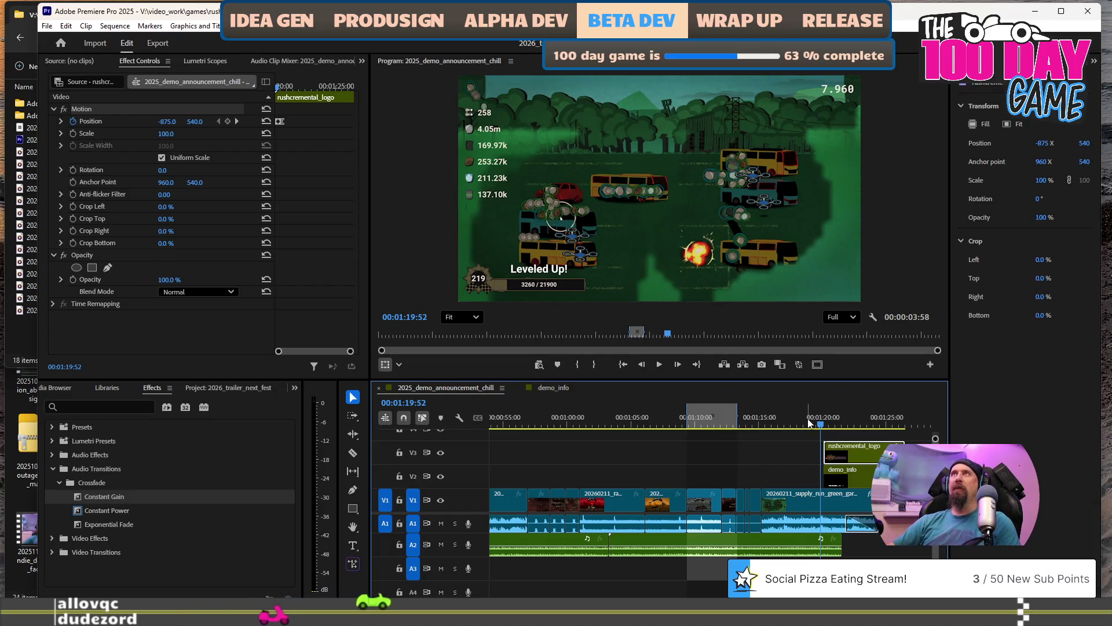
{"action": "scroll", "coordinate": [730, 490], "scroll_direction": "right", "scroll_amount": 2}
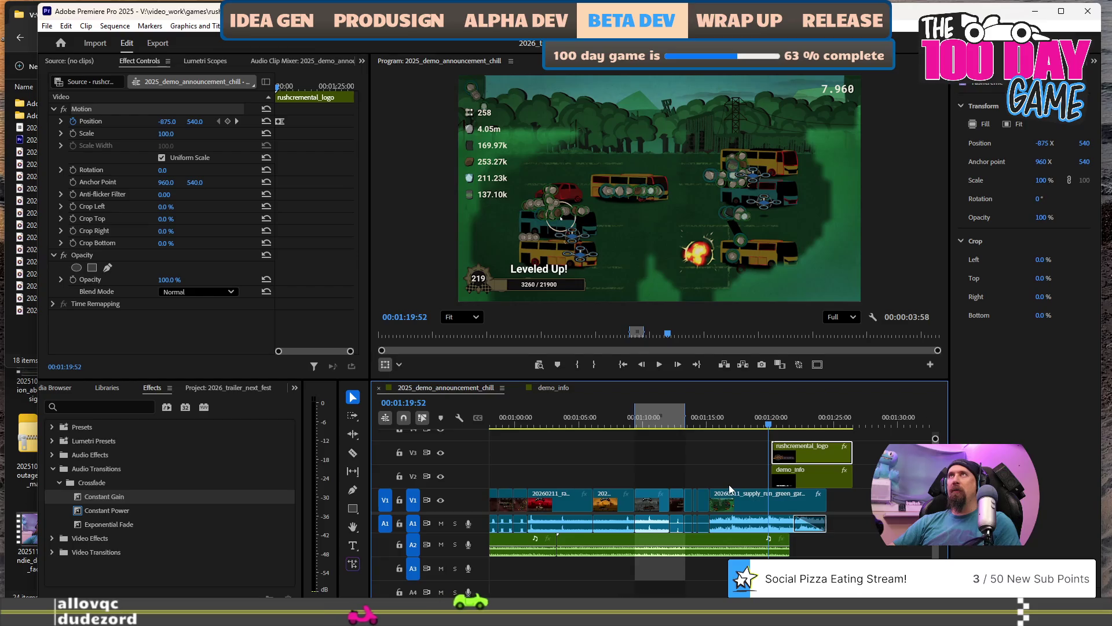
{"action": "scroll", "coordinate": [730, 490], "scroll_direction": "right", "scroll_amount": 2}
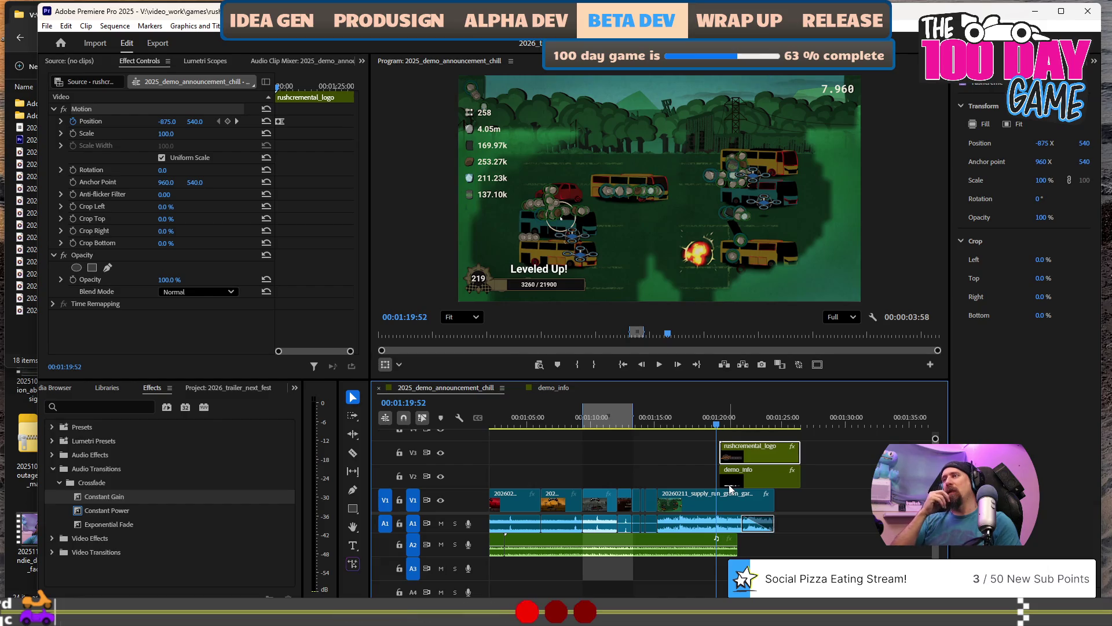
{"action": "key", "text": "space"}
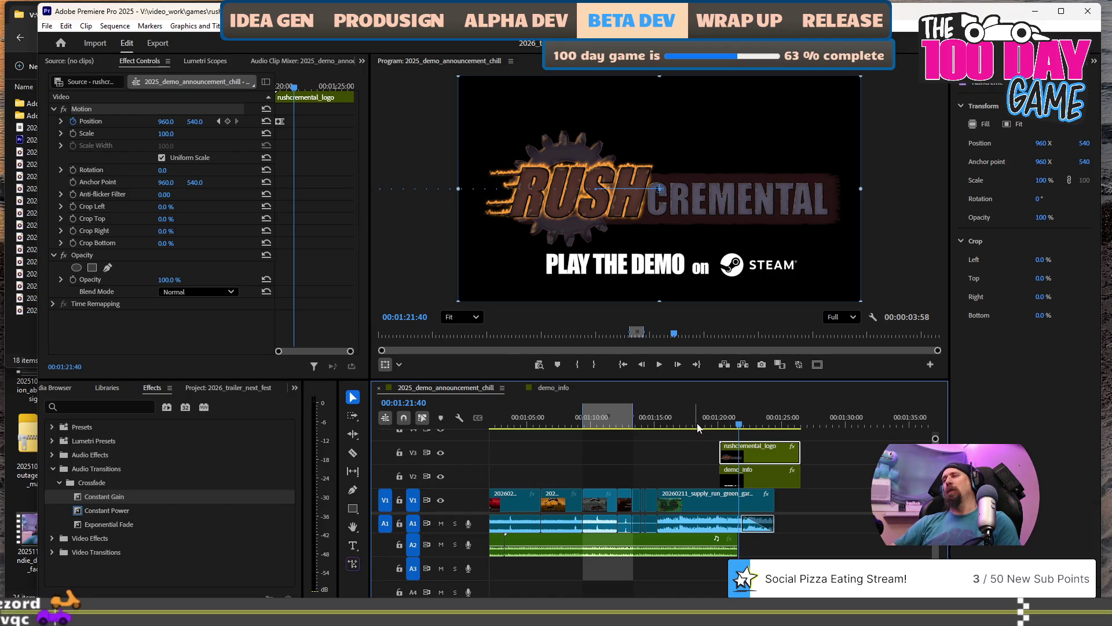
{"action": "left_click", "coordinate": [716, 426]}
{"action": "key", "text": "space"}
{"action": "key", "text": "space"}
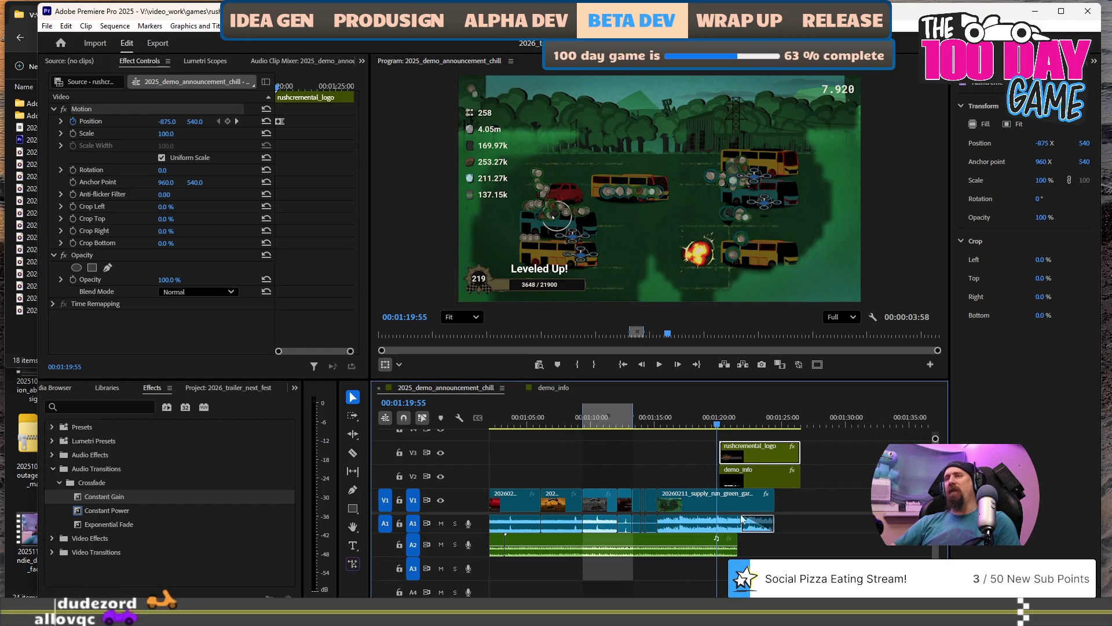
{"action": "left_click", "coordinate": [16, 499]}
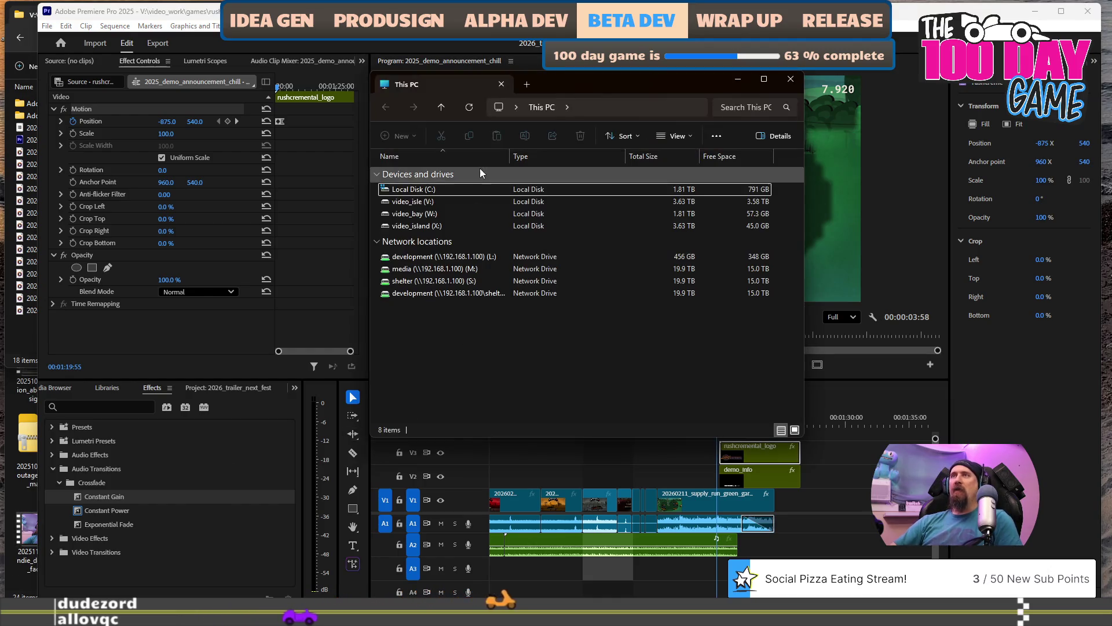
Go to C:\development\tyre_bytes\rushcremental from the address bar's recent locations.
{"action": "mouse_move", "coordinate": [542, 84]}
{"action": "left_mouse_down"}
{"action": "mouse_move", "coordinate": [595, 85]}
{"action": "mouse_move", "coordinate": [284, 109]}
{"action": "left_mouse_up"}
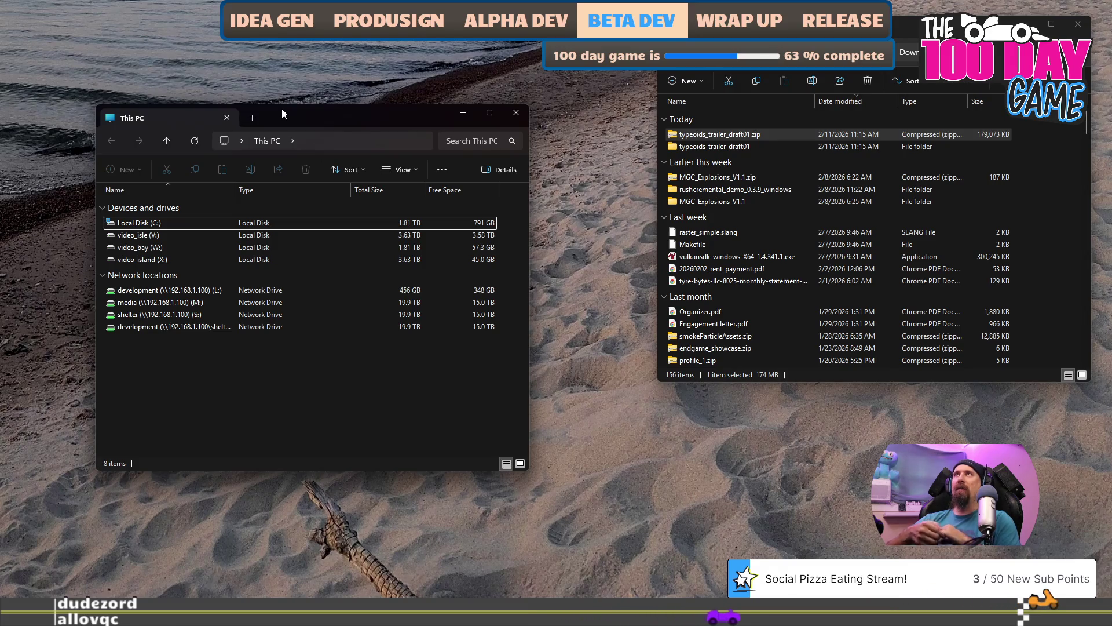
{"action": "left_click", "coordinate": [313, 149]}
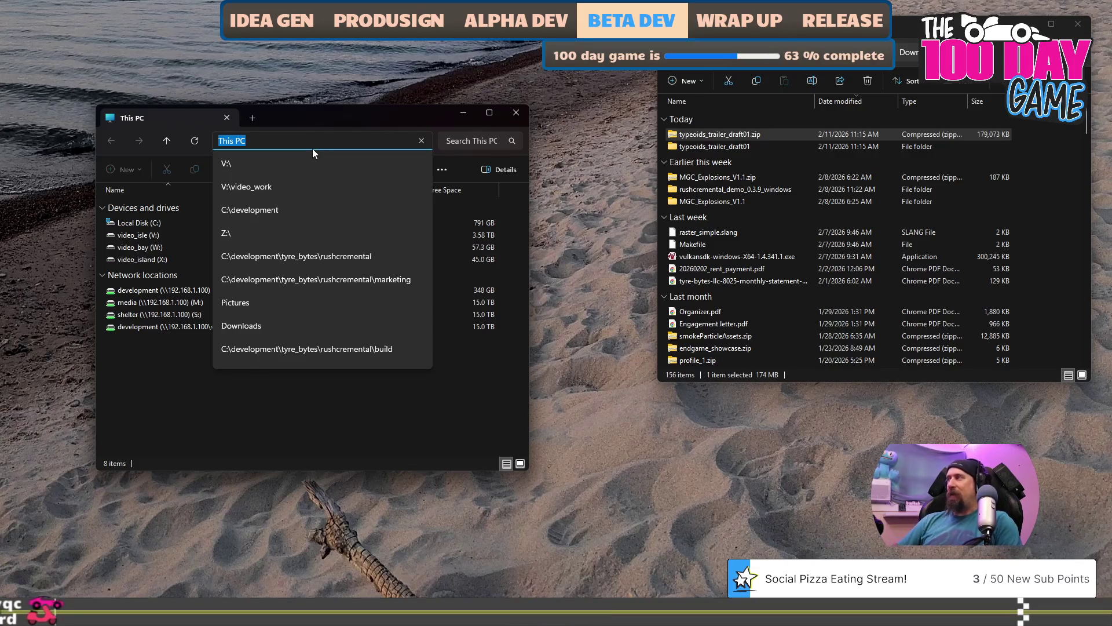
{"action": "key", "text": "Down"}
{"action": "key", "text": "Down"}
{"action": "key", "text": "Down"}
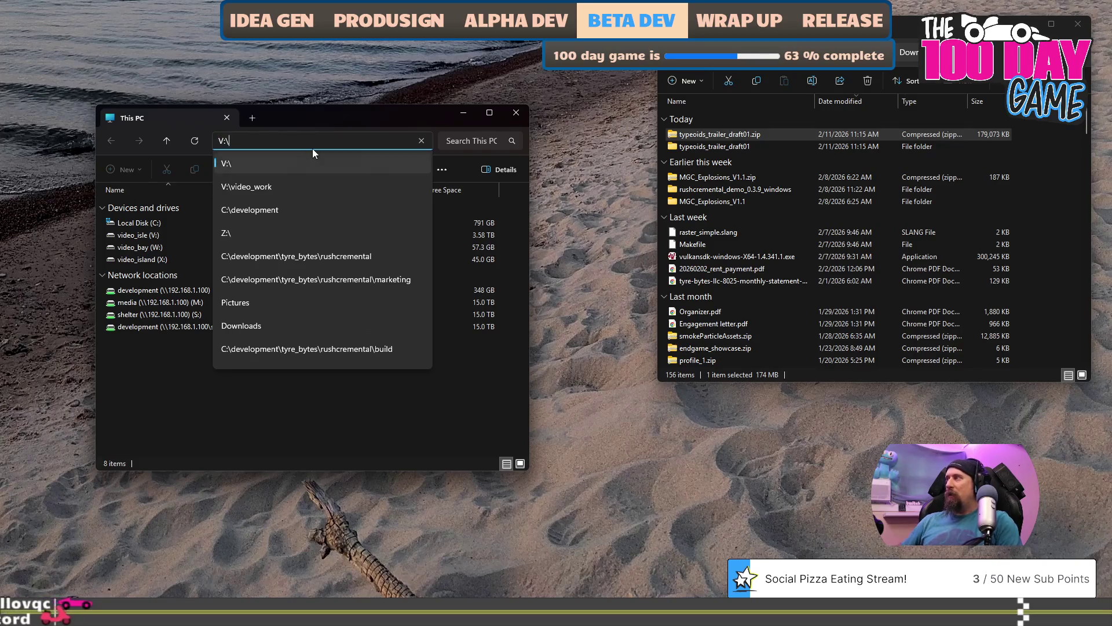
{"action": "key", "text": "Return"}
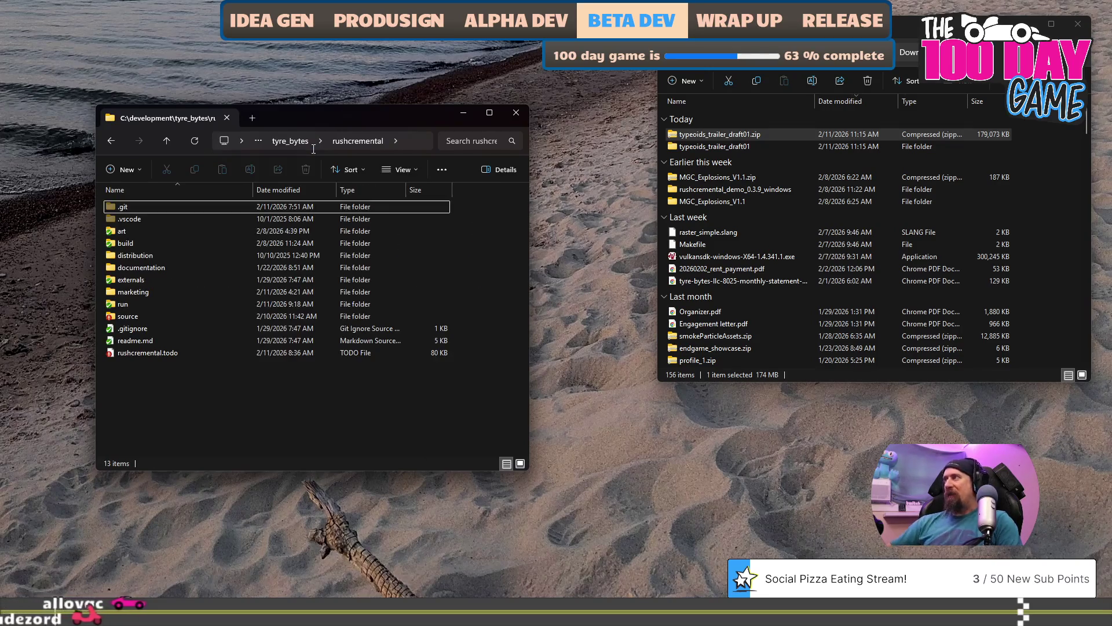
Open run > data > grenade > mgc_explosion and select mgc_elemental_pack4_explosion1.png.
{"action": "left_click", "coordinate": [162, 301]}
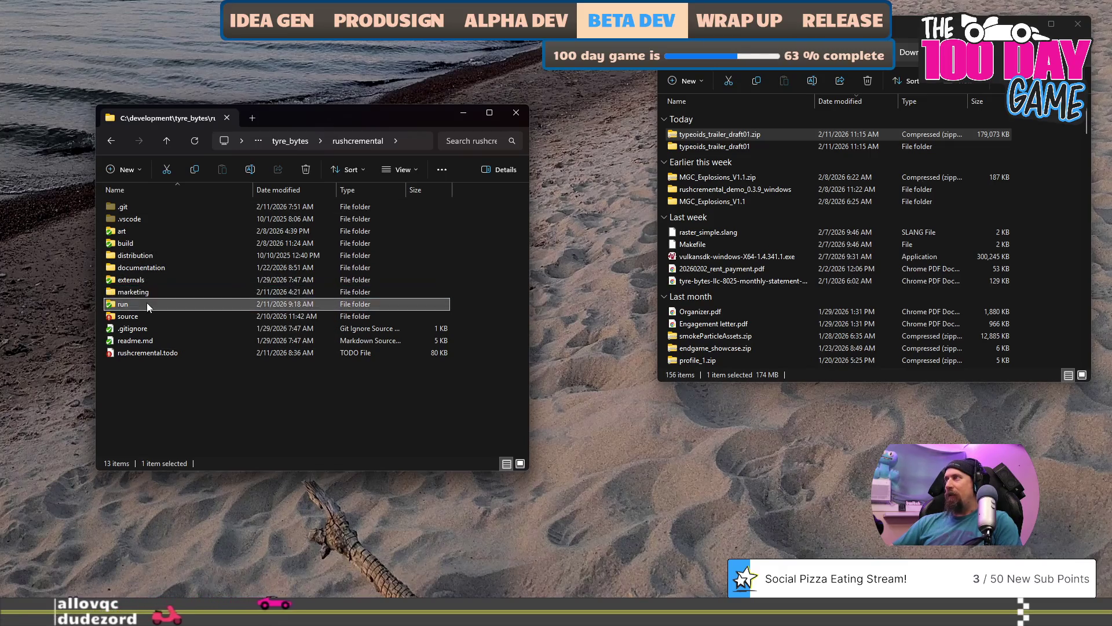
{"action": "double_click", "coordinate": [148, 303]}
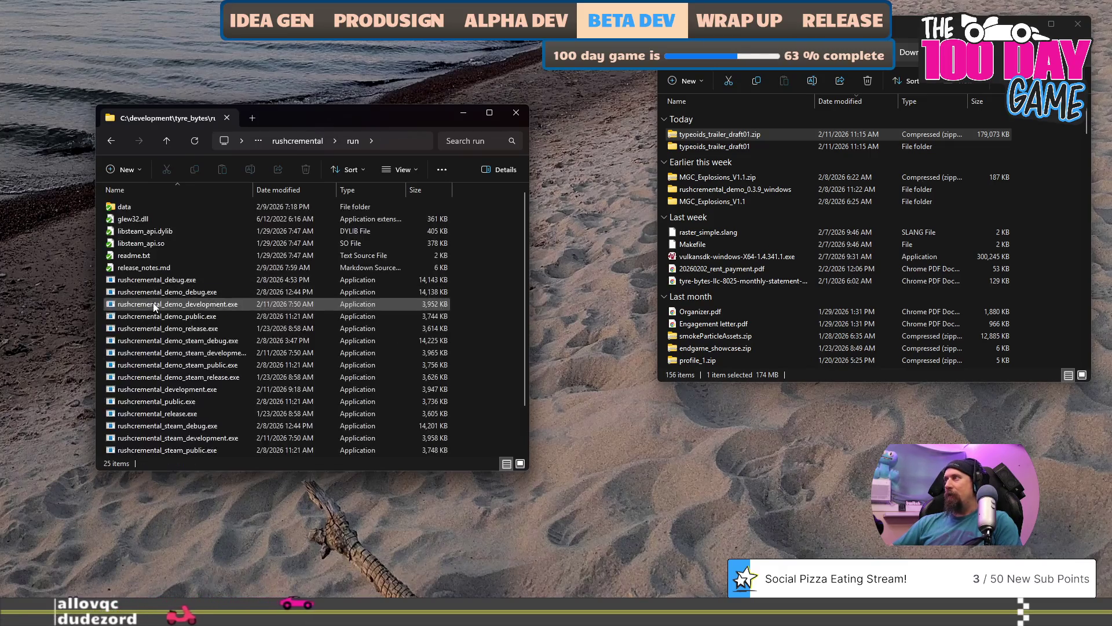
{"action": "double_click", "coordinate": [127, 207]}
{"action": "double_click", "coordinate": [161, 256]}
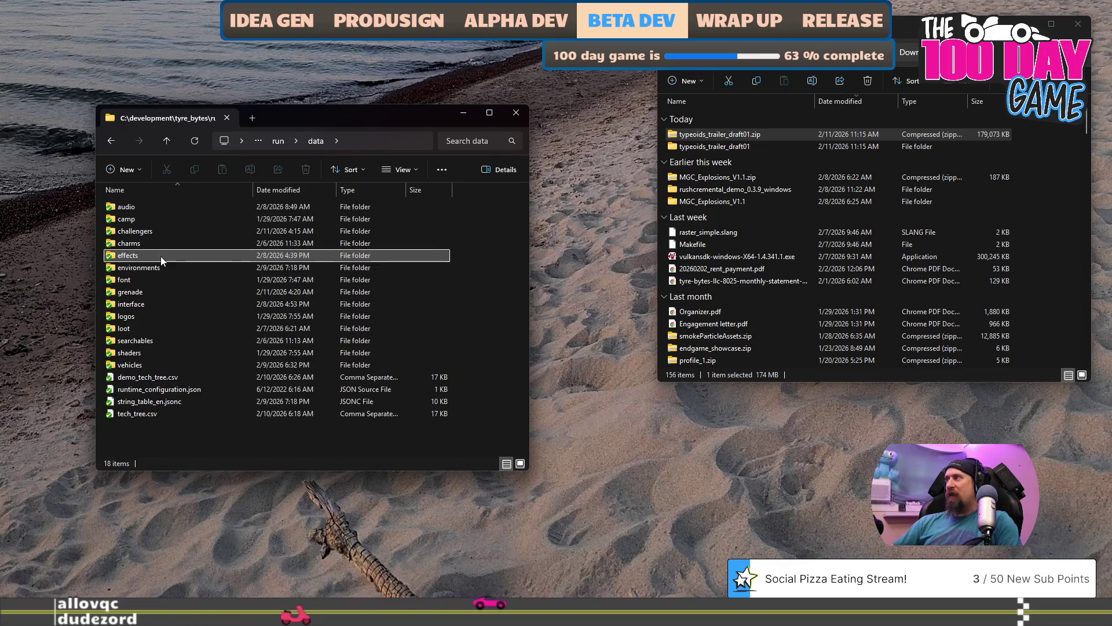
{"action": "left_click", "coordinate": [314, 145]}
{"action": "left_click", "coordinate": [152, 296]}
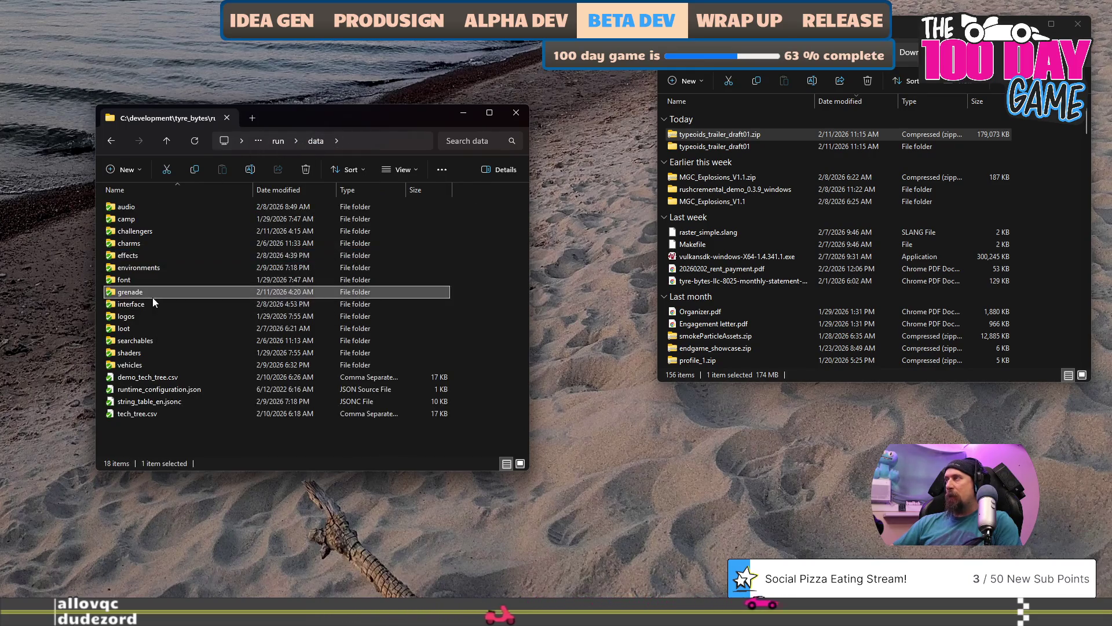
{"action": "double_click", "coordinate": [152, 297]}
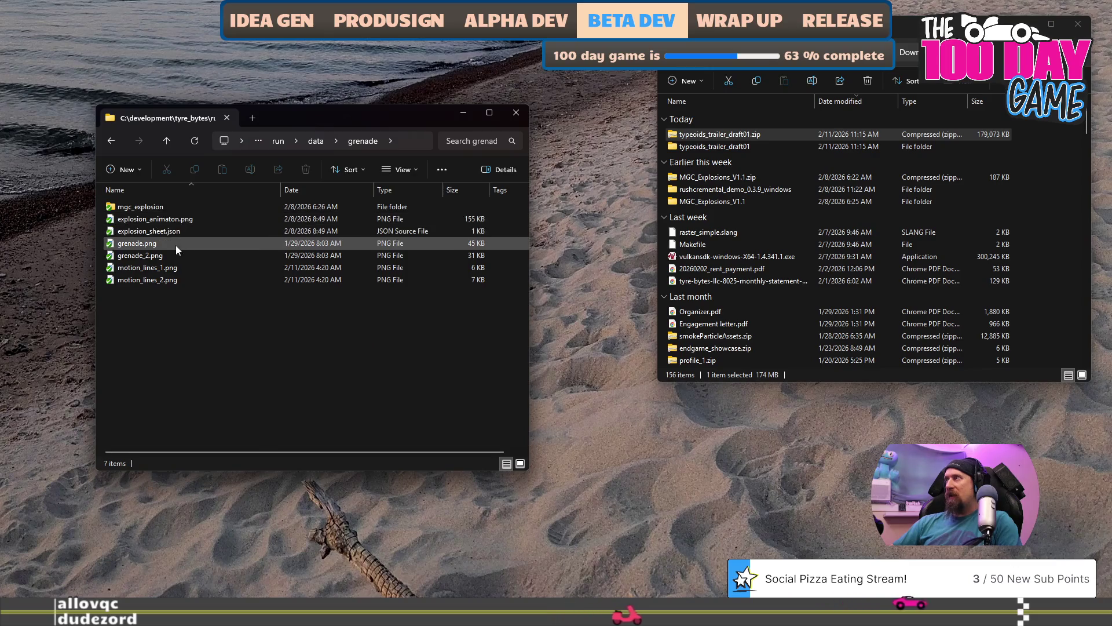
{"action": "mouse_move", "coordinate": [171, 227]}
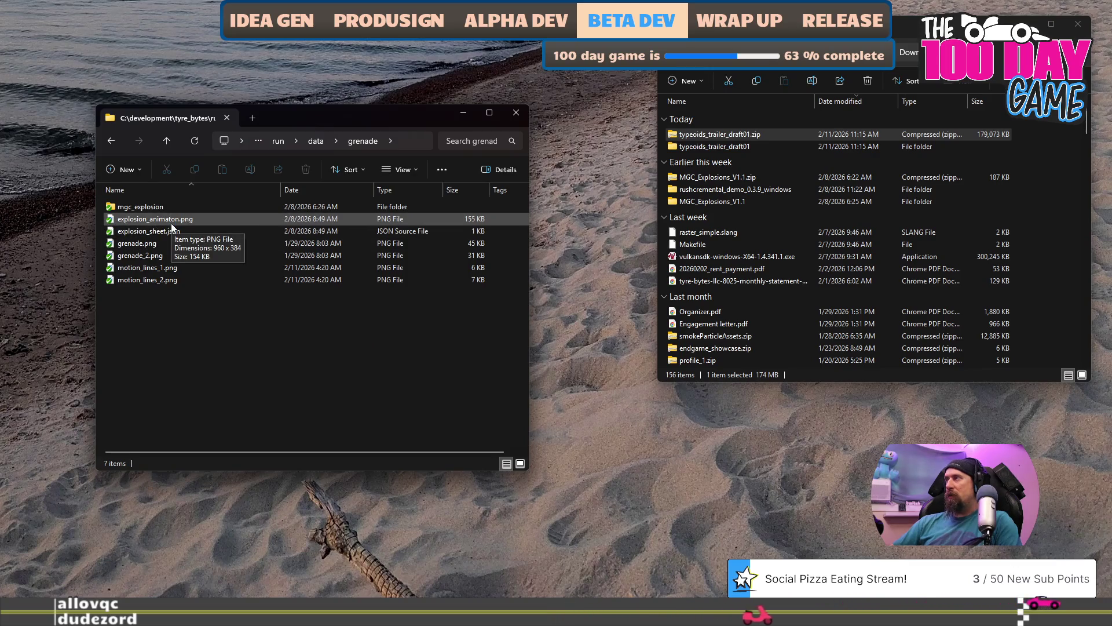
{"action": "double_click", "coordinate": [157, 210]}
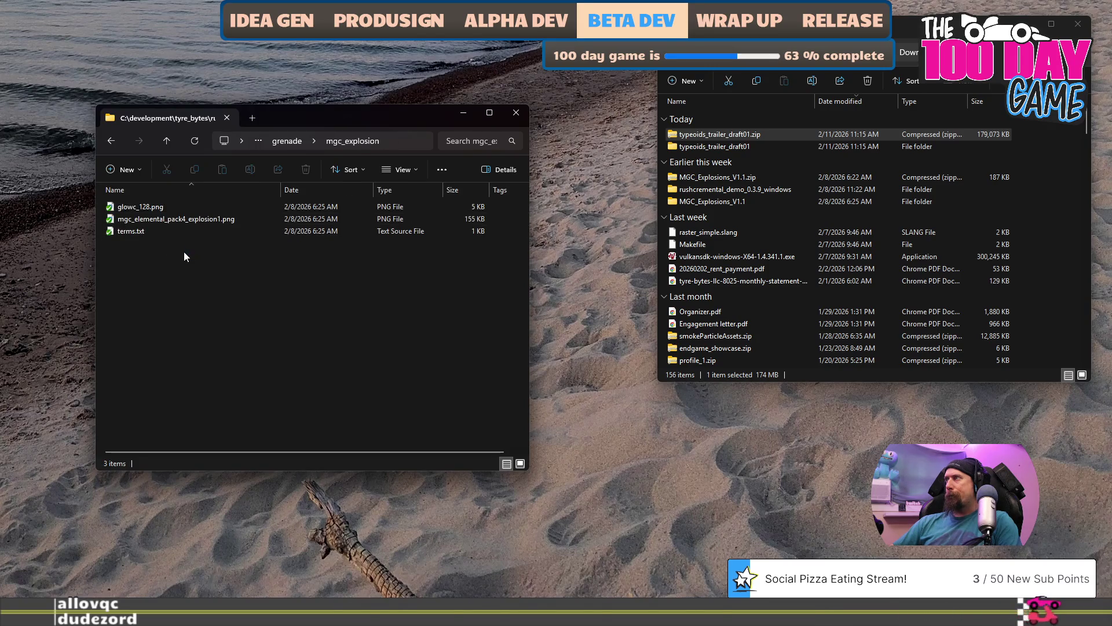
{"action": "left_click", "coordinate": [187, 221]}
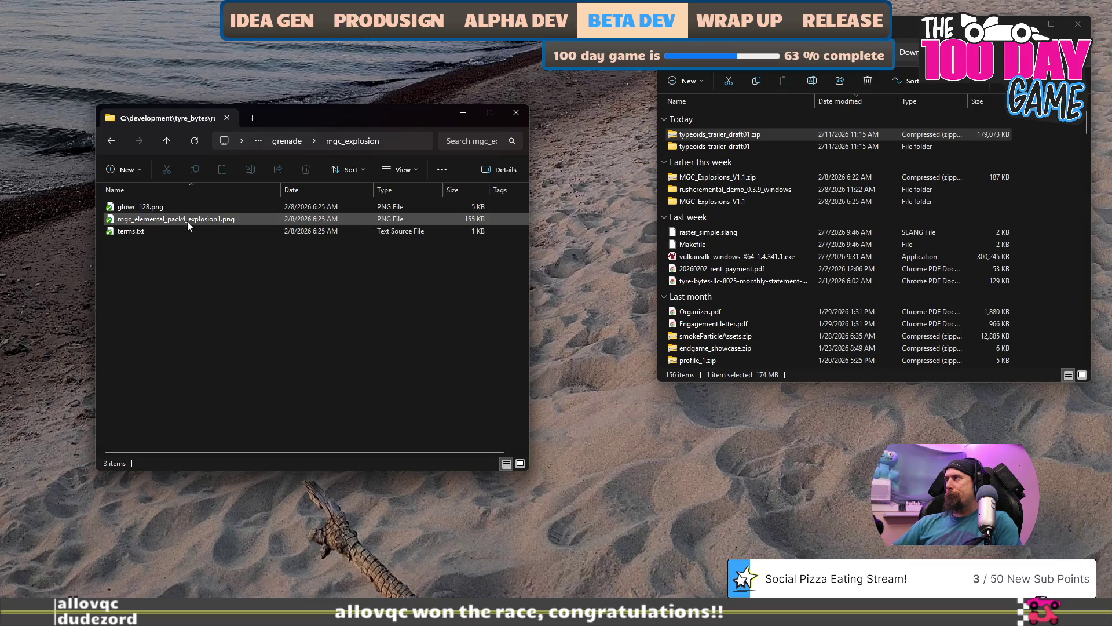
Preview the mgc_elemental_pack4_explosion1.png sprite sheet, then return to the grenade folder.
{"action": "double_click", "coordinate": [189, 222]}
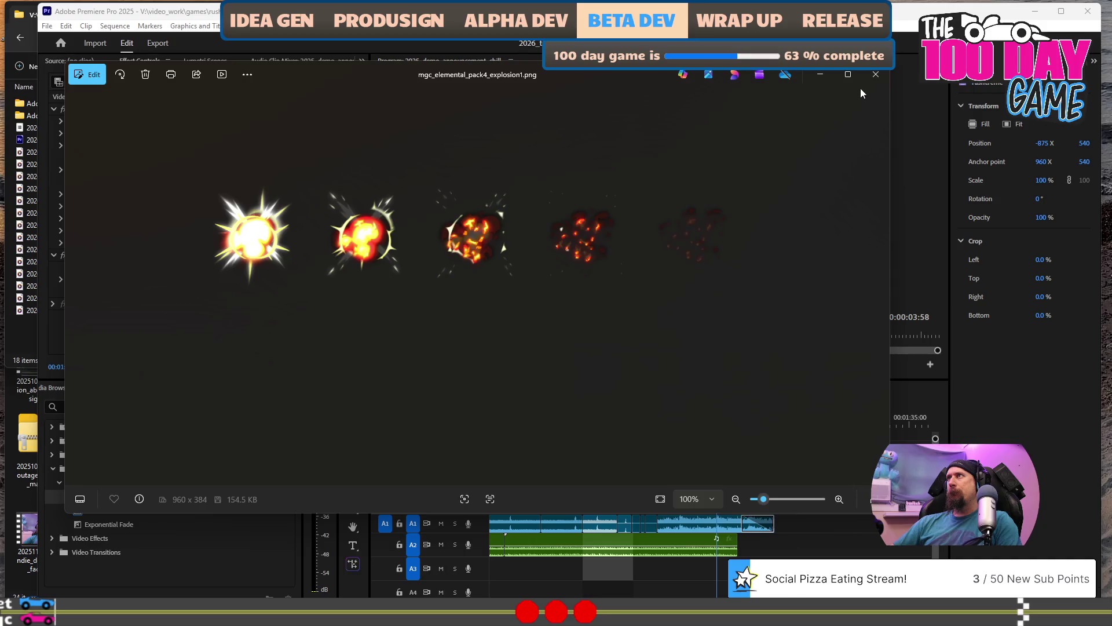
{"action": "left_click", "coordinate": [876, 74]}
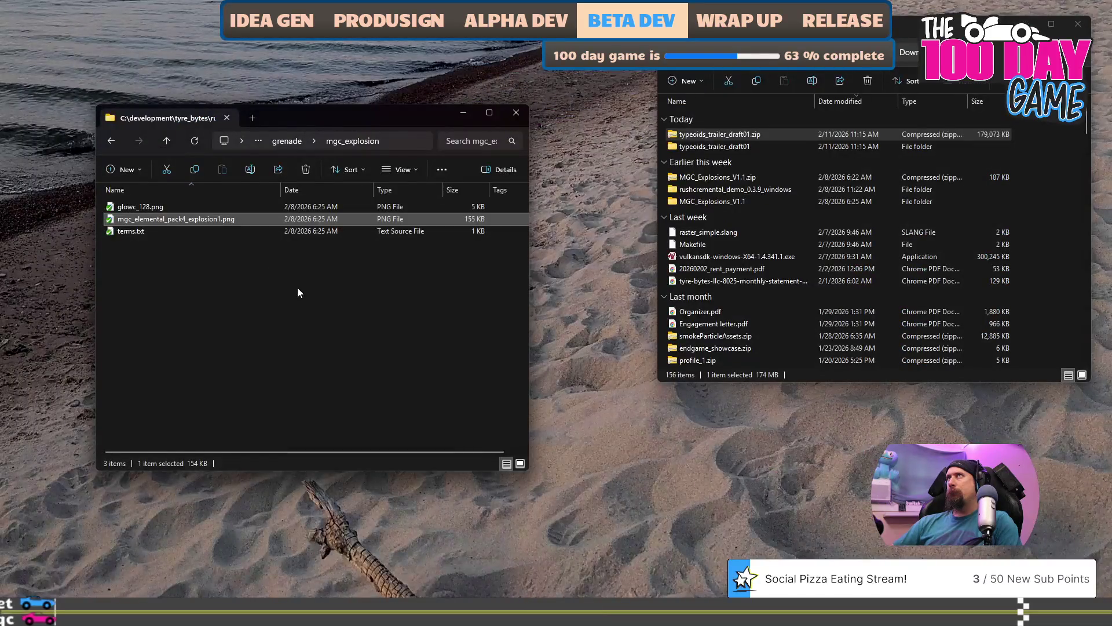
{"action": "left_click", "coordinate": [287, 141]}
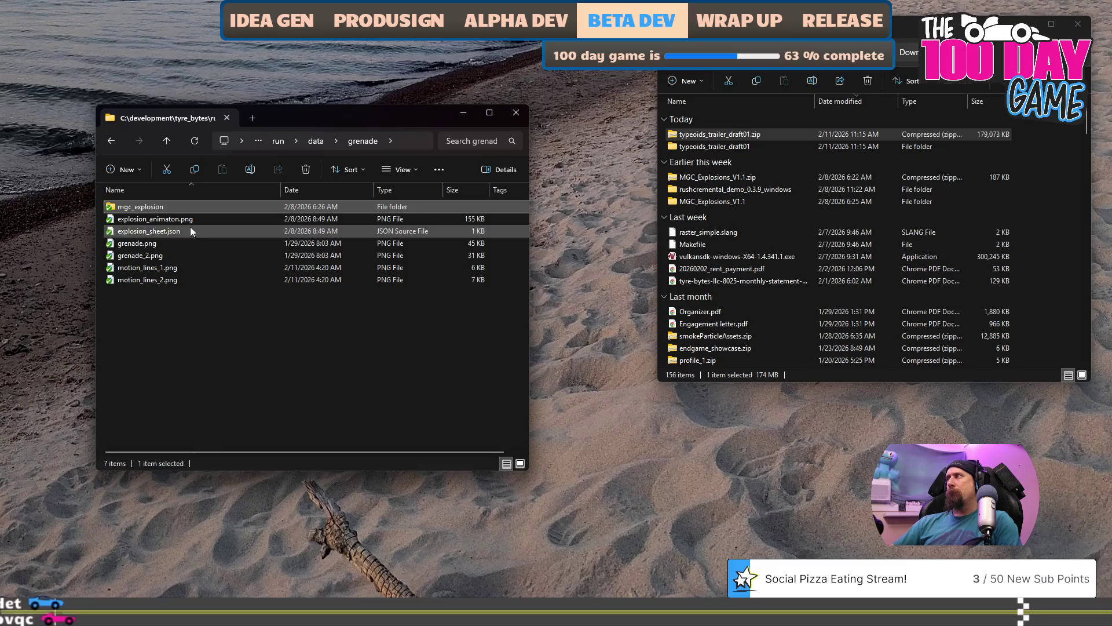
Preview explosion_animaton.png, then open explosion_sheet.json in the code editor.
{"action": "double_click", "coordinate": [186, 218]}
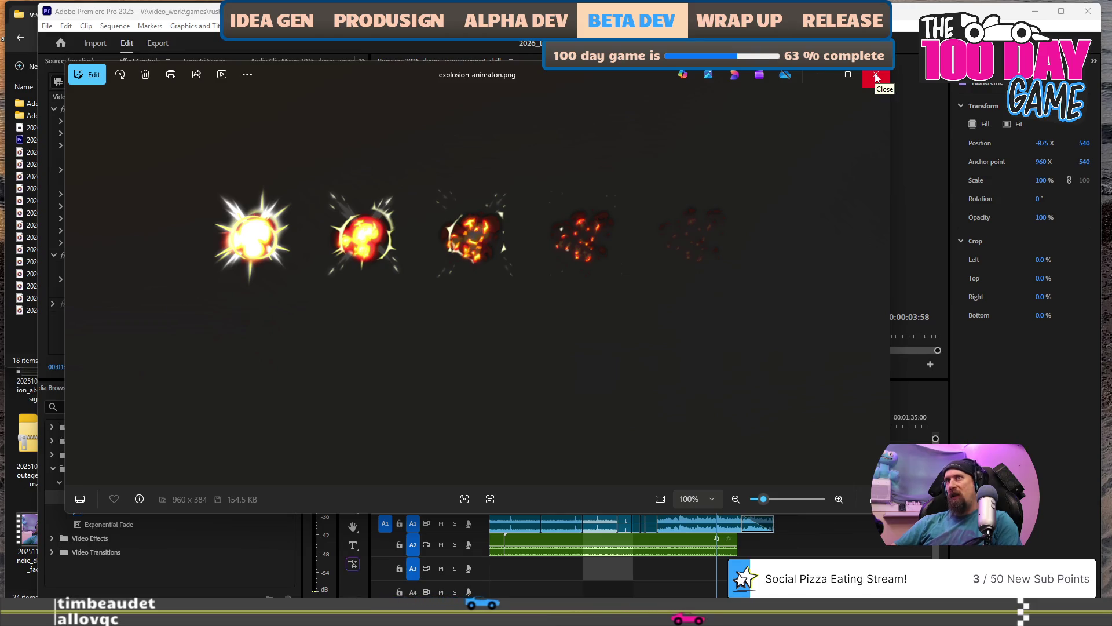
{"action": "left_click", "coordinate": [876, 77]}
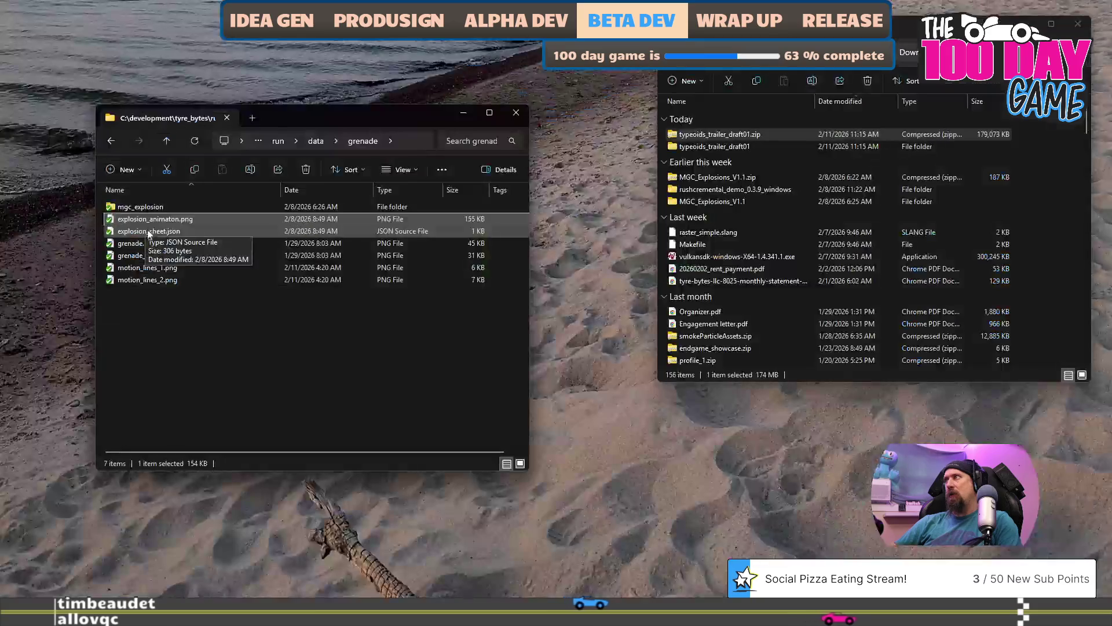
{"action": "double_click", "coordinate": [152, 232]}
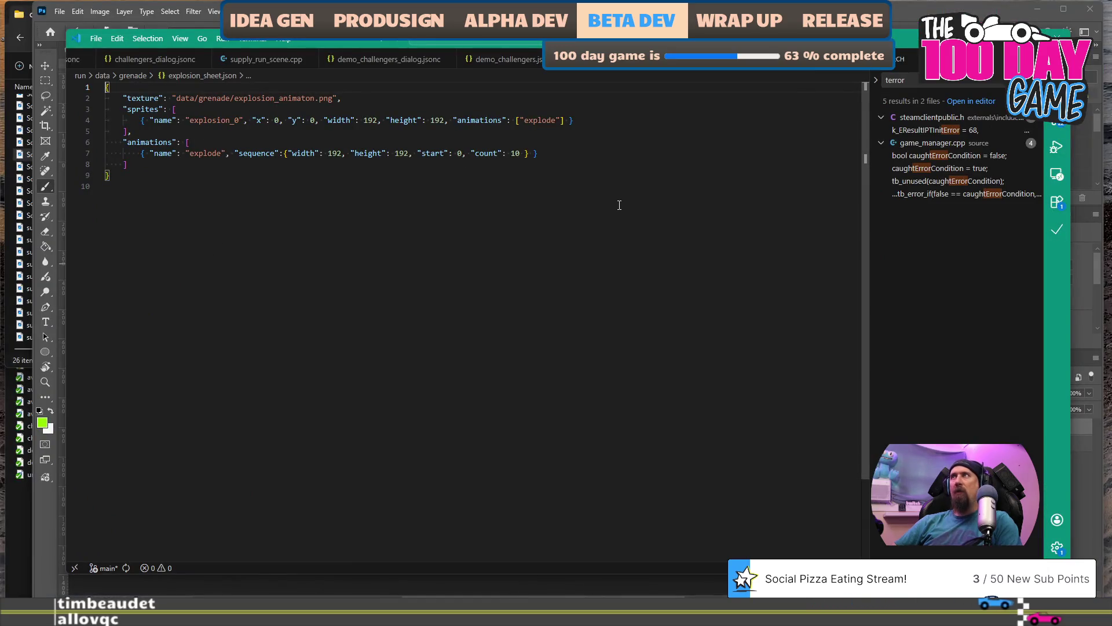
Alt+Tab away from VS Code and bring up the explosion PNG's context menu in File Explorer.
{"action": "key", "text": "alt+Tab"}
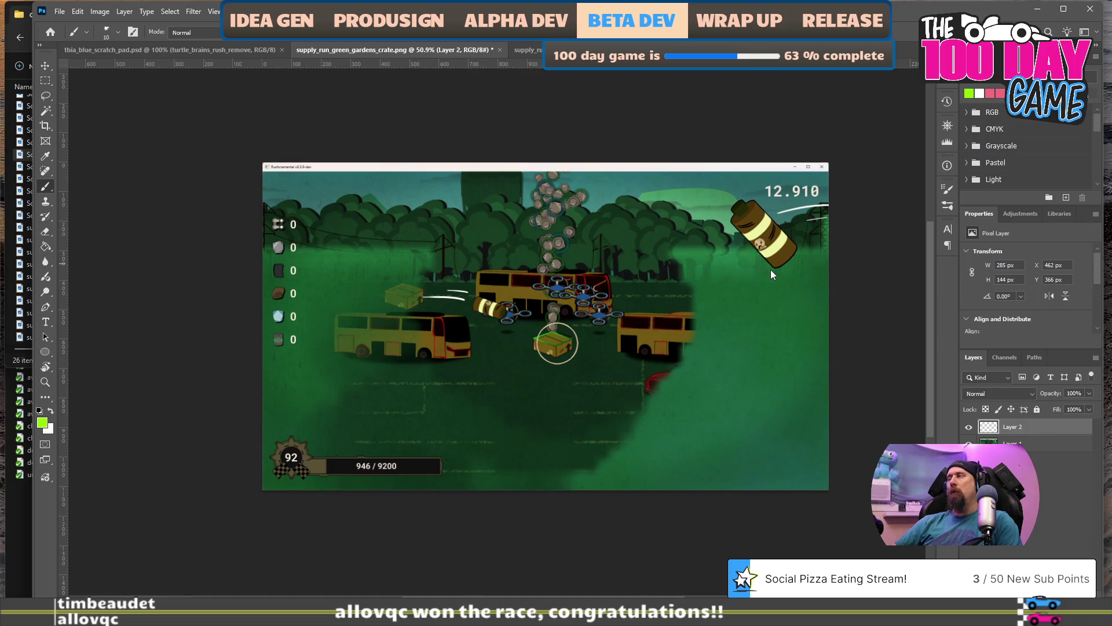
{"action": "key", "text": "alt+Tab"}
{"action": "key", "text": "alt+Tab"}
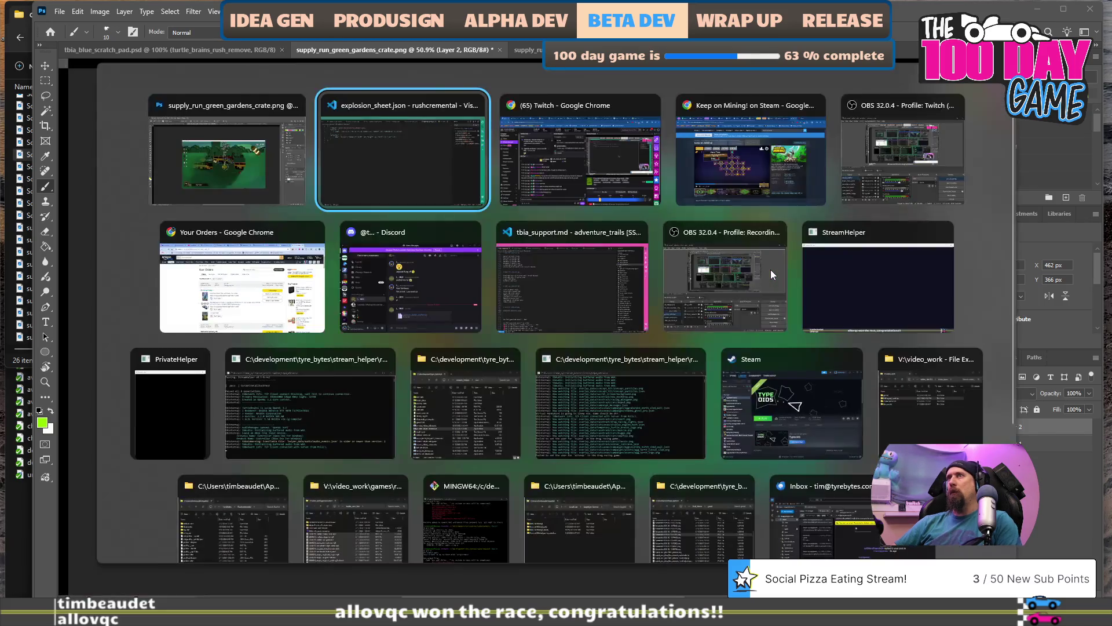
{"action": "key", "text": "alt+Tab"}
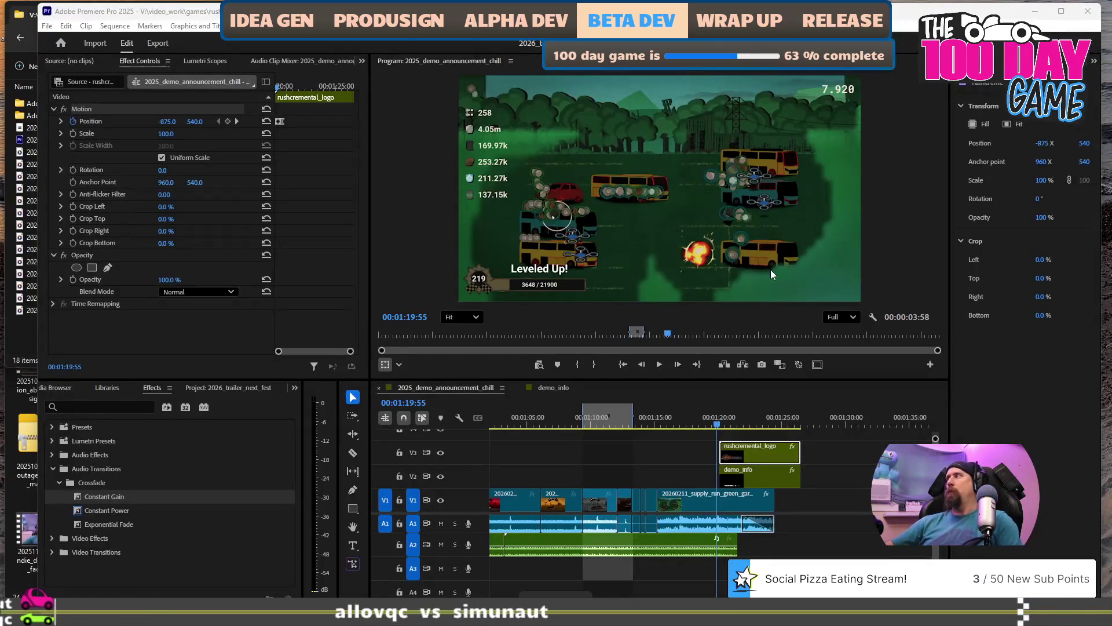
{"action": "key", "text": "alt+Tab"}
{"action": "right_click", "coordinate": [141, 220]}
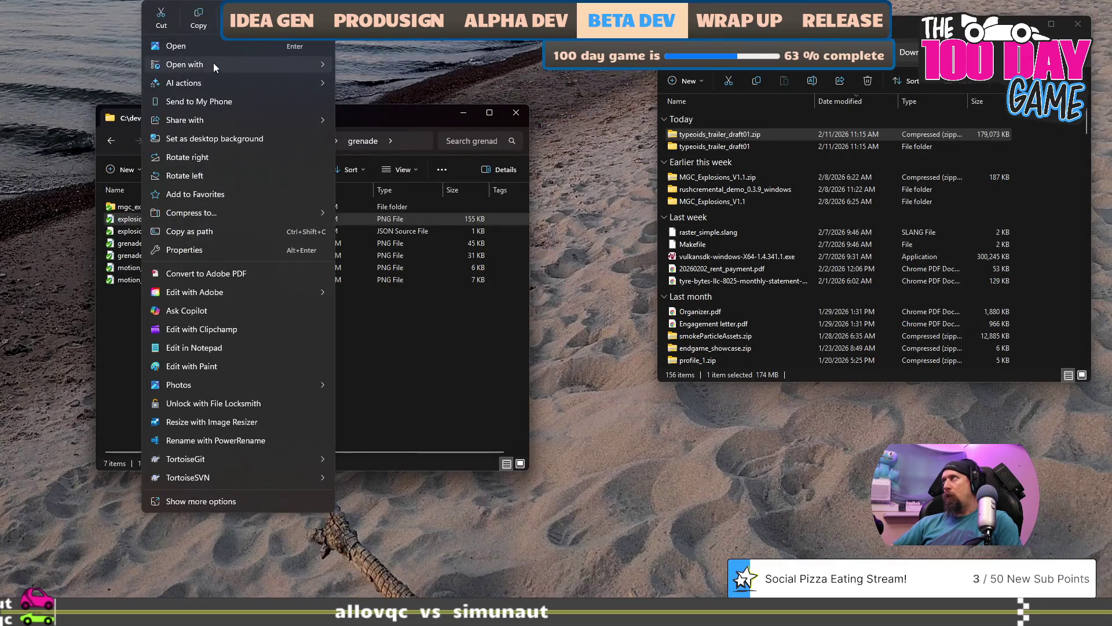
Open explosion_animaton.png in Photoshop 2026.
{"action": "mouse_move", "coordinate": [228, 63]}
{"action": "left_click", "coordinate": [390, 65]}
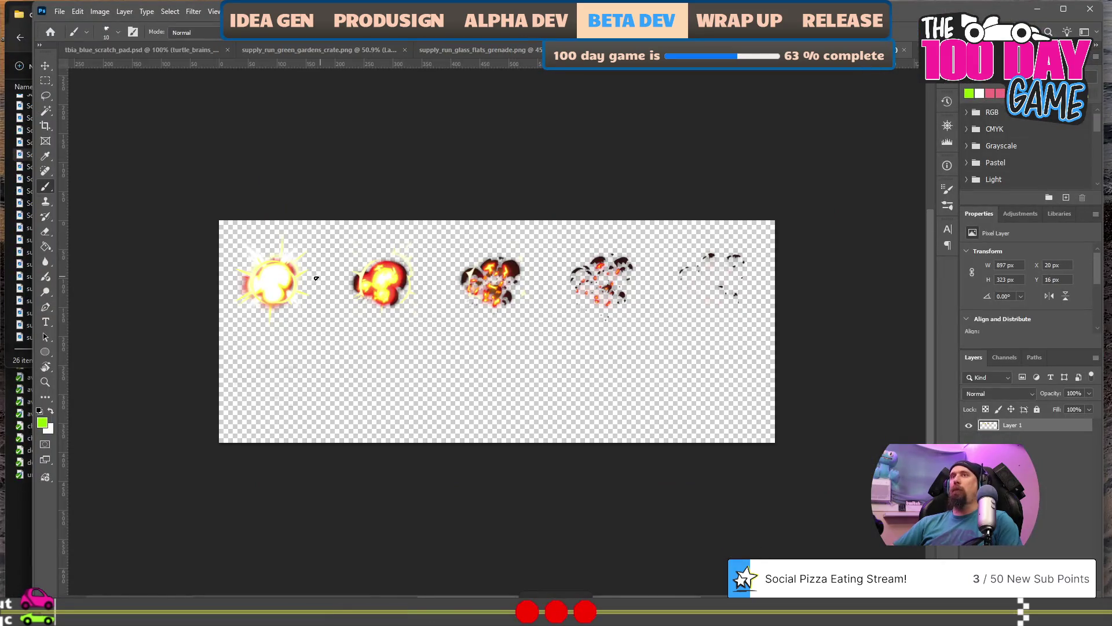
{"action": "left_click", "coordinate": [100, 11]}
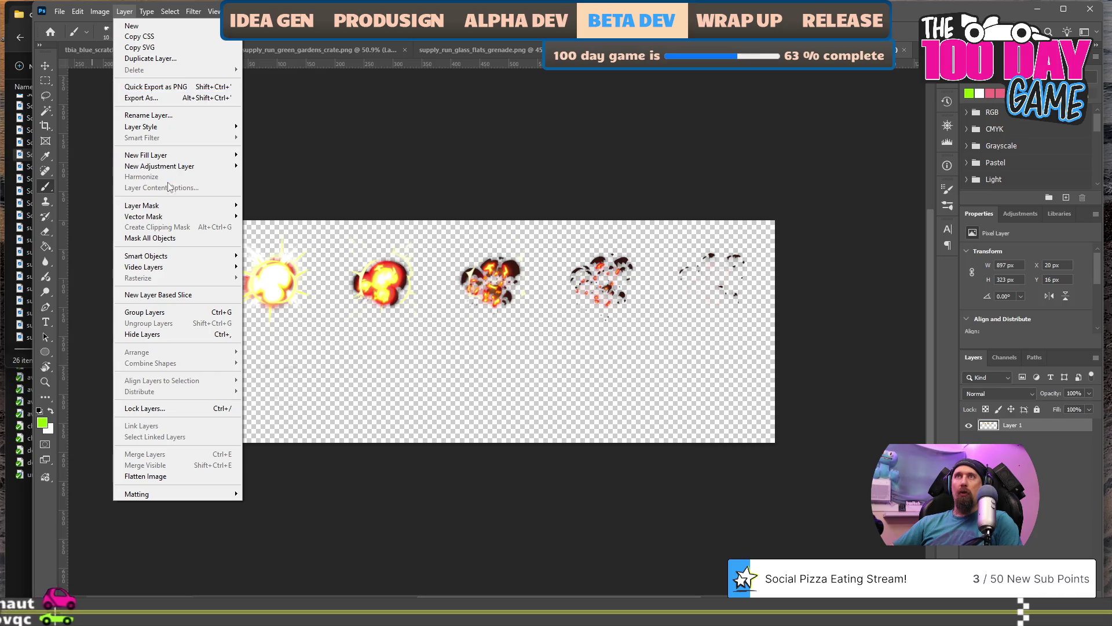
Trial a 192 × 192 canvas size anchored left, then undo it.
{"action": "mouse_move", "coordinate": [99, 12]}
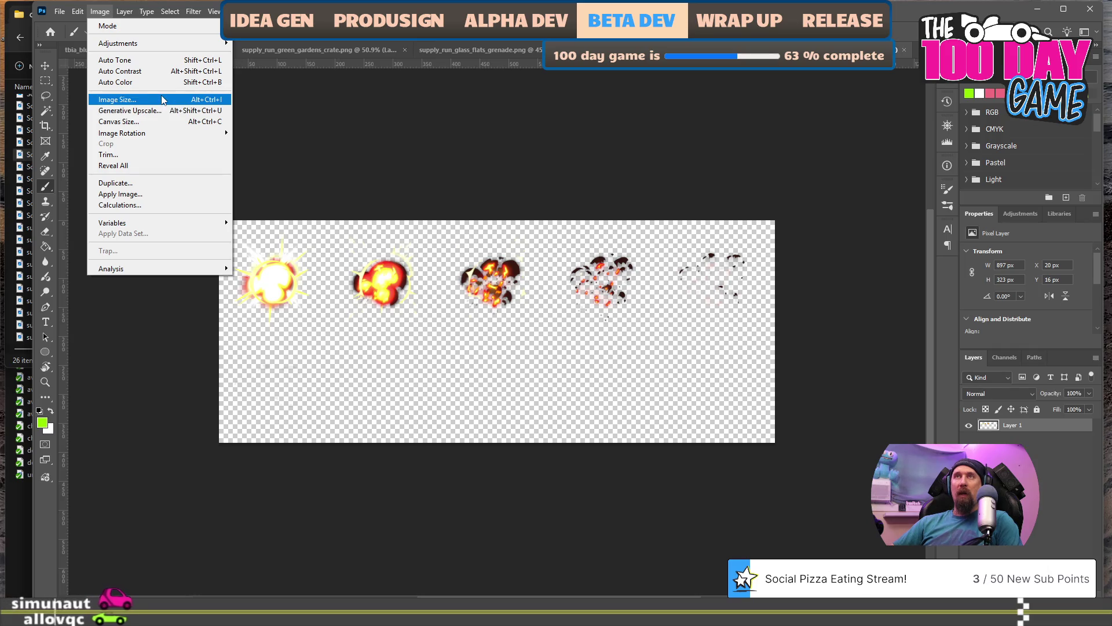
{"action": "left_click", "coordinate": [162, 121]}
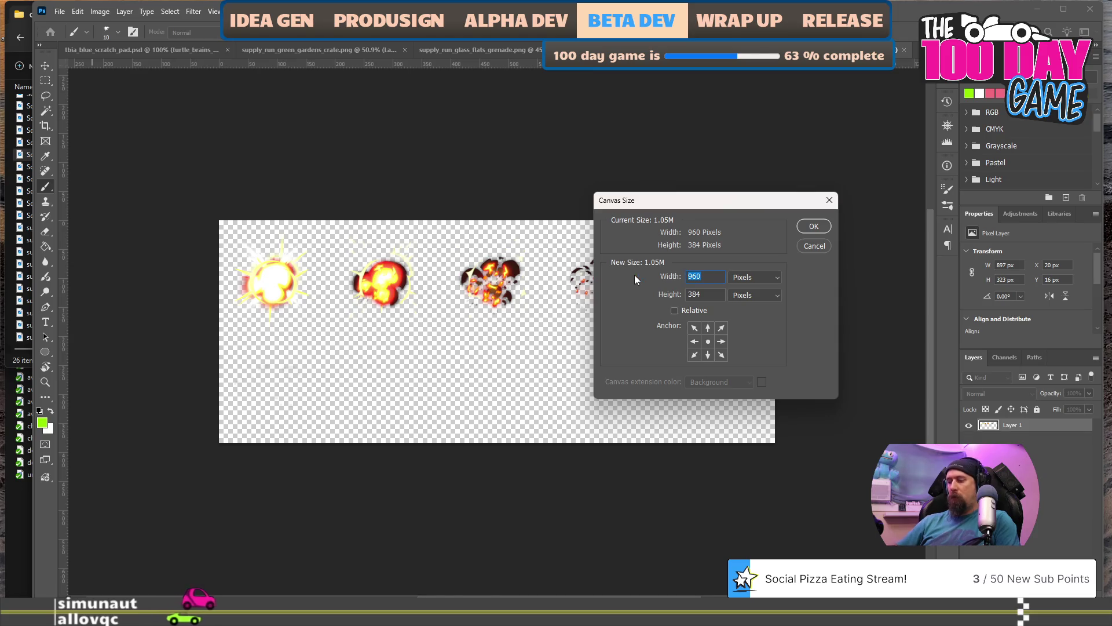
{"action": "type", "text": "192"}
{"action": "key", "text": "Tab"}
{"action": "type", "text": "192"}
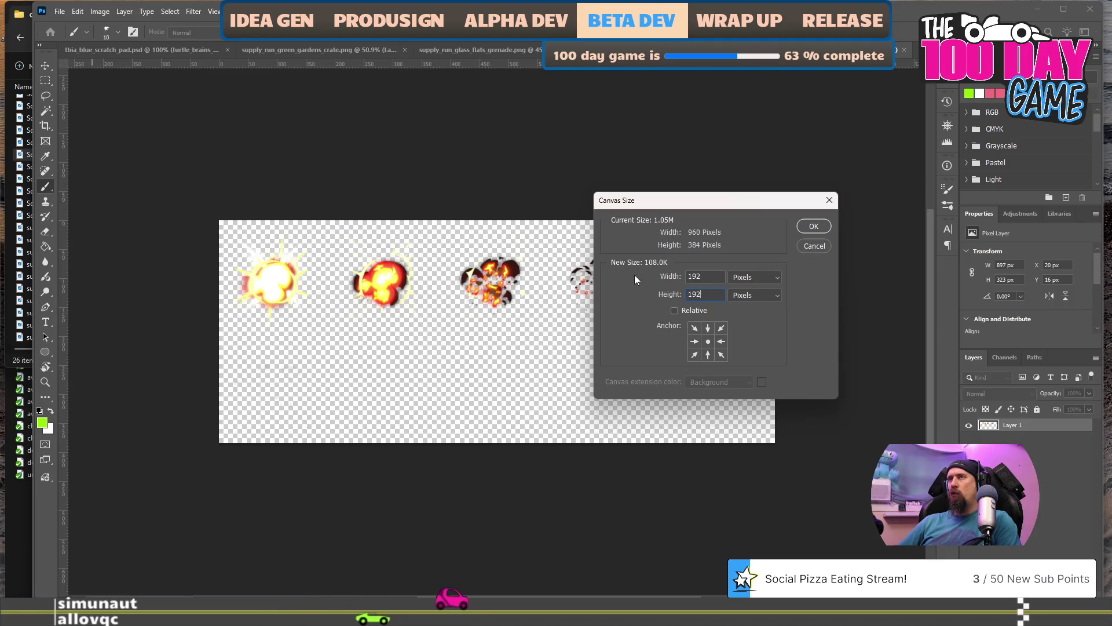
{"action": "left_click", "coordinate": [695, 341]}
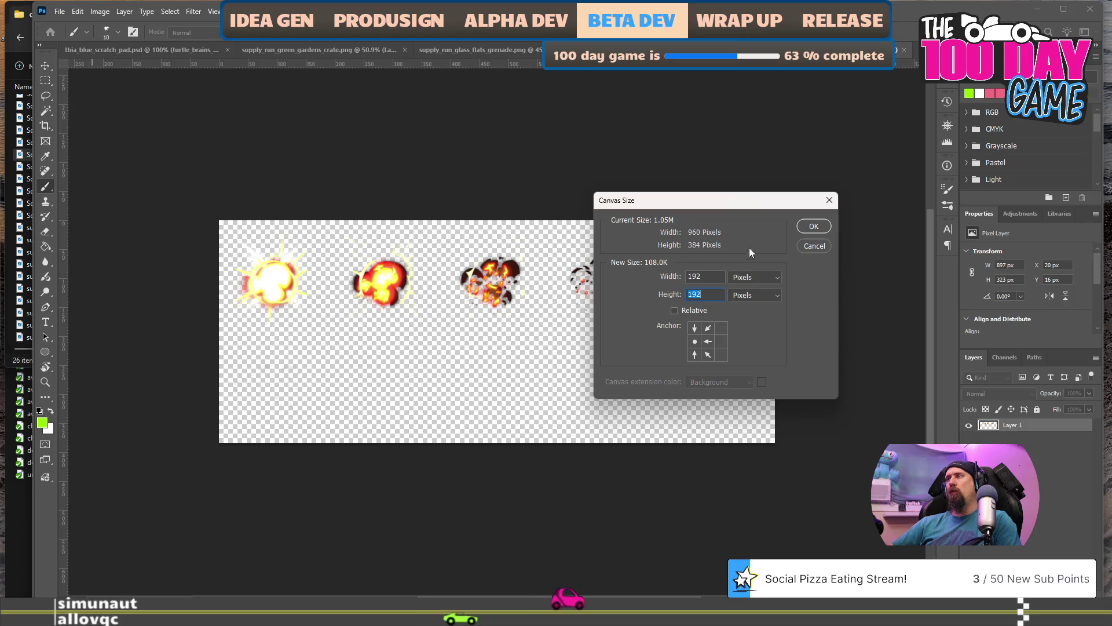
{"action": "left_click", "coordinate": [801, 228]}
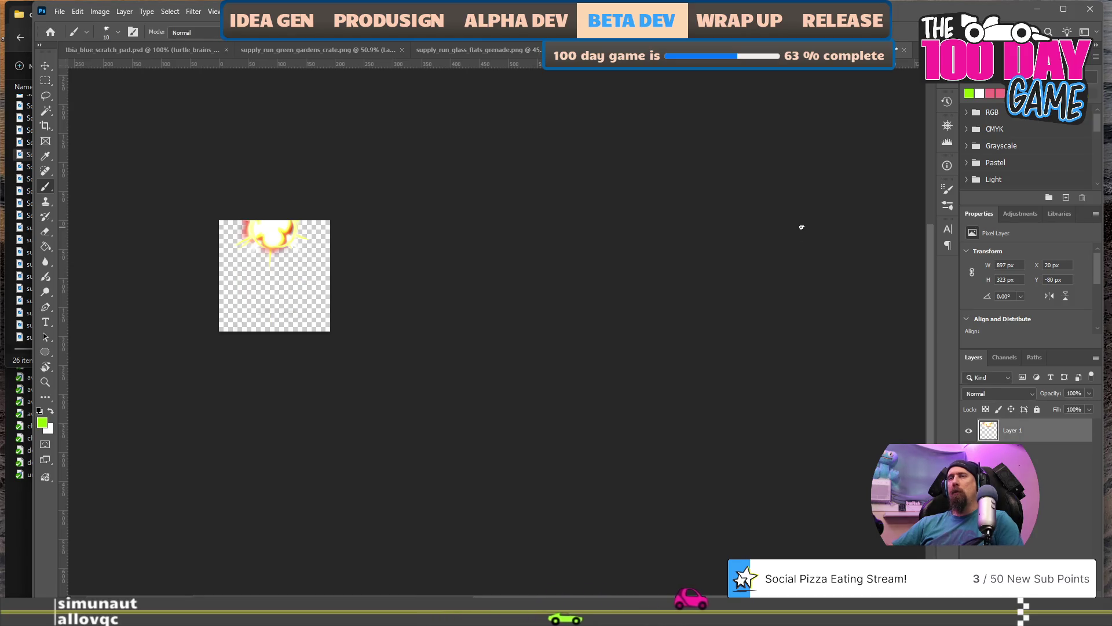
{"action": "key", "text": "ctrl+z"}
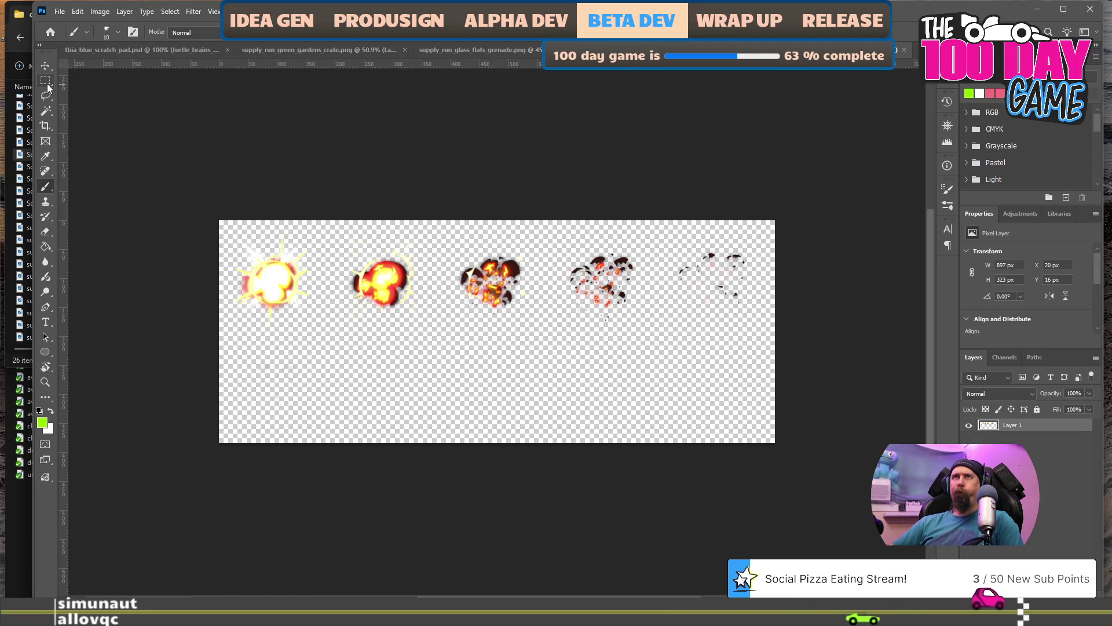
Crop the sheet to a square around the second explosion frame and open Export As.
{"action": "left_click", "coordinate": [45, 126]}
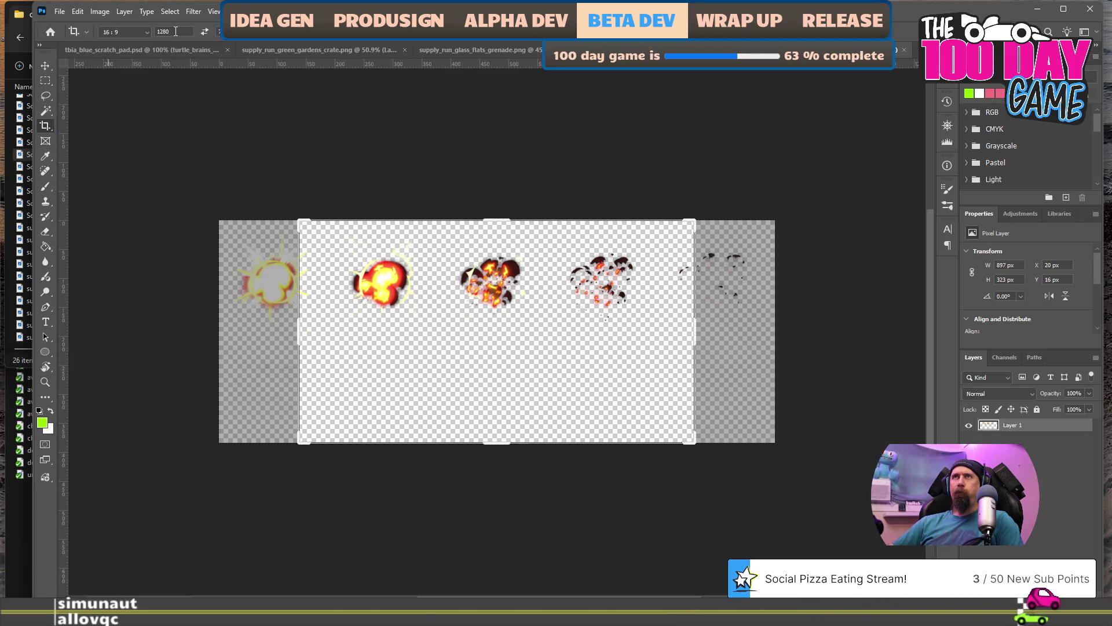
{"action": "type", "text": "192"}
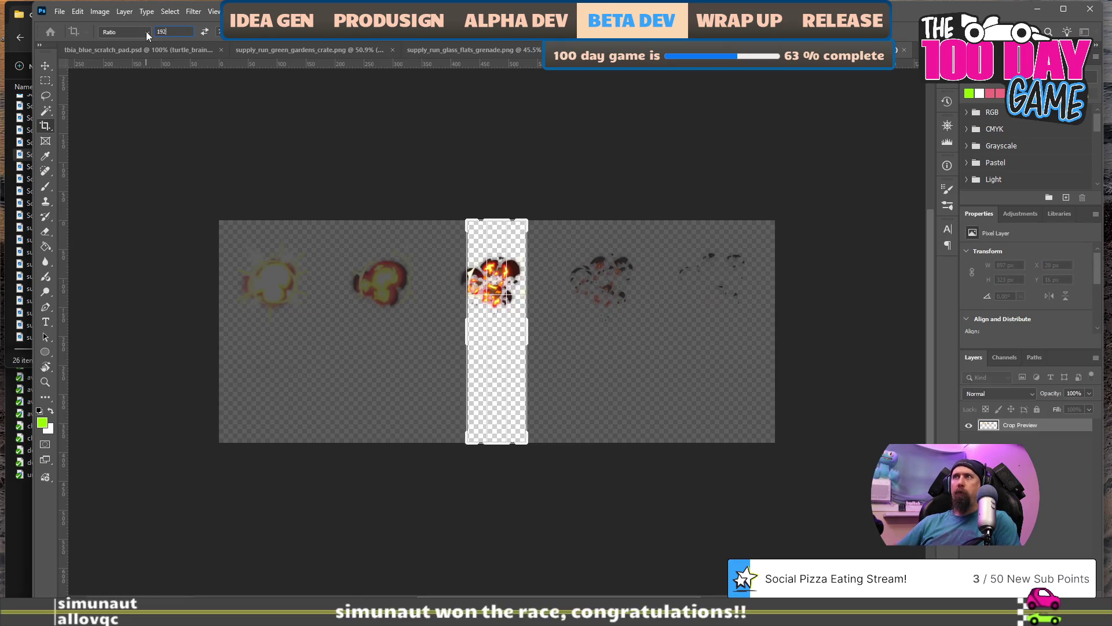
{"action": "type", "text": "192"}
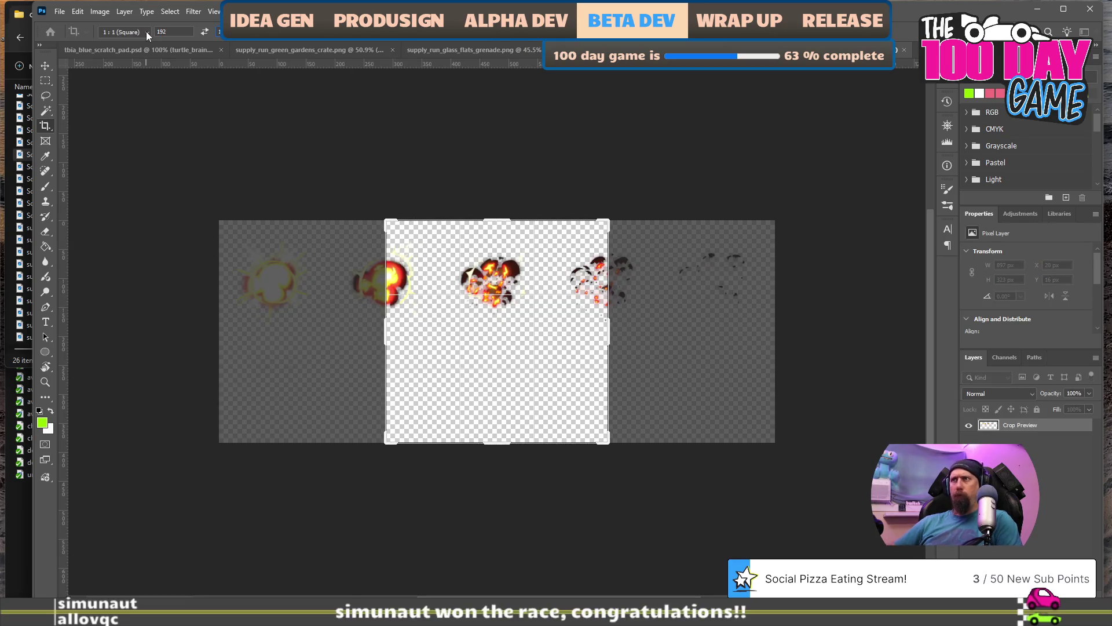
{"action": "mouse_move", "coordinate": [611, 442]}
{"action": "left_mouse_down"}
{"action": "mouse_move", "coordinate": [522, 360]}
{"action": "mouse_move", "coordinate": [444, 358]}
{"action": "mouse_move", "coordinate": [520, 319]}
{"action": "left_mouse_up"}
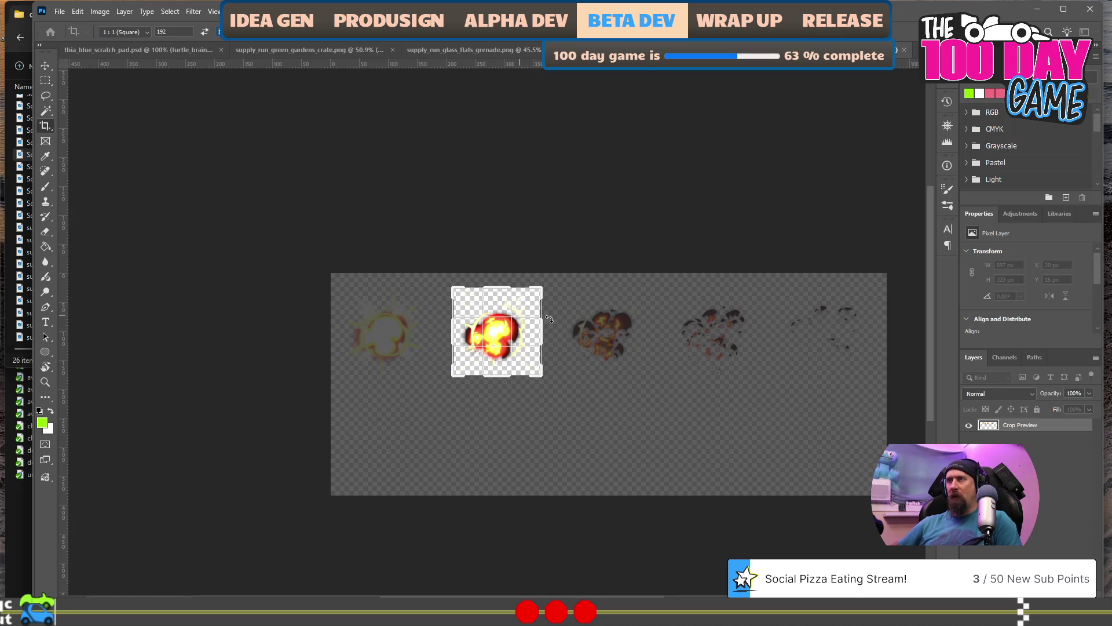
{"action": "key", "text": "Return"}
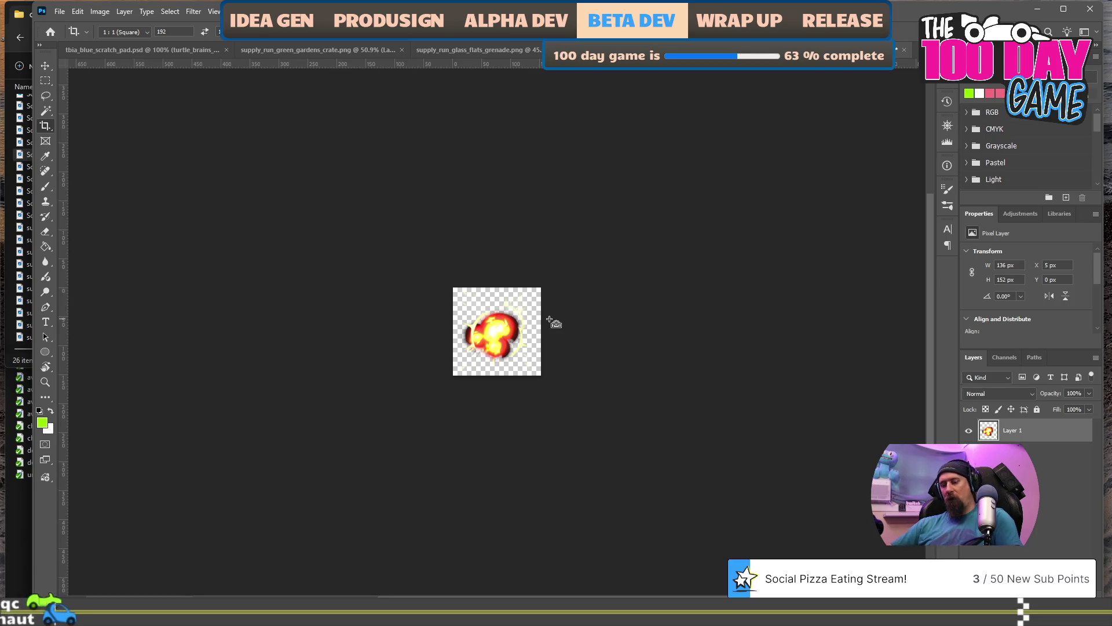
{"action": "key", "text": "ctrl+alt+shift+w"}
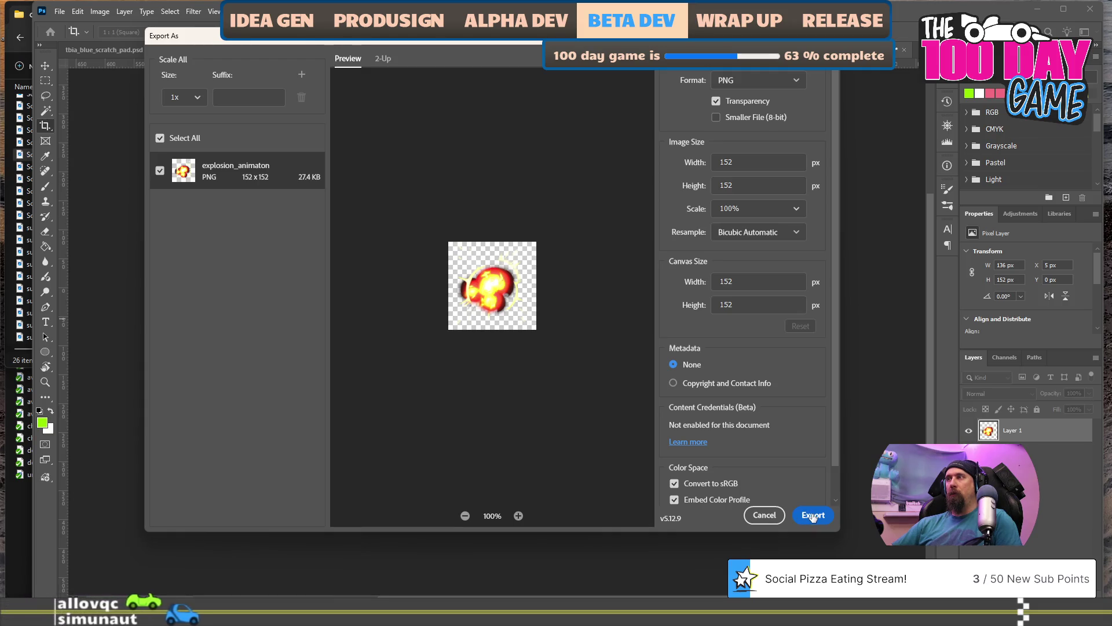
Export the frame as explosion_animaton_2.png into the rushcremental folder, then restore the full sheet.
{"action": "left_click", "coordinate": [813, 515]}
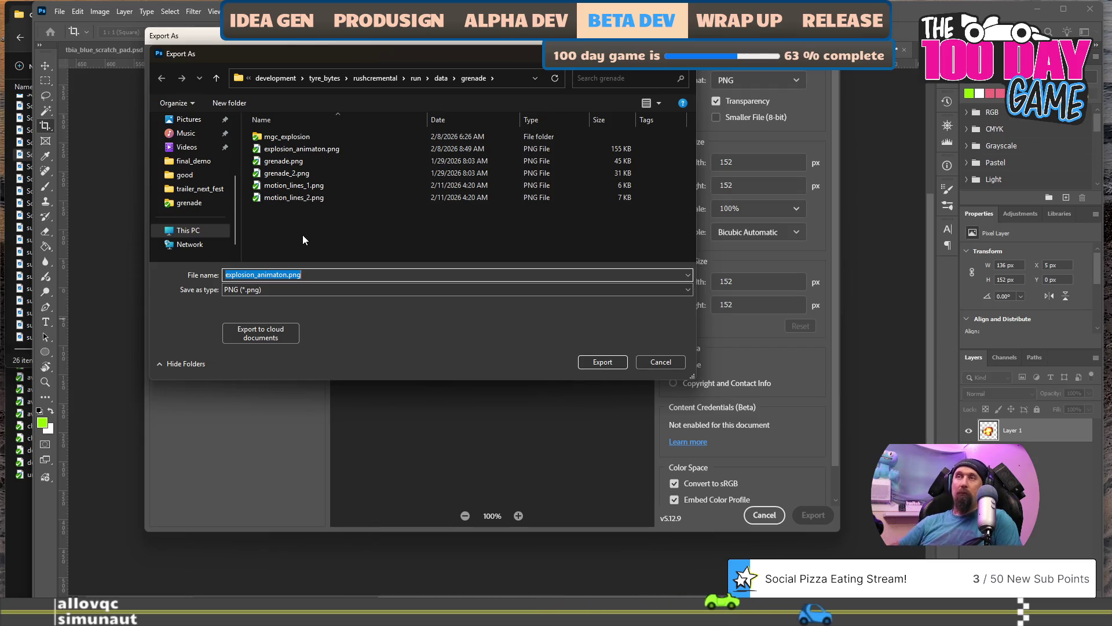
{"action": "key", "text": "End"}
{"action": "key", "text": "Left"}
{"action": "key", "text": "Left"}
{"action": "key", "text": "Left"}
{"action": "type", "text": "_2"}
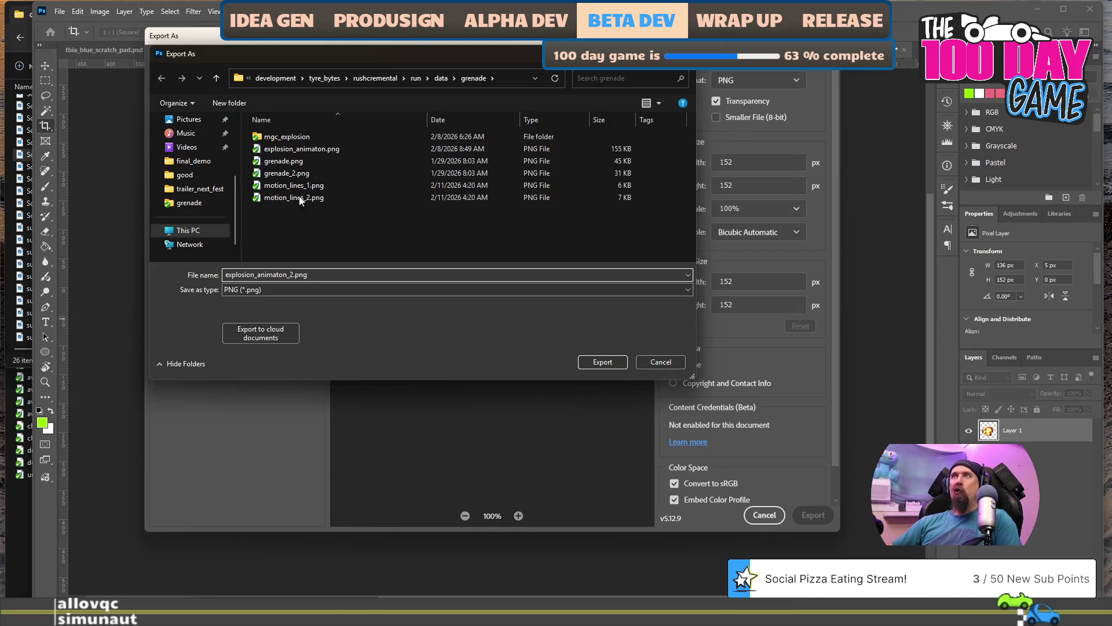
{"action": "left_click", "coordinate": [368, 82]}
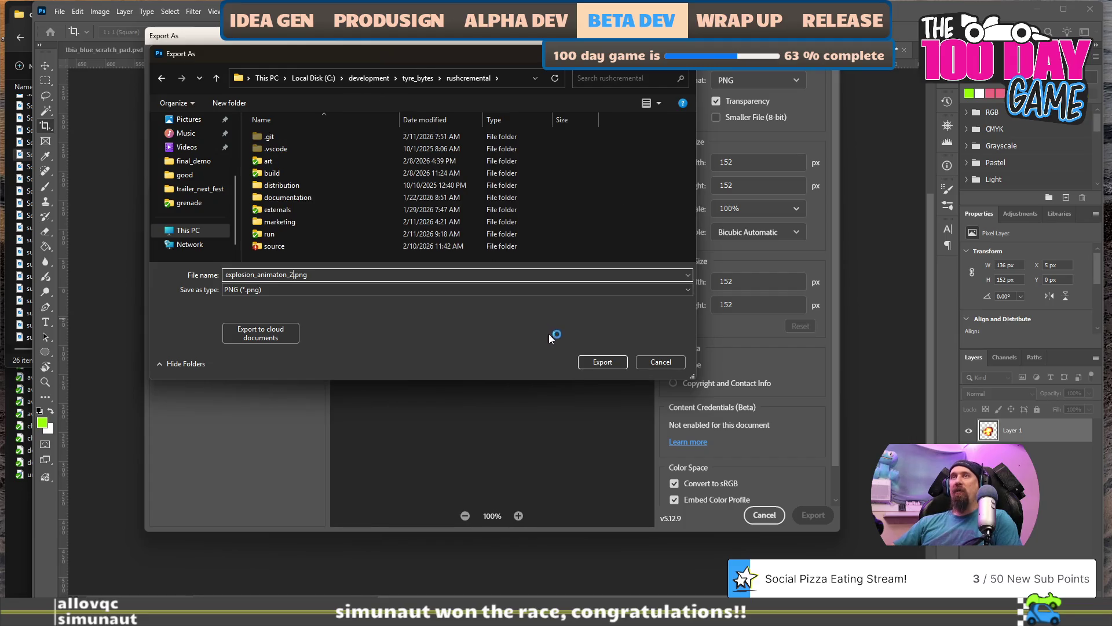
{"action": "left_click", "coordinate": [597, 364]}
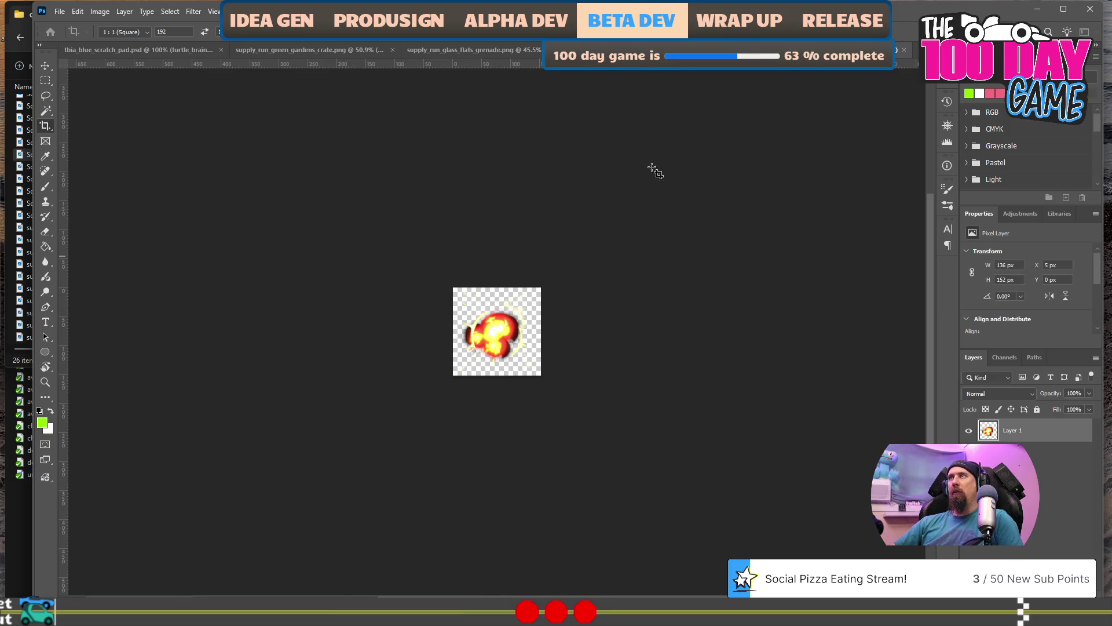
{"action": "key", "text": "Escape"}
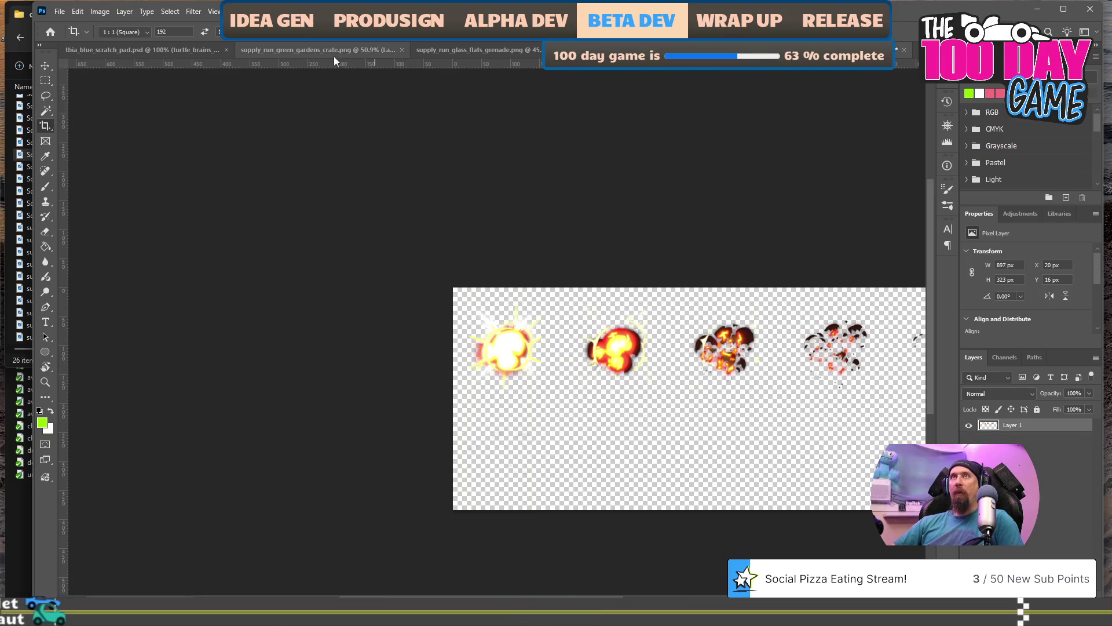
Crop the sprite sheet to a single square around the third explosion frame.
{"action": "left_click", "coordinate": [733, 423]}
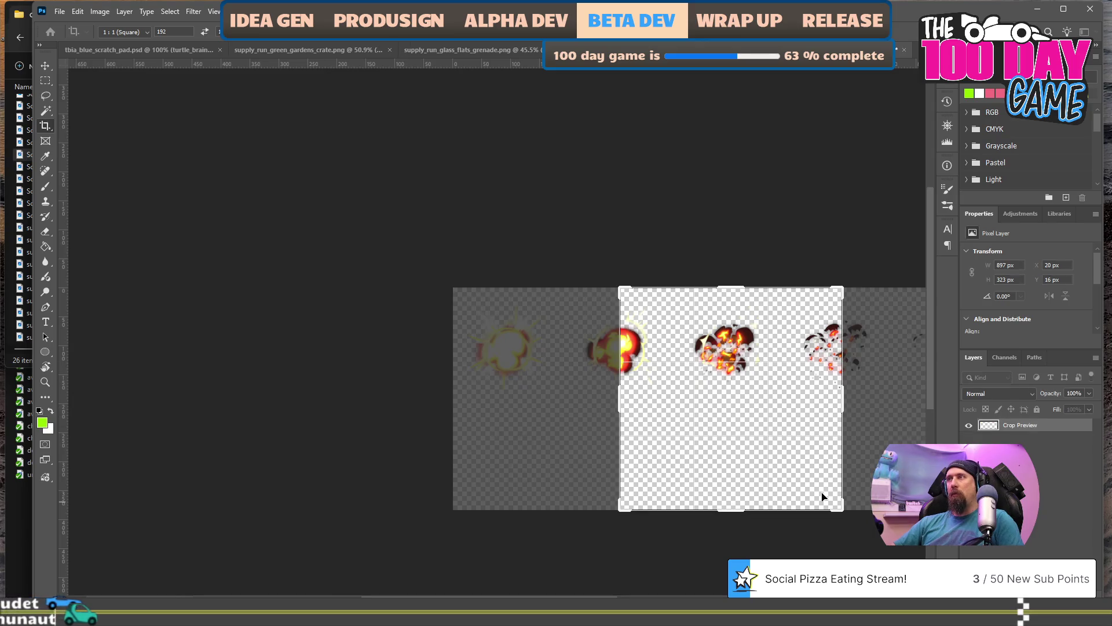
{"action": "left_click_drag", "start_coordinate": [842, 508], "coordinate": [789, 458]}
{"action": "left_click_drag", "start_coordinate": [718, 413], "coordinate": [698, 404]}
{"action": "left_click_drag", "start_coordinate": [665, 397], "coordinate": [674, 398]}
{"action": "left_click_drag", "start_coordinate": [788, 458], "coordinate": [767, 438]}
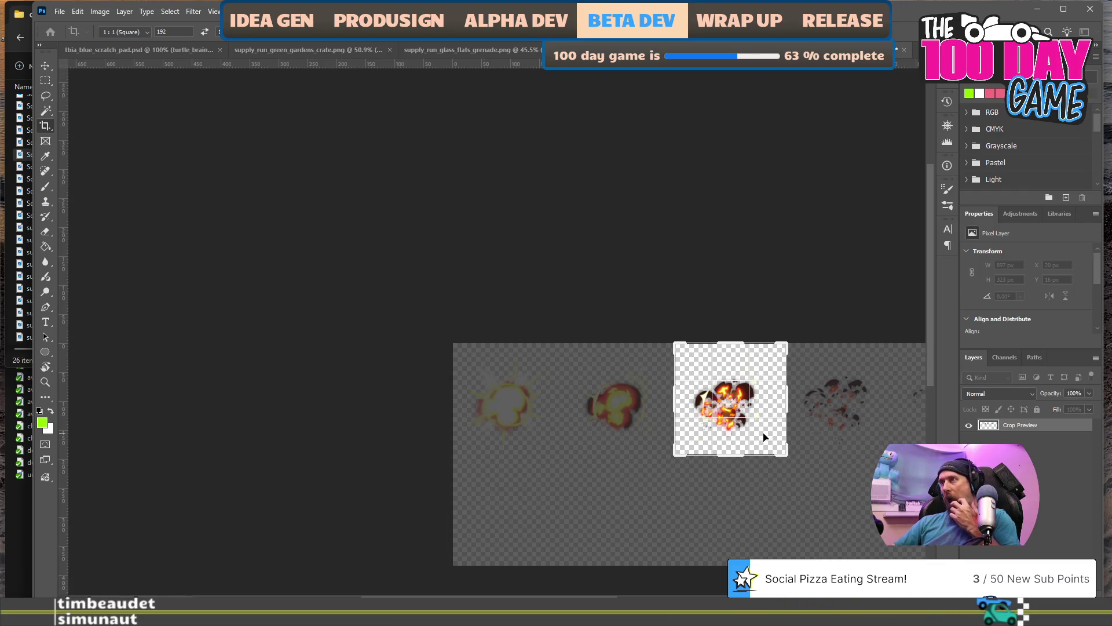
{"action": "key", "text": "Return"}
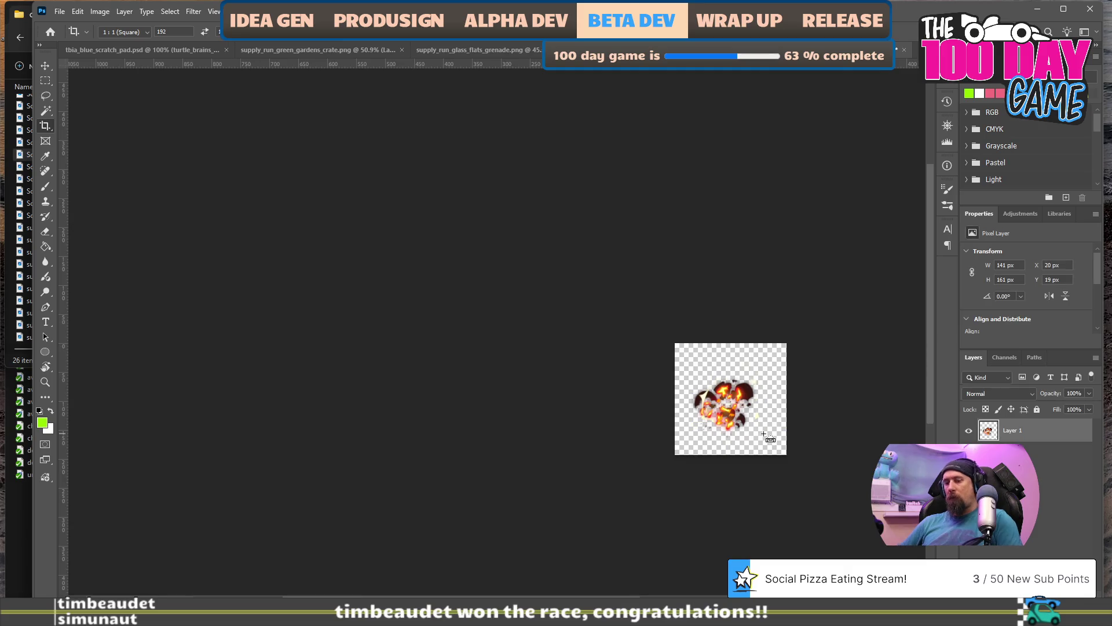
Export the cropped frame as PNG, basing the name on explosion_animaton_2.png.
{"action": "key", "text": "ctrl+alt+shift+w"}
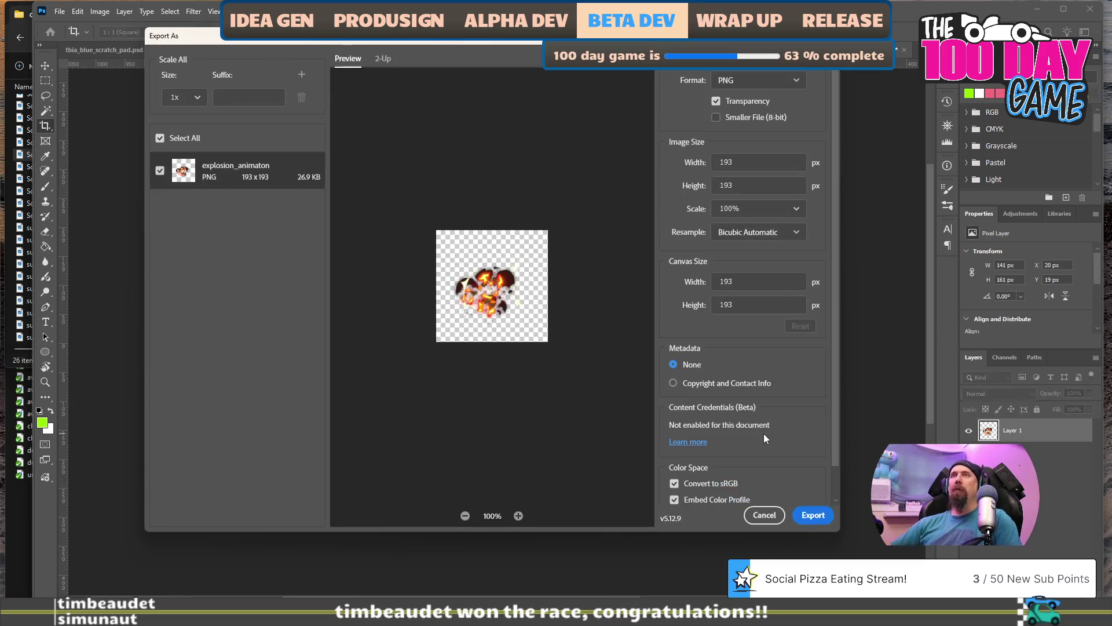
{"action": "left_click", "coordinate": [806, 515]}
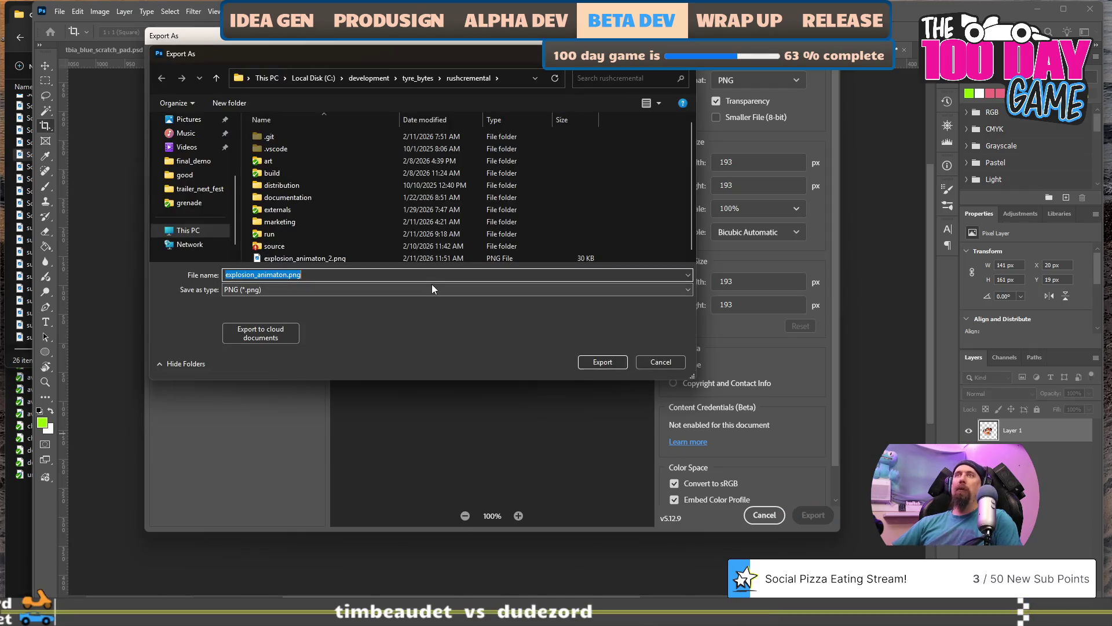
{"action": "left_click", "coordinate": [307, 258]}
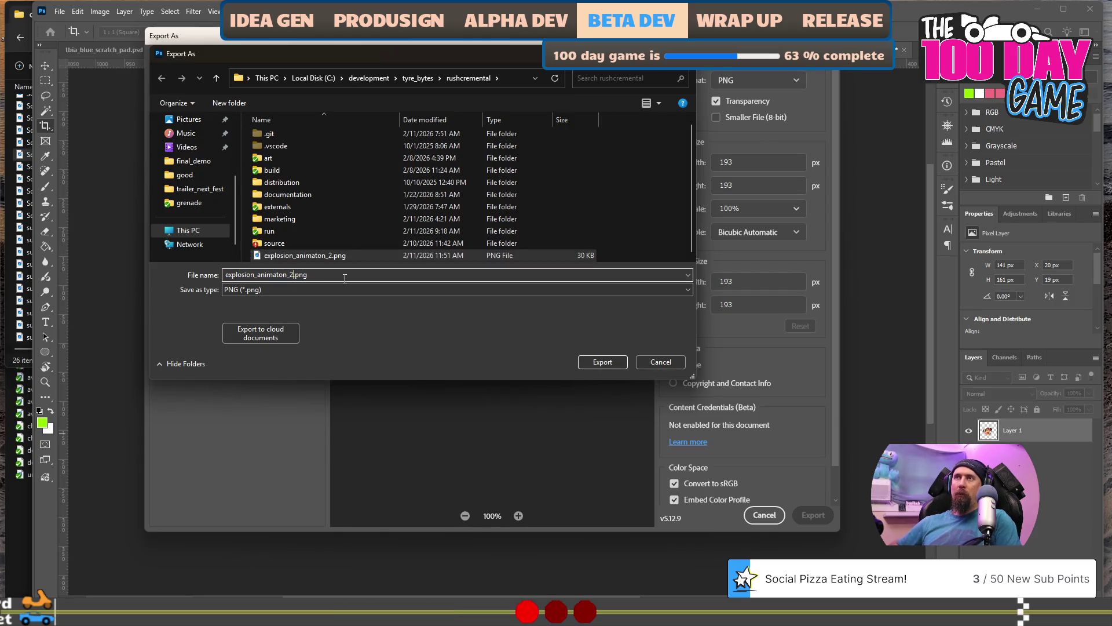
{"action": "key", "text": "Return"}
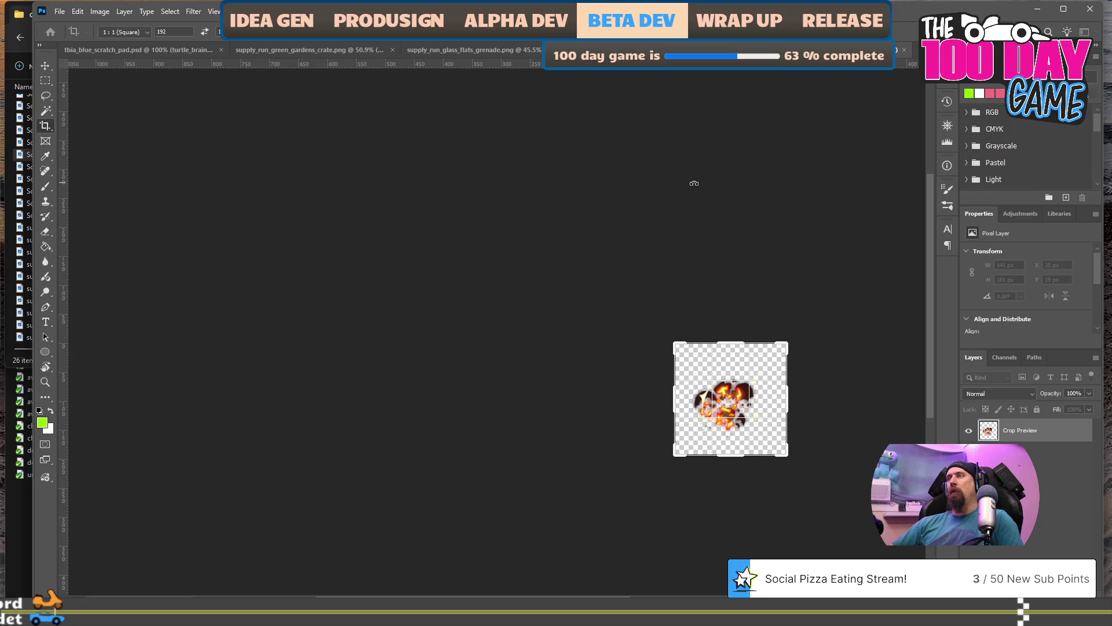
Undo the crop, crop a 192 × 192 square around the fourth frame, and open Export As.
{"action": "key", "text": "Escape"}
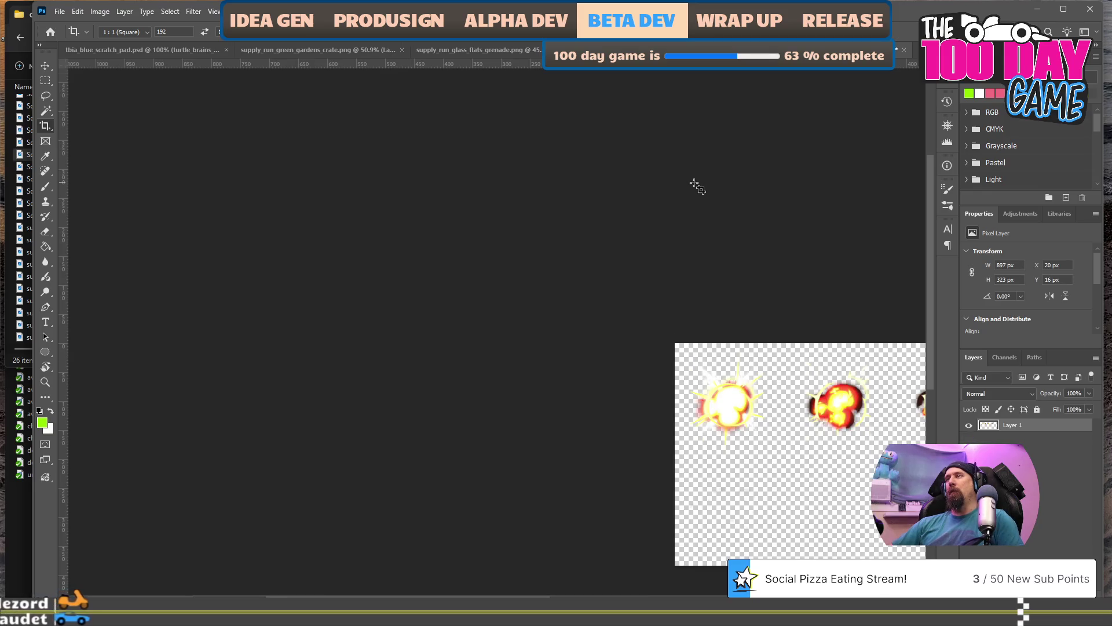
{"action": "scroll", "coordinate": [670, 208], "scroll_direction": "right", "scroll_amount": 10}
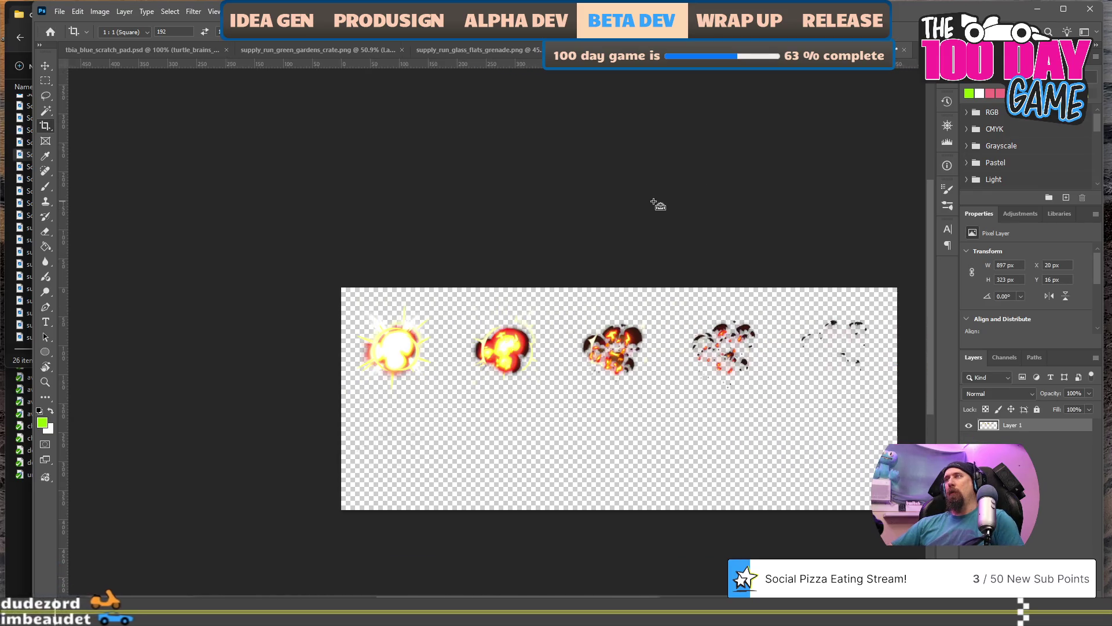
{"action": "scroll", "coordinate": [659, 205], "scroll_direction": "right", "scroll_amount": 2}
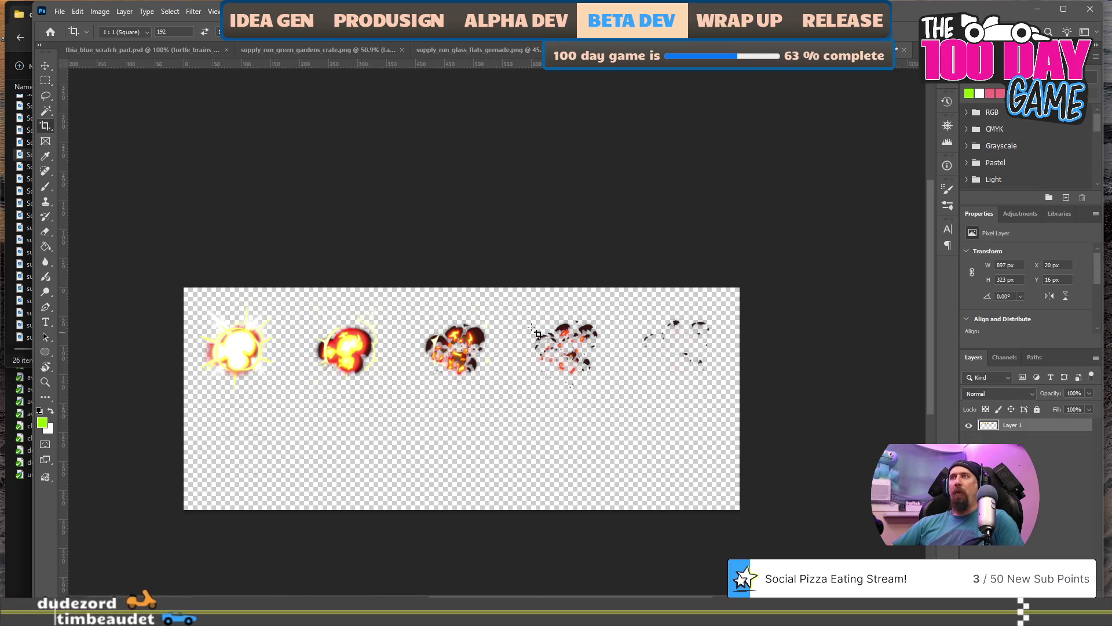
{"action": "mouse_move", "coordinate": [510, 290]}
{"action": "left_mouse_down"}
{"action": "mouse_move", "coordinate": [634, 415]}
{"action": "mouse_move", "coordinate": [625, 405]}
{"action": "left_mouse_up"}
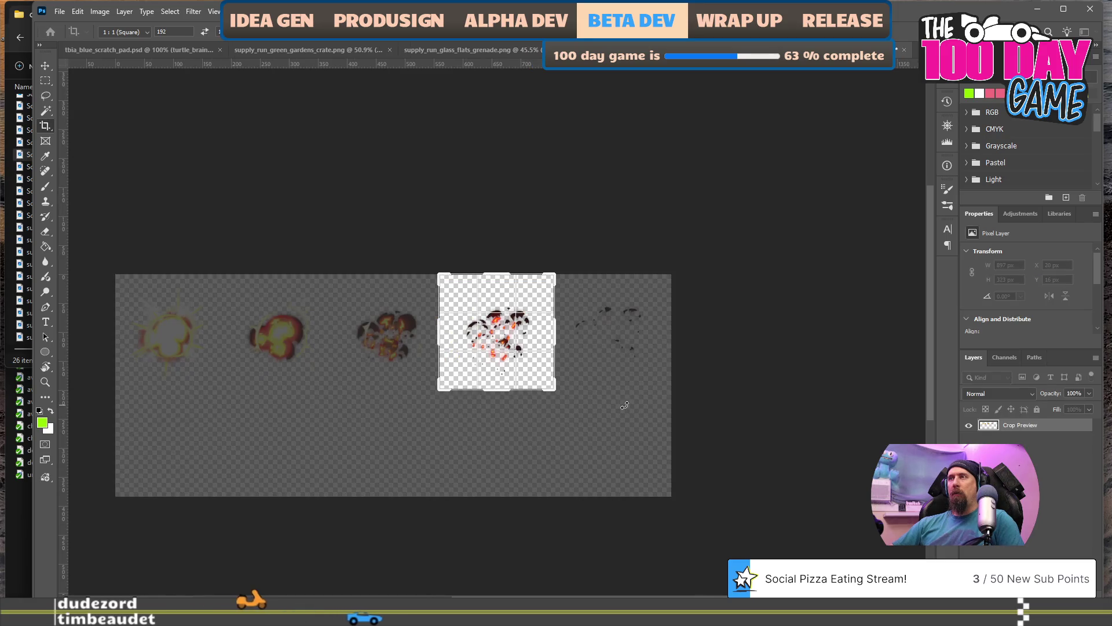
{"action": "left_click_drag", "start_coordinate": [556, 392], "coordinate": [555, 392]}
{"action": "mouse_move", "coordinate": [515, 360]}
{"action": "left_mouse_down"}
{"action": "mouse_move", "coordinate": [504, 359]}
{"action": "mouse_move", "coordinate": [511, 351]}
{"action": "mouse_move", "coordinate": [531, 363]}
{"action": "left_mouse_up"}
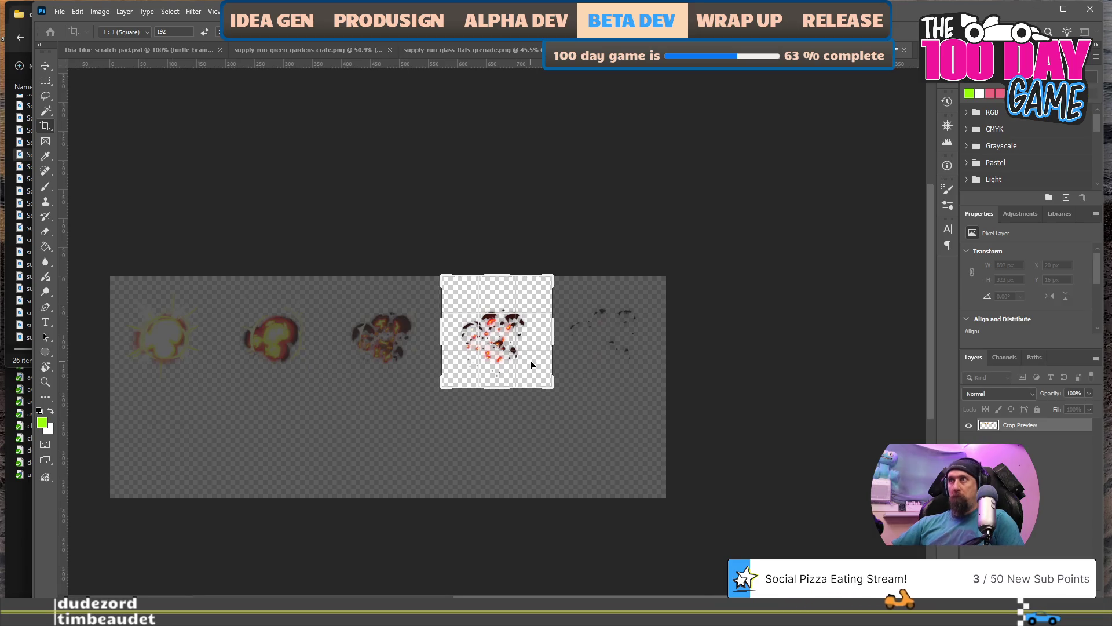
{"action": "key", "text": "Return"}
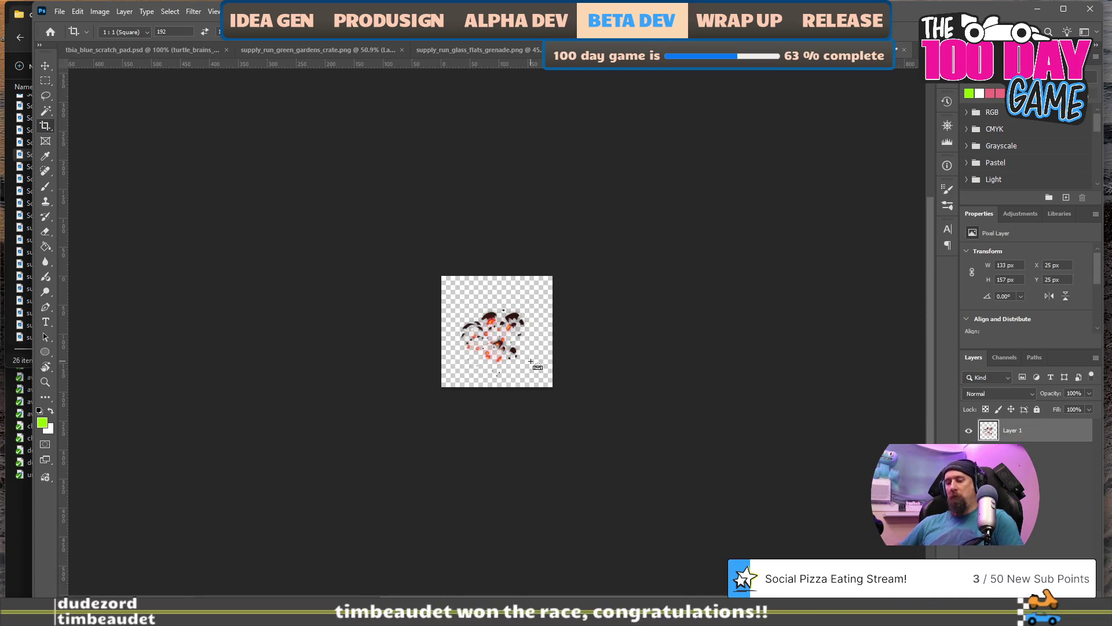
{"action": "key", "text": "ctrl+shift+alt+w"}
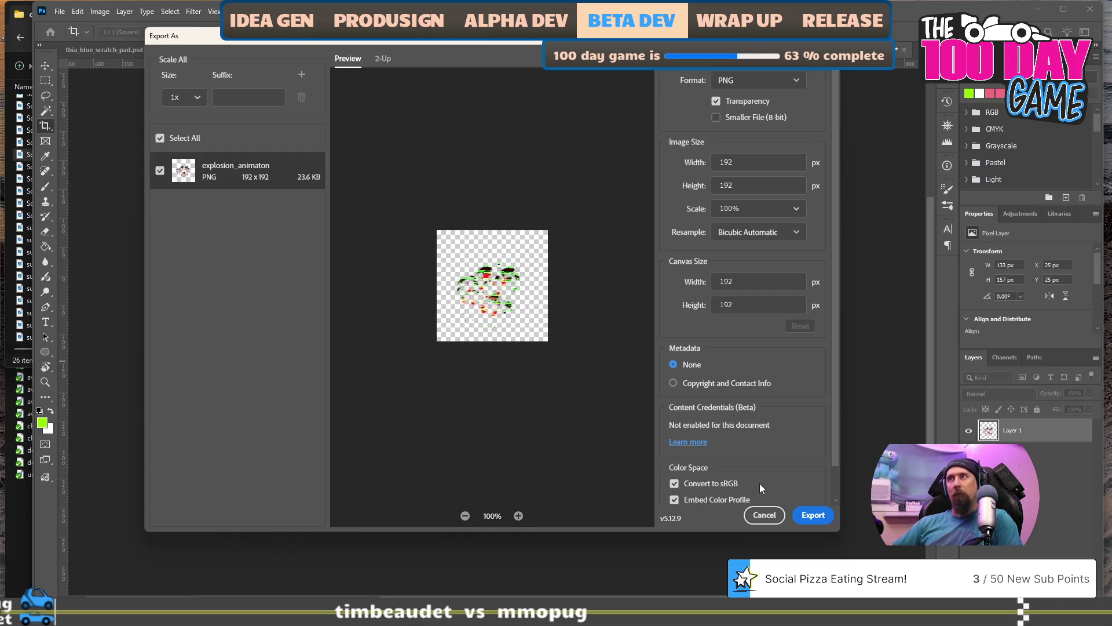
Save the fourth frame as explosion_animaton_4.png, editing the explosion_animaton_3 name.
{"action": "key", "text": "Escape"}
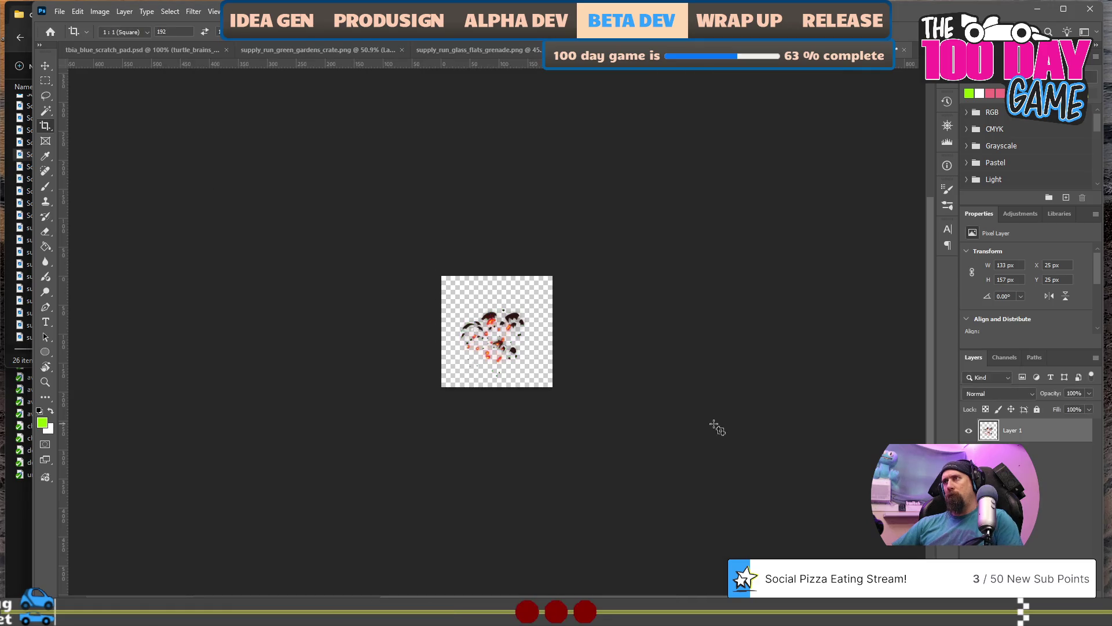
{"action": "key", "text": "ctrl+alt+shift+w"}
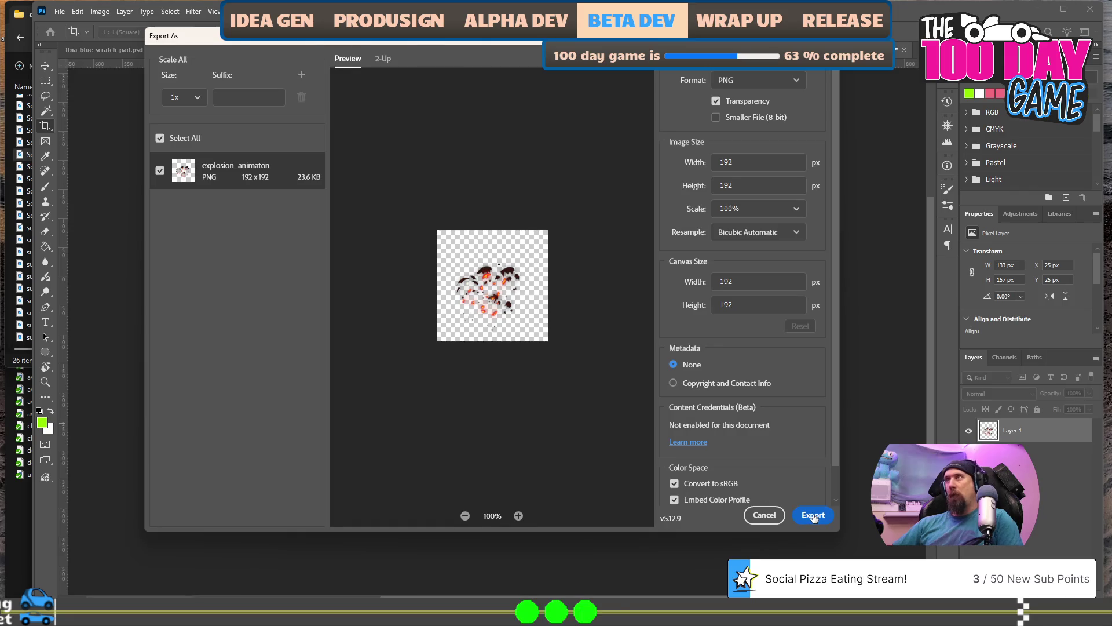
{"action": "left_click", "coordinate": [812, 514]}
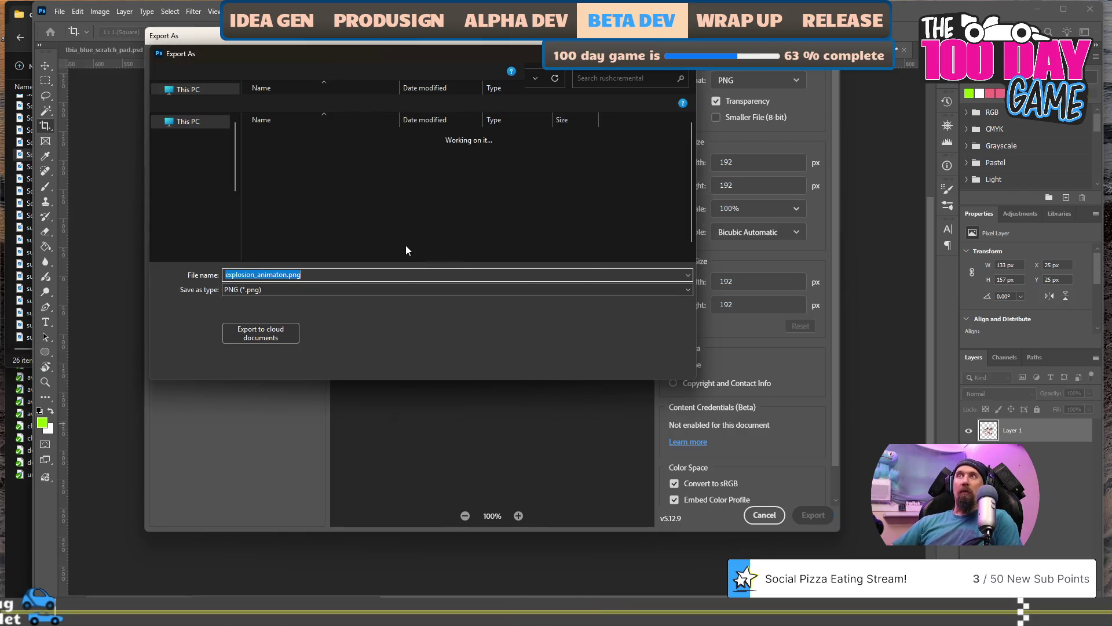
{"action": "scroll", "coordinate": [370, 206], "scroll_direction": "down", "scroll_amount": 1}
{"action": "left_click", "coordinate": [329, 255]}
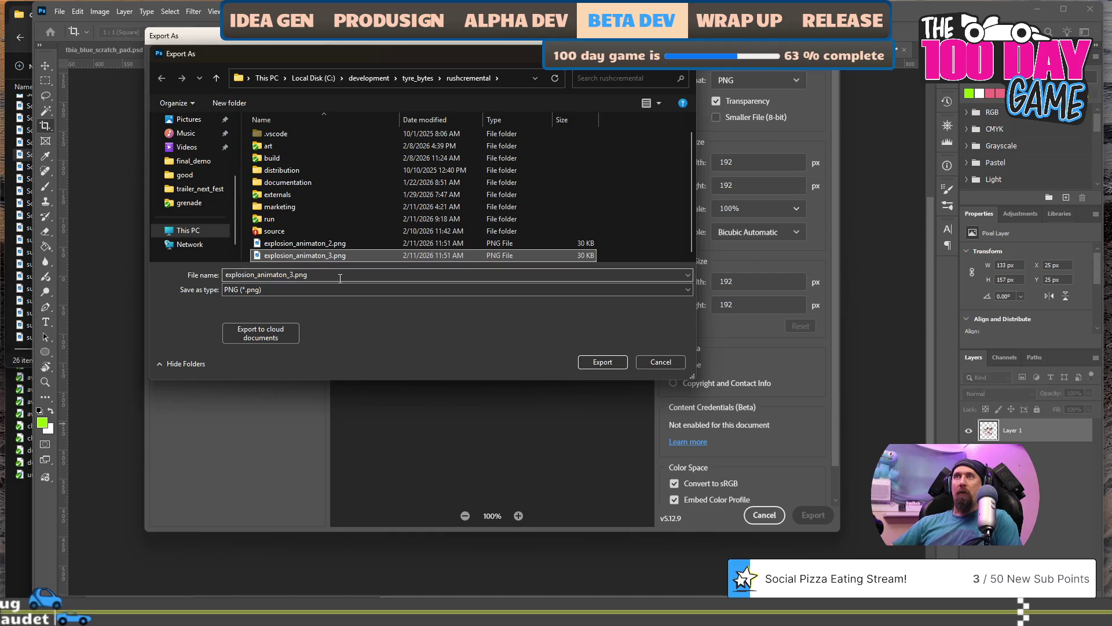
{"action": "left_click", "coordinate": [340, 276]}
{"action": "left_click", "coordinate": [294, 275]}
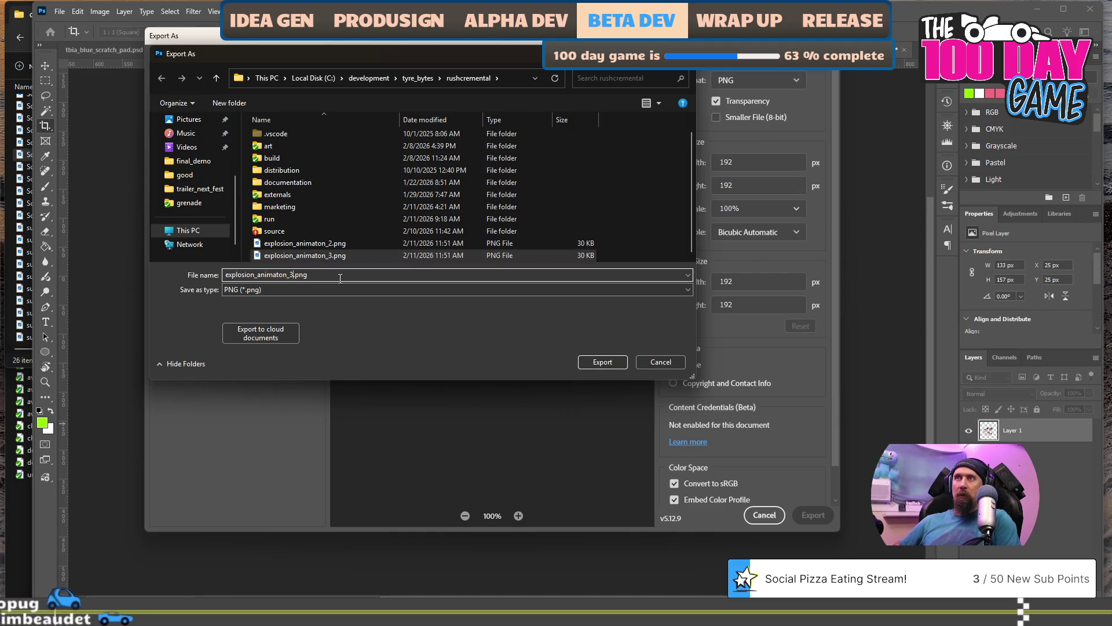
{"action": "key", "text": "BackSpace"}
{"action": "type", "text": "4"}
{"action": "left_click", "coordinate": [603, 362]}
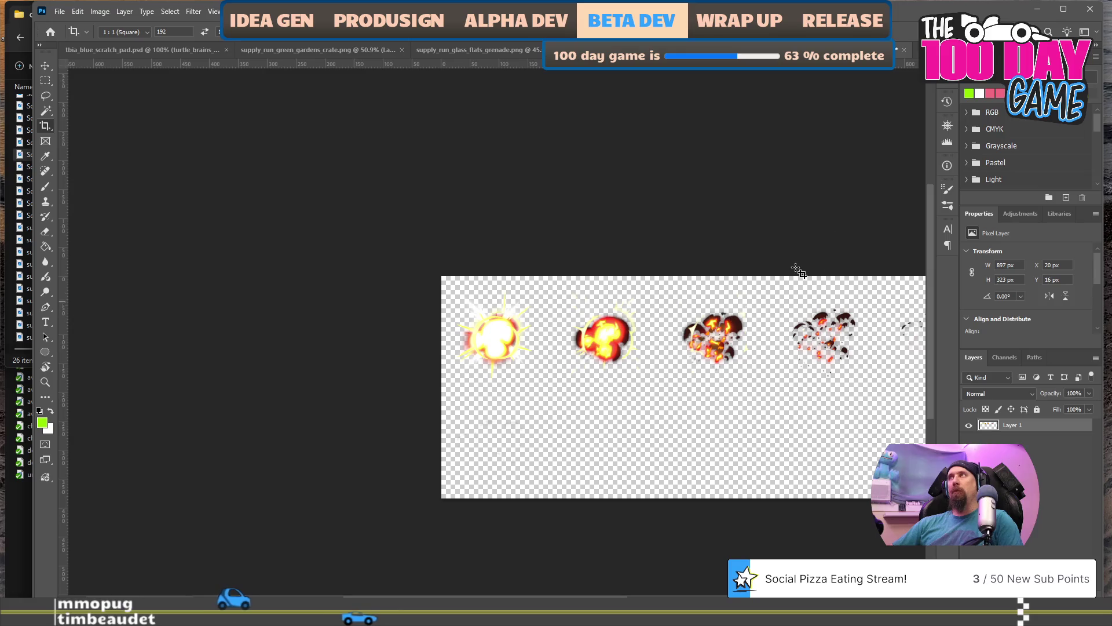
Close the explosion sprite sheet without saving and go up to the rushcremental folder in Explorer.
{"action": "left_click", "coordinate": [905, 50]}
{"action": "left_click", "coordinate": [565, 231]}
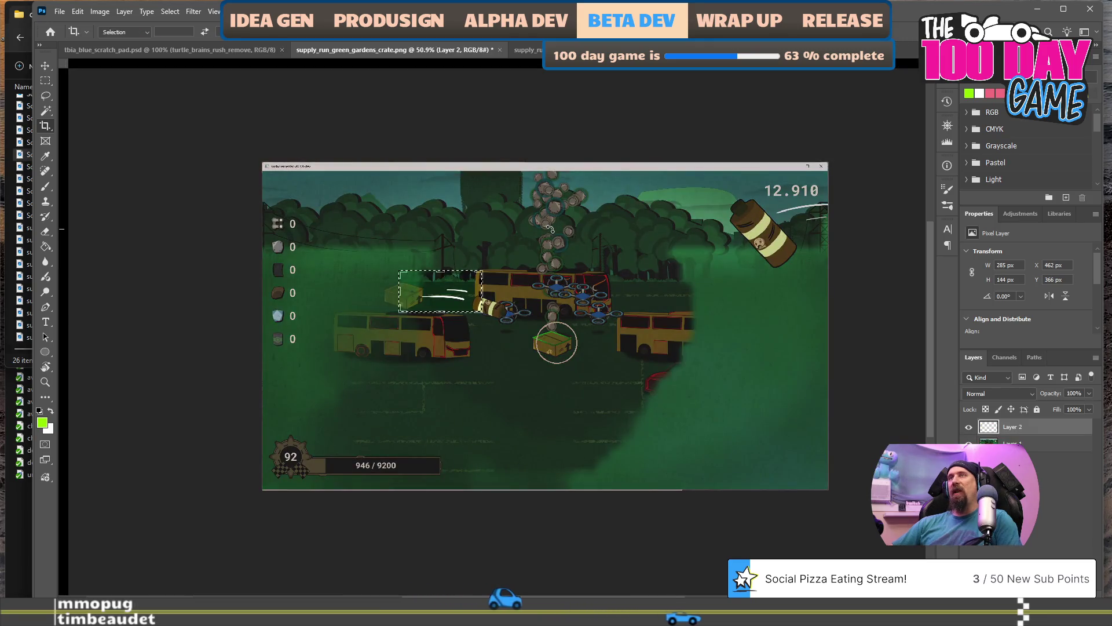
{"action": "key", "text": "alt+Tab"}
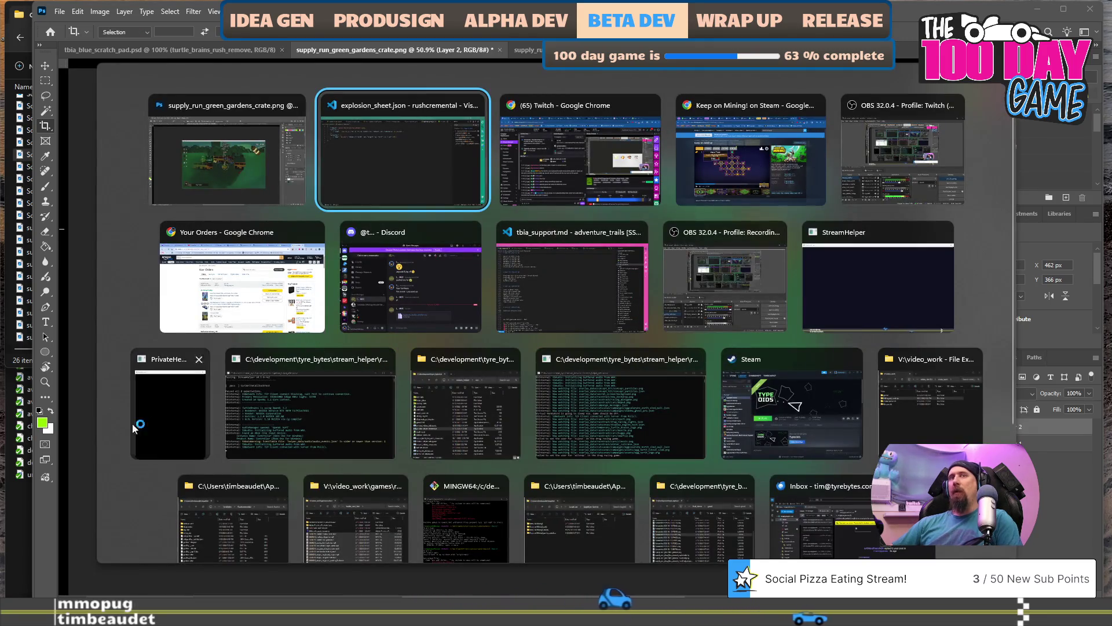
{"action": "left_click", "coordinate": [9, 506]}
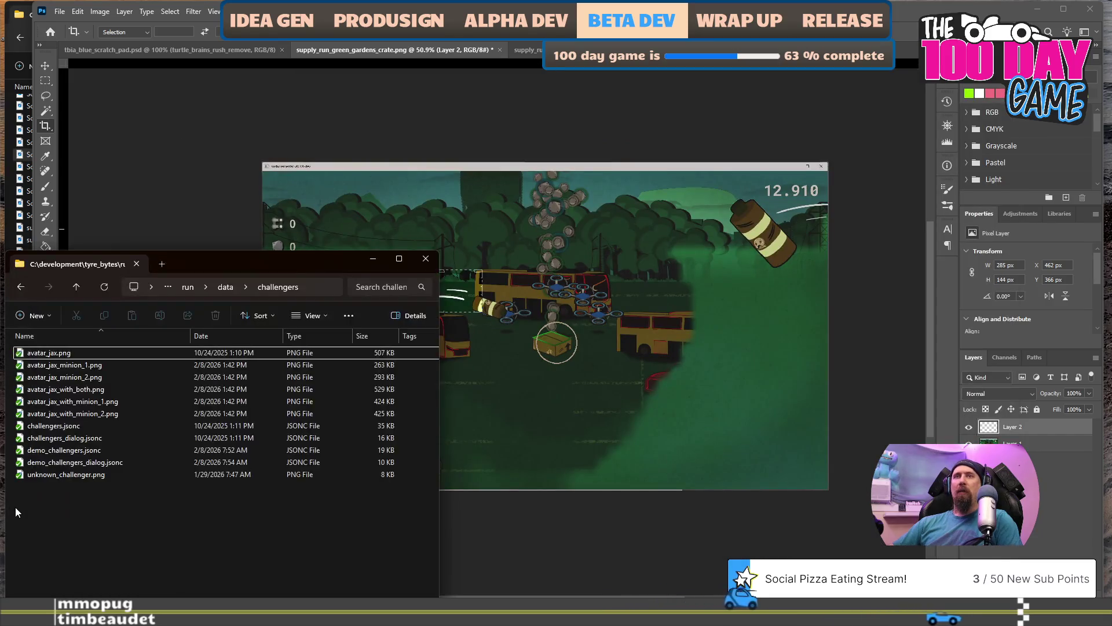
{"action": "left_click", "coordinate": [187, 287]}
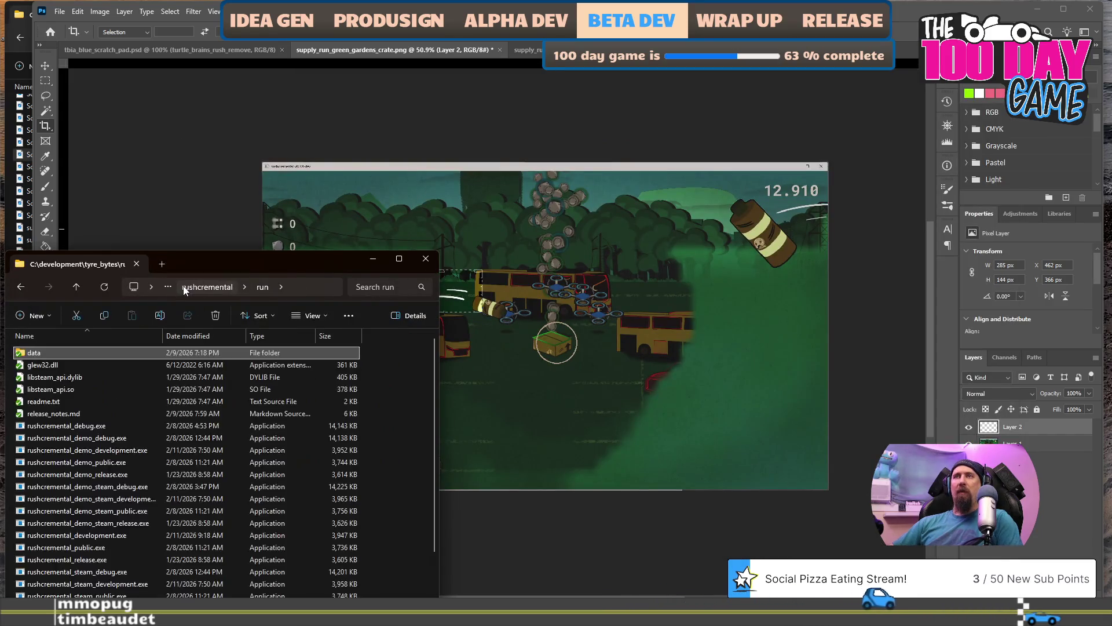
{"action": "left_click", "coordinate": [185, 287]}
Paste explosion_animaton_2, 3 and 4 PNGs into the trailer folder and drag explosion_animaton_2.png into Premiere.
{"action": "left_click", "coordinate": [70, 486]}
{"action": "left_click", "coordinate": [70, 499], "text": "shift"}
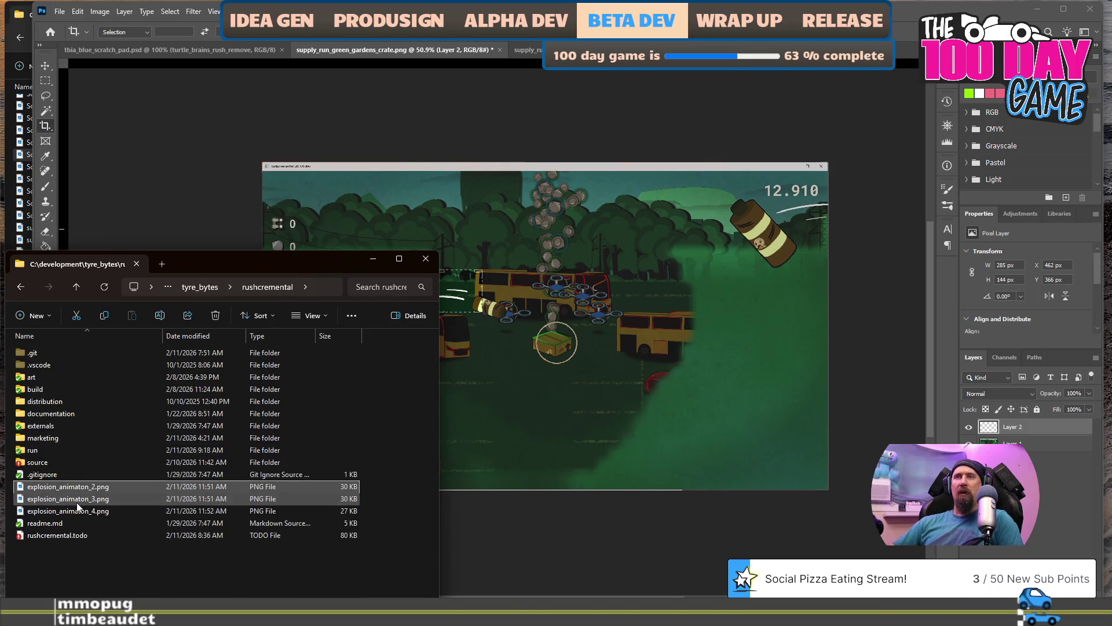
{"action": "left_click", "coordinate": [77, 509], "text": "shift"}
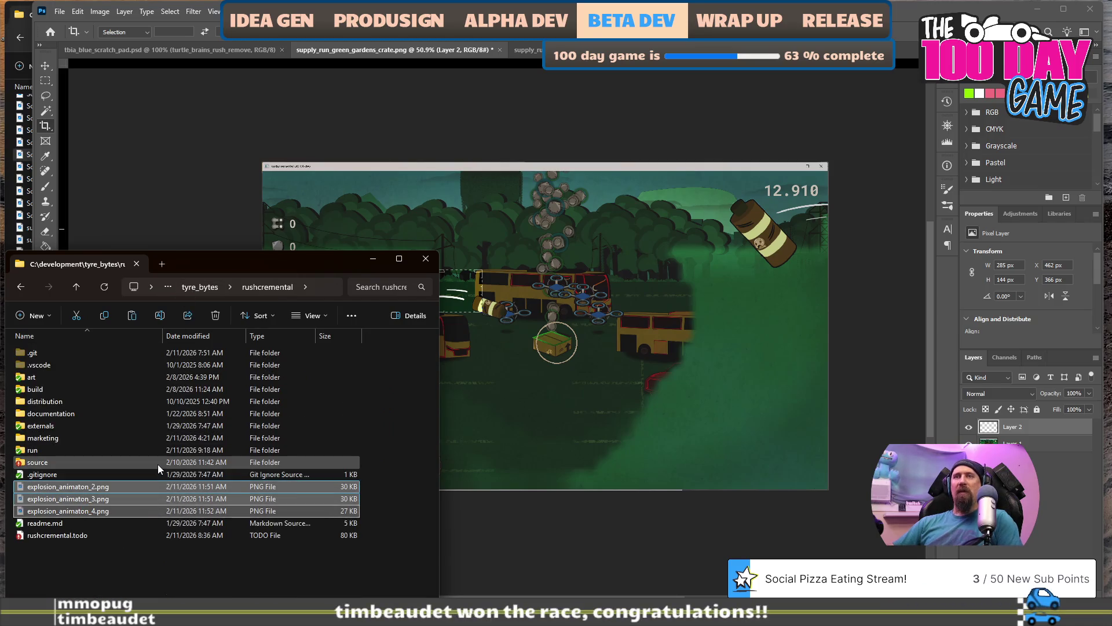
{"action": "key", "text": "alt+Tab"}
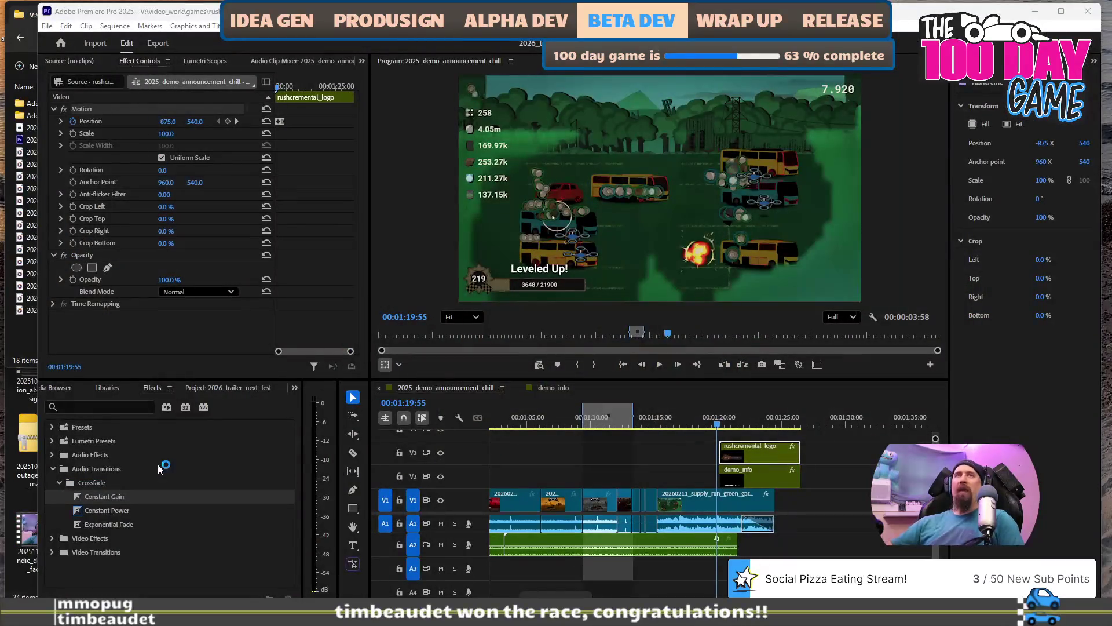
{"action": "left_click", "coordinate": [25, 325]}
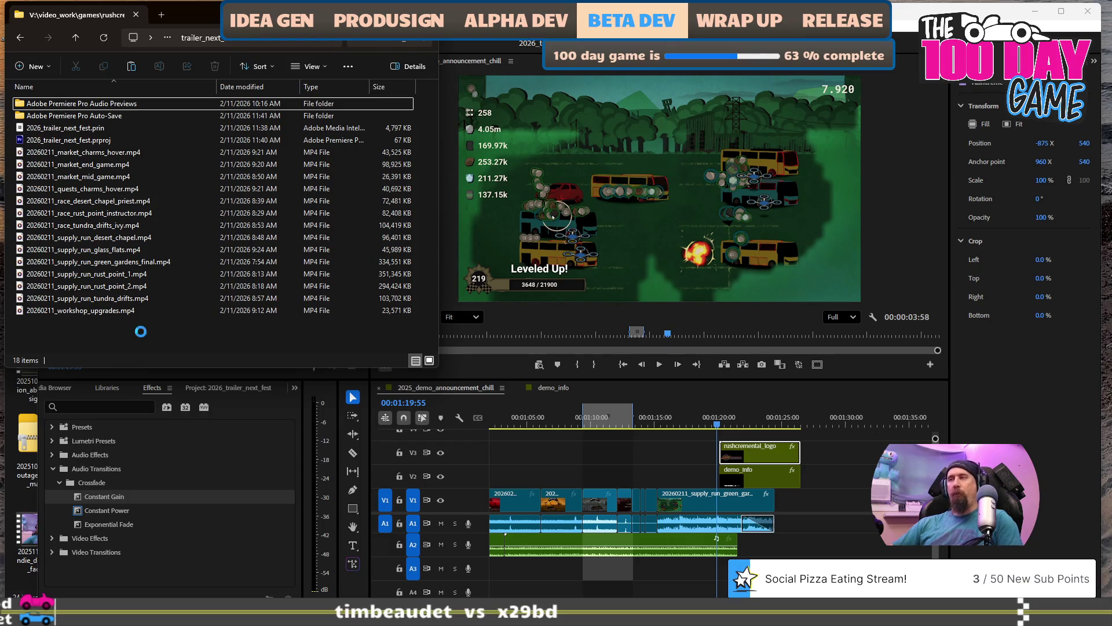
{"action": "key", "text": "ctrl+v"}
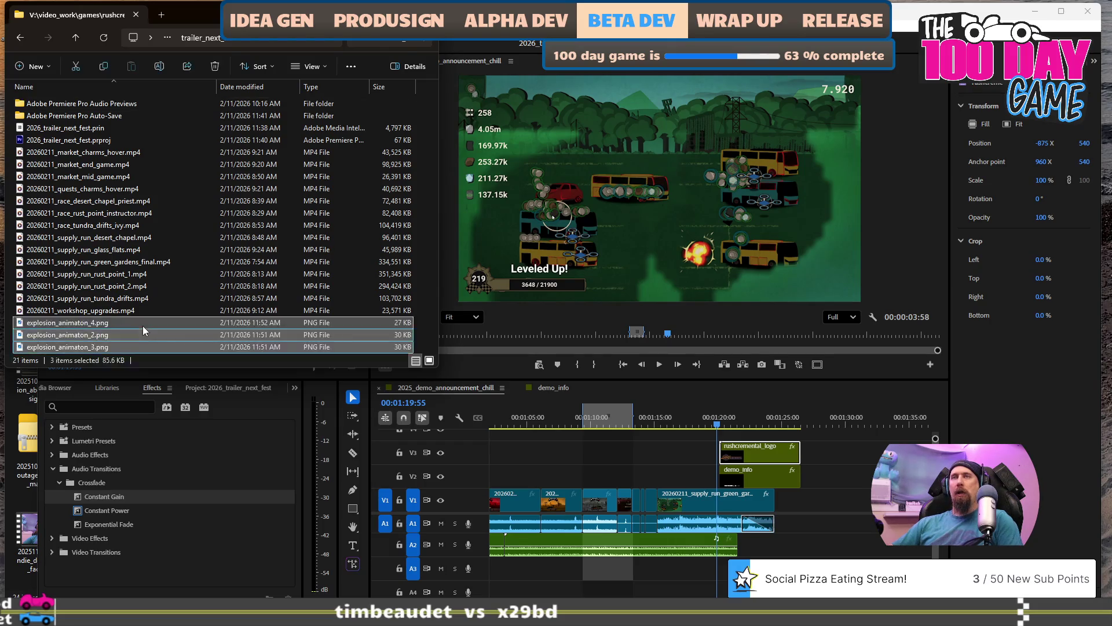
{"action": "left_click", "coordinate": [117, 335]}
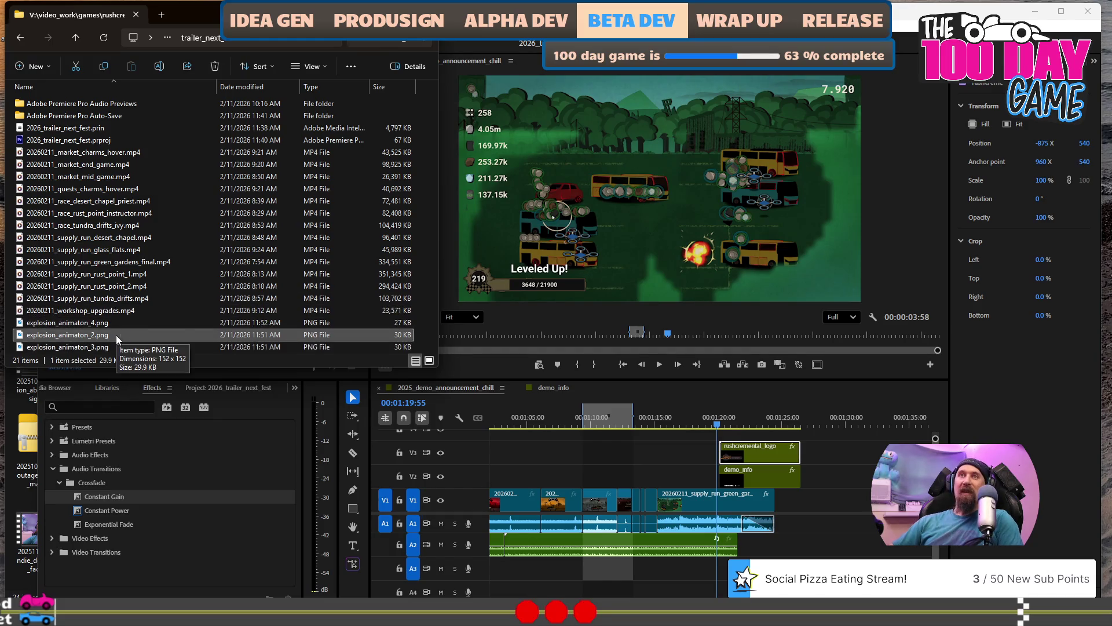
{"action": "mouse_move", "coordinate": [116, 334]}
{"action": "left_mouse_down"}
{"action": "mouse_move", "coordinate": [352, 358]}
{"action": "mouse_move", "coordinate": [753, 443]}
{"action": "mouse_move", "coordinate": [719, 435]}
{"action": "left_mouse_up"}
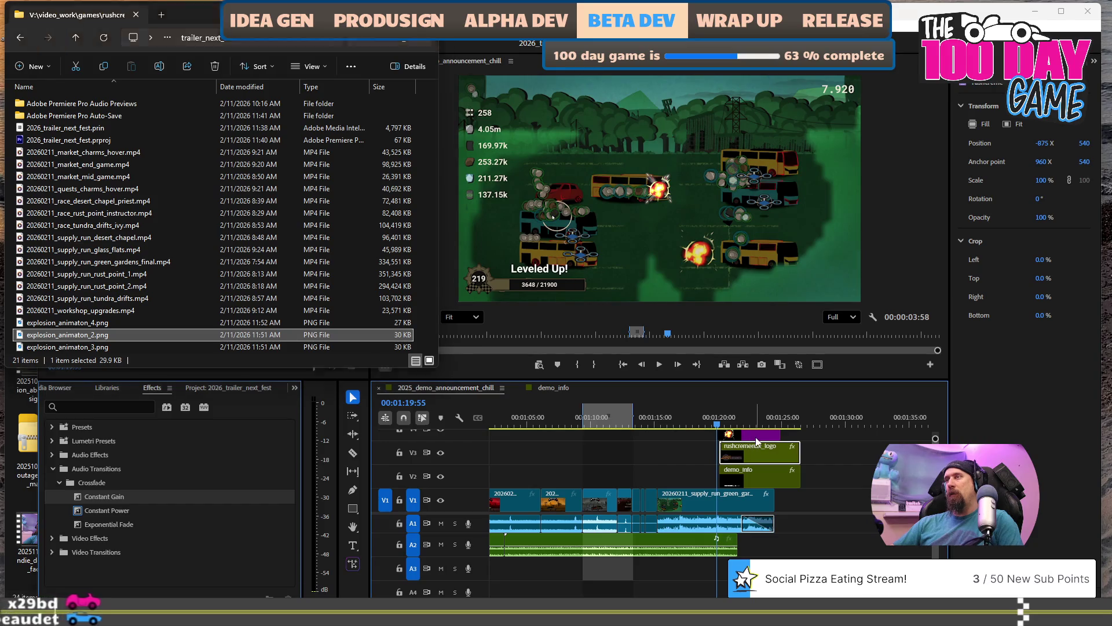
Move the explosion overlay toward the lower right over the buses and preview it.
{"action": "left_click", "coordinate": [756, 436]}
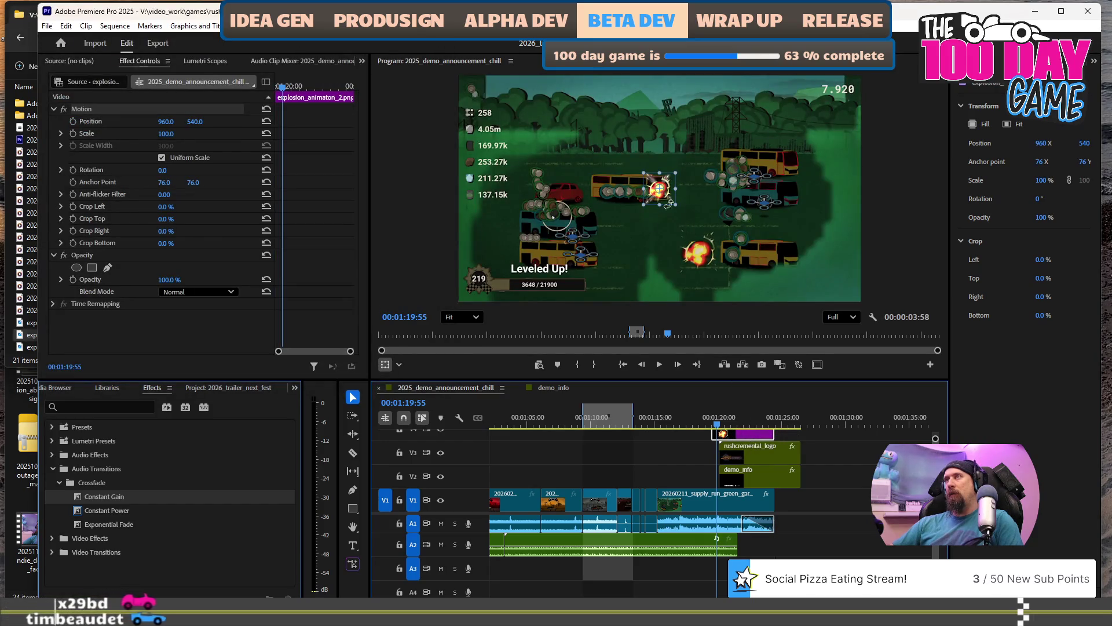
{"action": "mouse_move", "coordinate": [663, 198]}
{"action": "left_mouse_down"}
{"action": "mouse_move", "coordinate": [697, 259]}
{"action": "mouse_move", "coordinate": [711, 261]}
{"action": "left_mouse_up"}
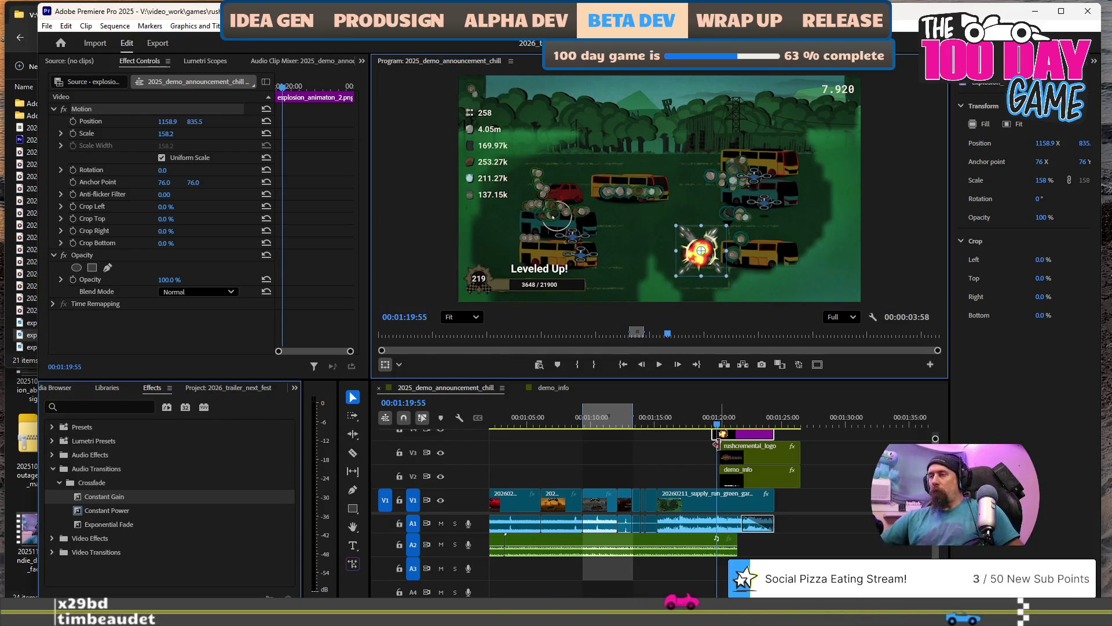
{"action": "left_click", "coordinate": [708, 426]}
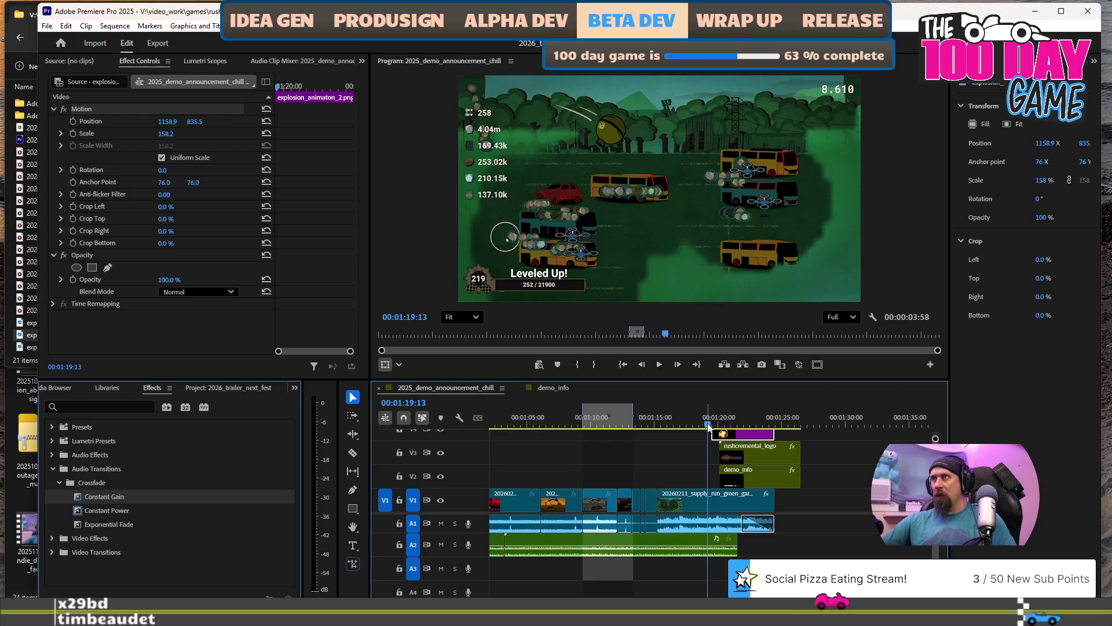
{"action": "key", "text": "space"}
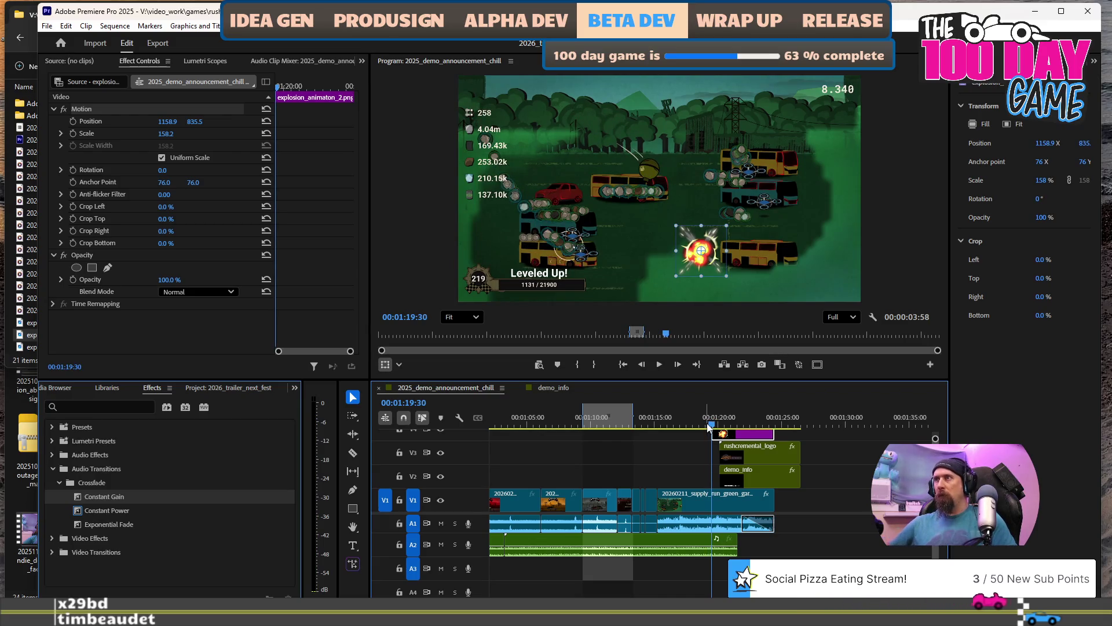
{"action": "scroll", "coordinate": [743, 467], "scroll_direction": "up", "scroll_amount": 3}
Shift the explosion clip on V4 to start slightly earlier, undoing an extra position move.
{"action": "left_click_drag", "start_coordinate": [742, 439], "coordinate": [661, 425]}
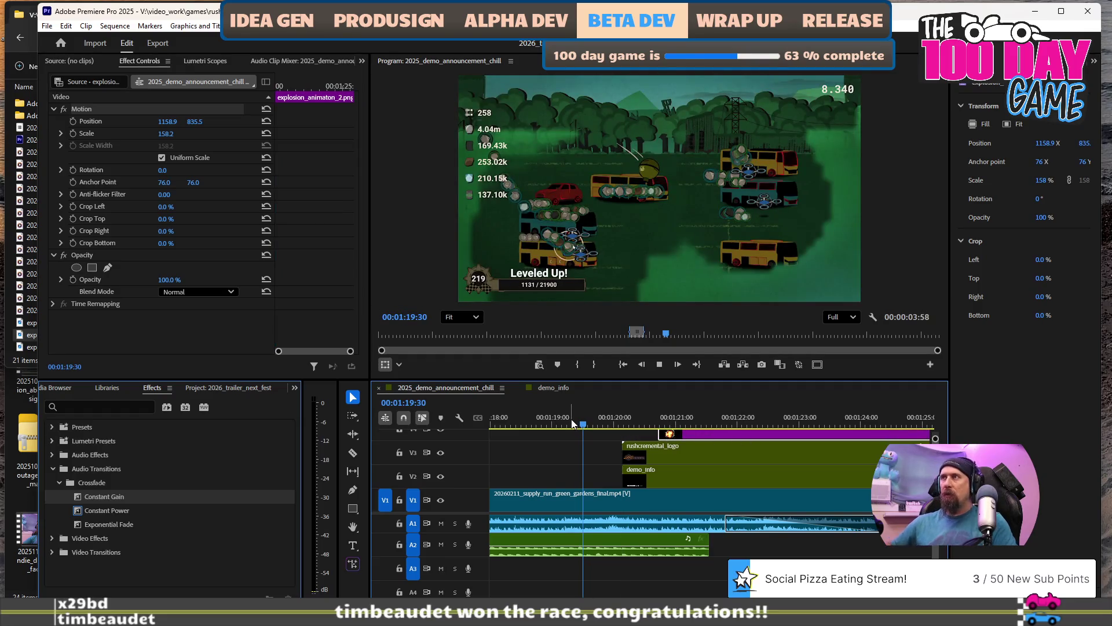
{"action": "key", "text": "space"}
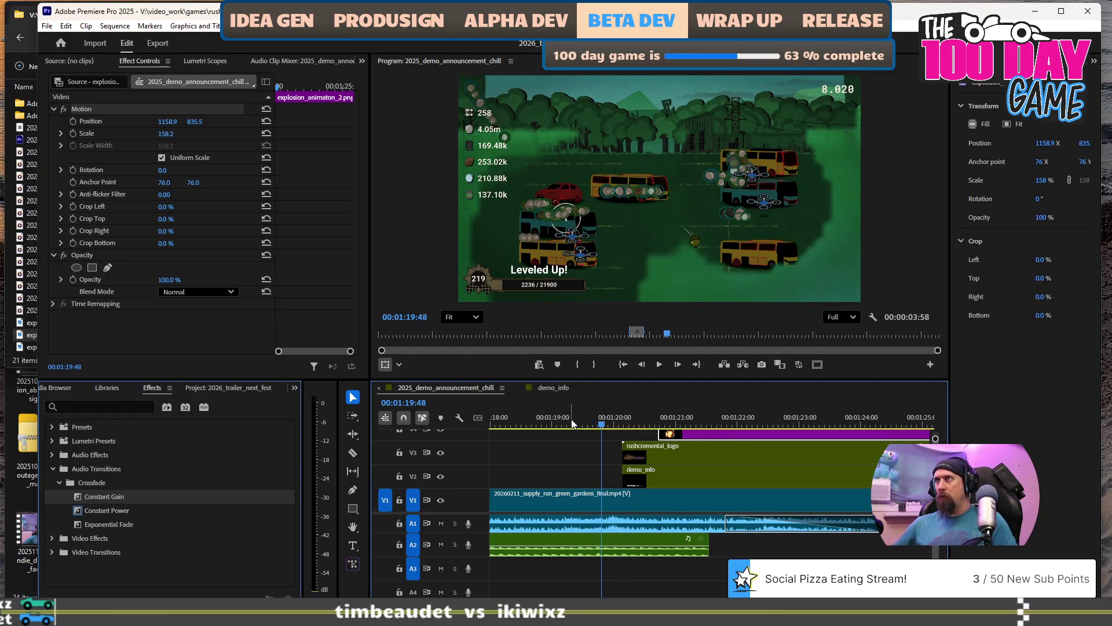
{"action": "key", "text": "Right"}
{"action": "key", "text": "Right"}
{"action": "key", "text": "Right"}
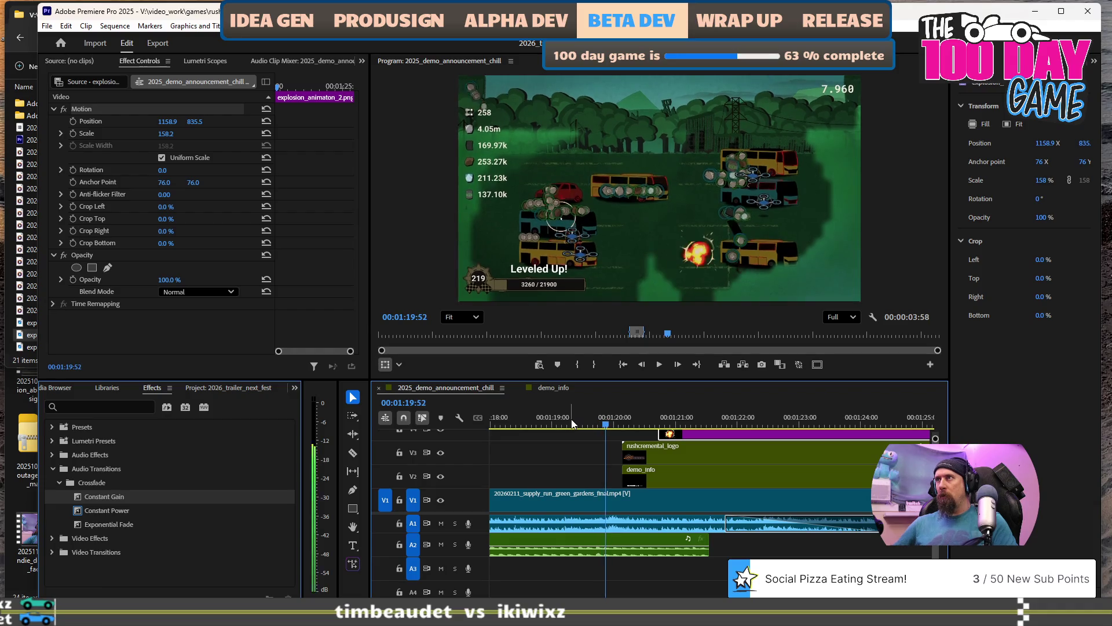
{"action": "left_click_drag", "start_coordinate": [742, 433], "coordinate": [699, 438]}
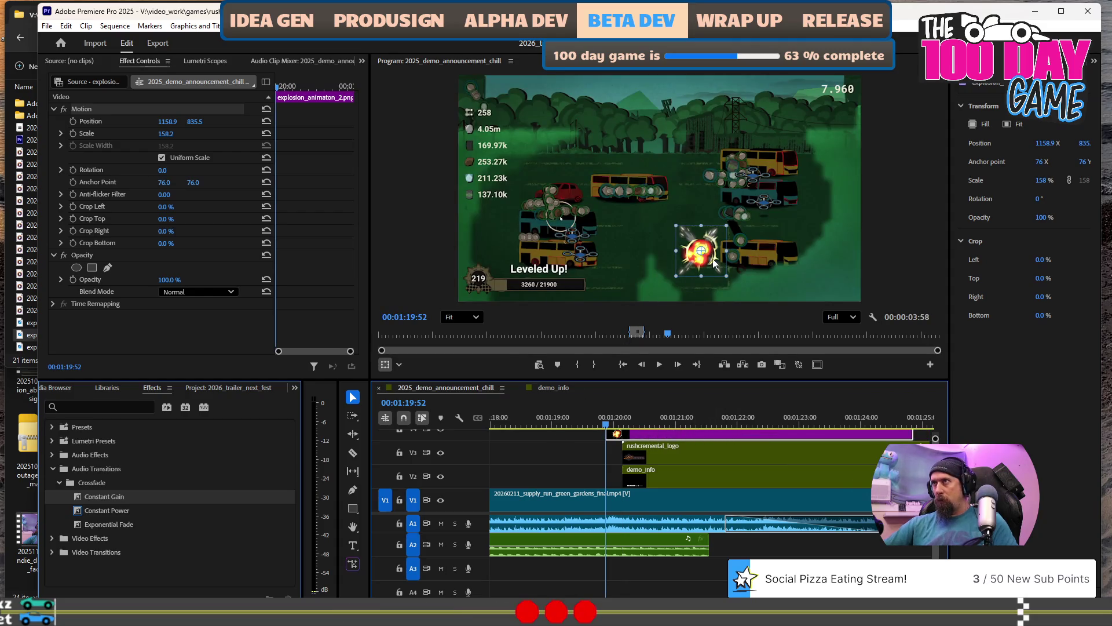
{"action": "mouse_move", "coordinate": [710, 258]}
{"action": "left_mouse_down"}
{"action": "mouse_move", "coordinate": [701, 222]}
{"action": "mouse_move", "coordinate": [717, 266]}
{"action": "mouse_move", "coordinate": [641, 264]}
{"action": "left_mouse_up"}
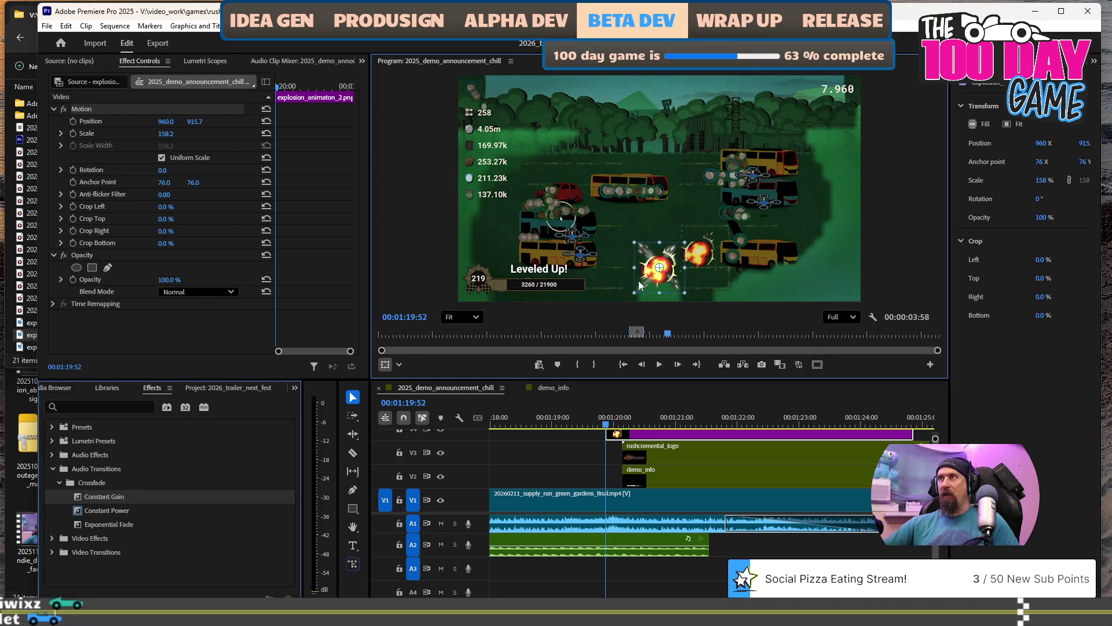
{"action": "key", "text": "ctrl+z"}
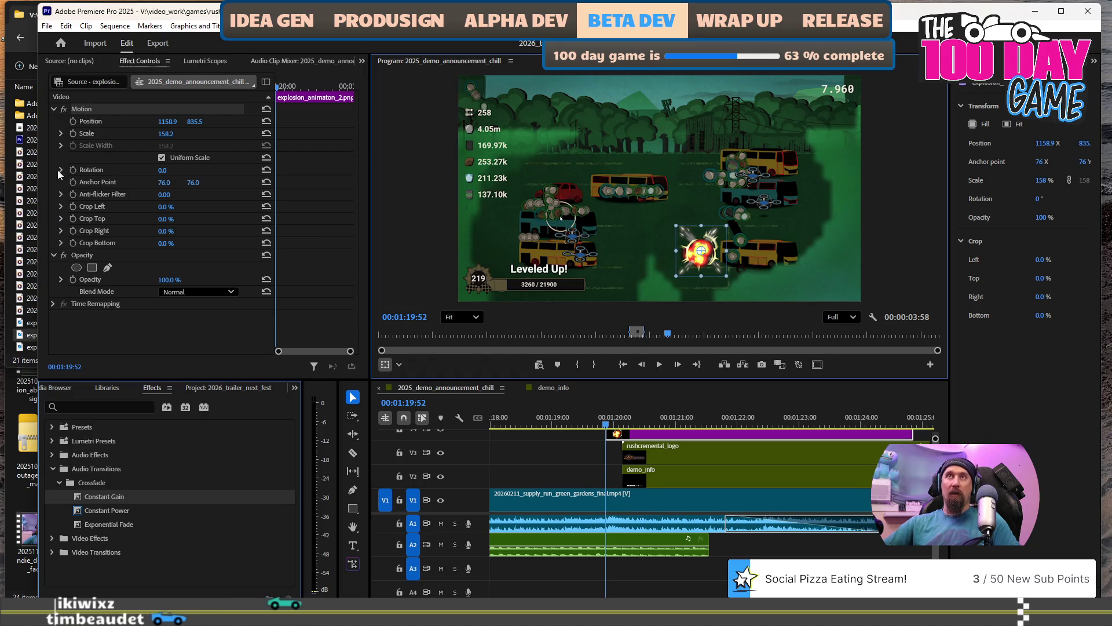
Keyframe the explosion's Scale so it grows from 158% to about 620%.
{"action": "left_click", "coordinate": [72, 132]}
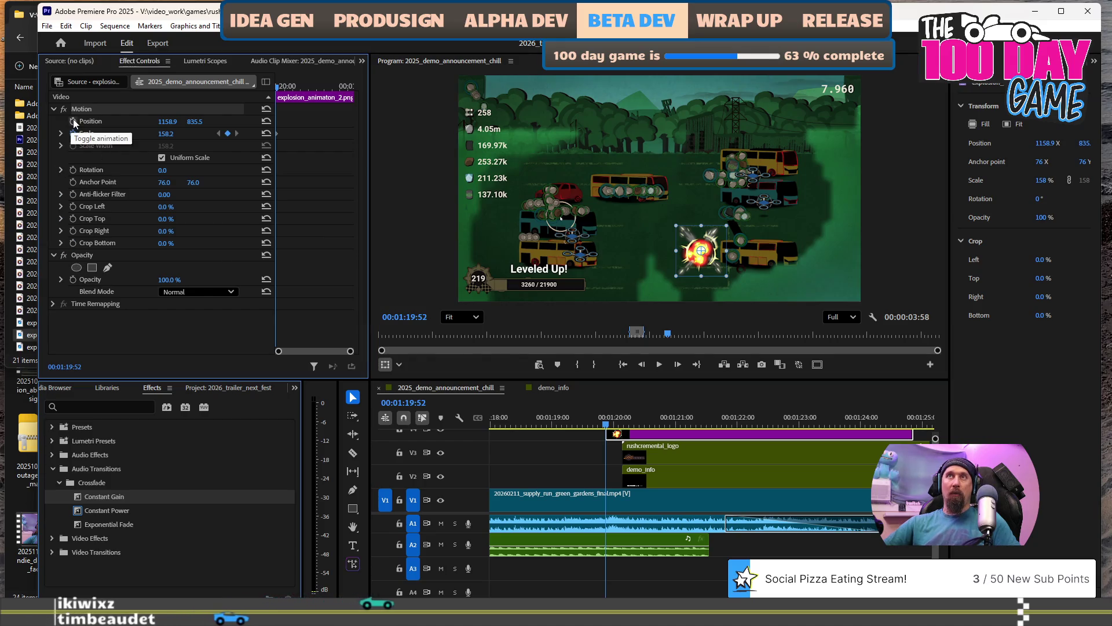
{"action": "scroll", "coordinate": [610, 527], "scroll_direction": "right", "scroll_amount": 3}
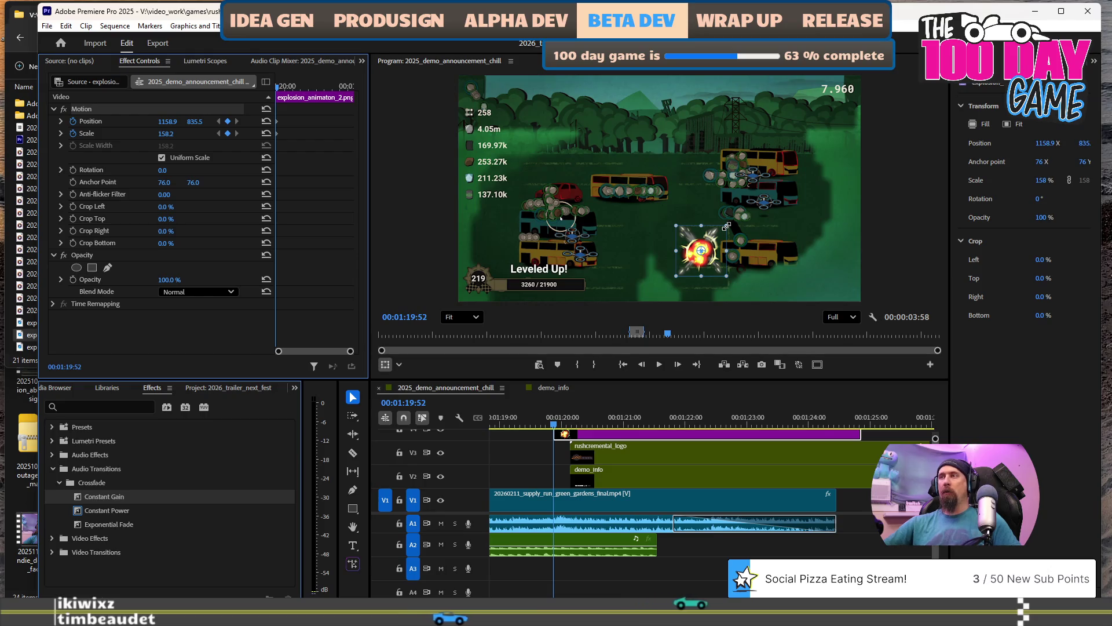
{"action": "key", "text": "space"}
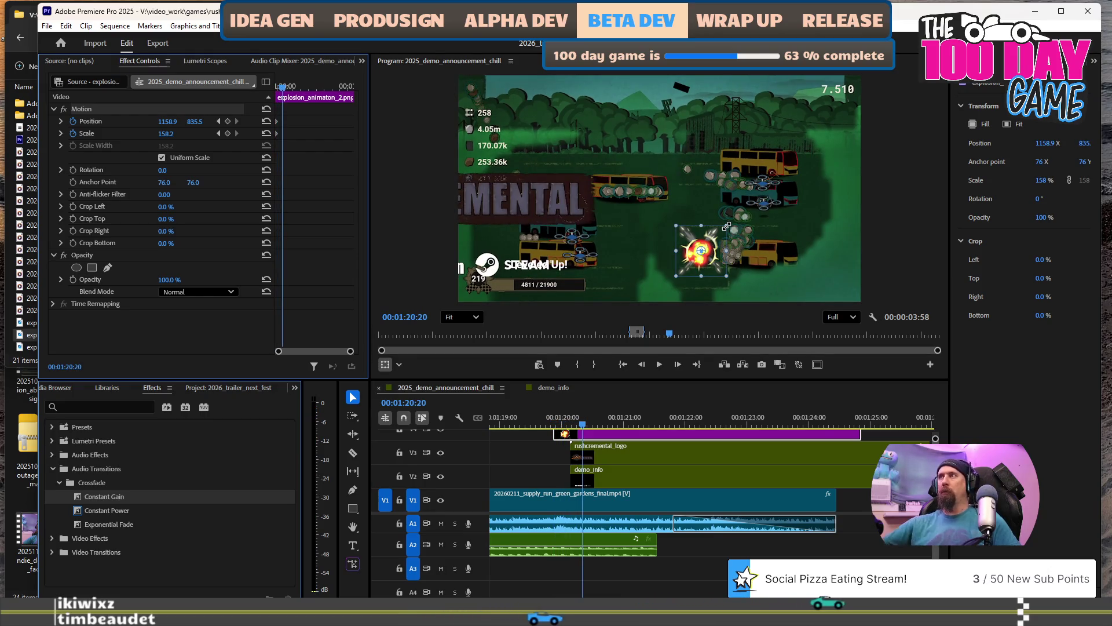
{"action": "left_click_drag", "start_coordinate": [727, 226], "coordinate": [792, 153]}
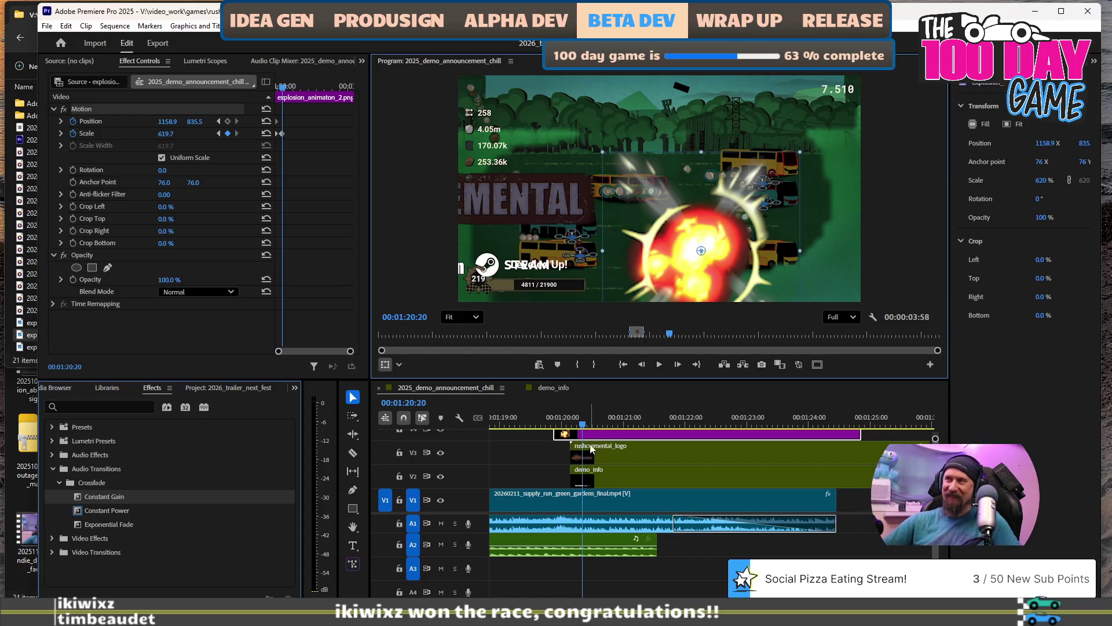
Razor the explosion clip at its peak frame and delete the leftover tail.
{"action": "key", "text": "c"}
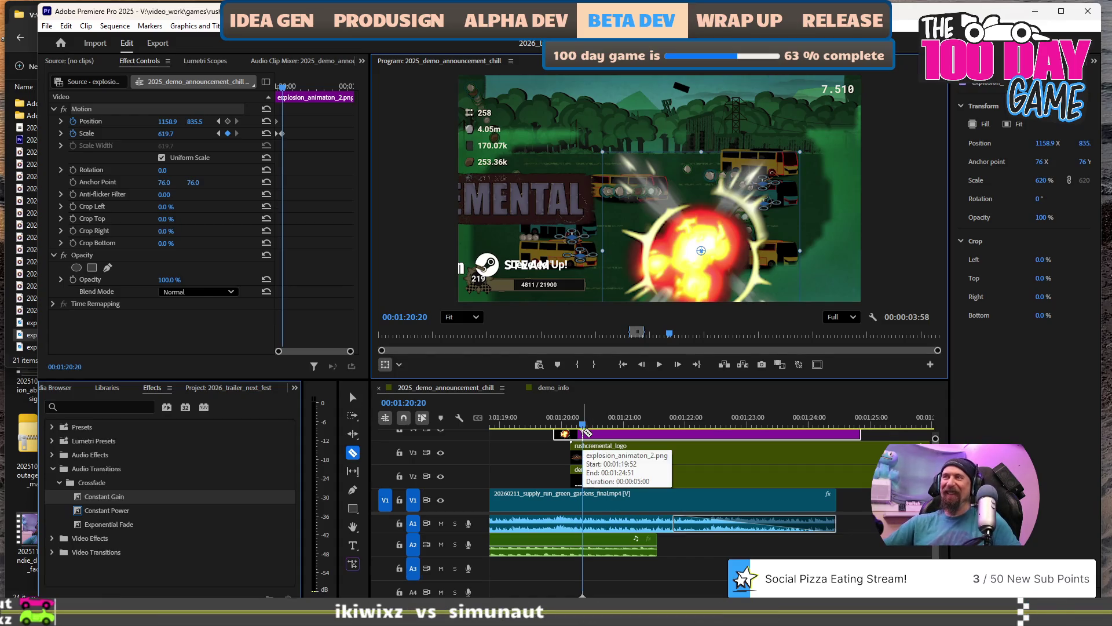
{"action": "left_click", "coordinate": [583, 433]}
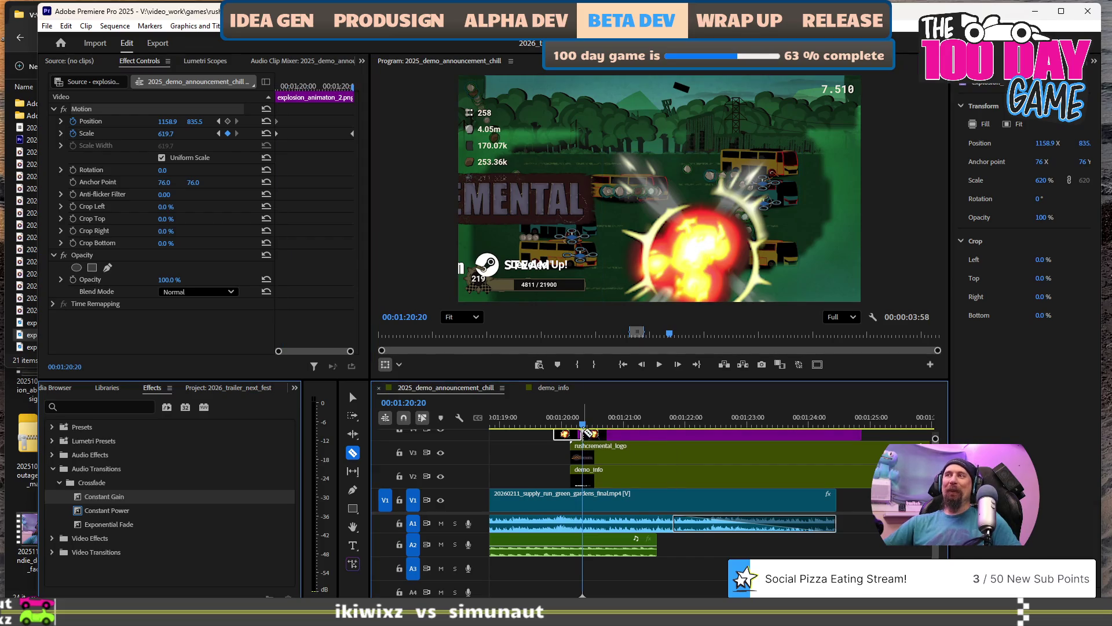
{"action": "key", "text": "v"}
{"action": "left_click", "coordinate": [650, 434]}
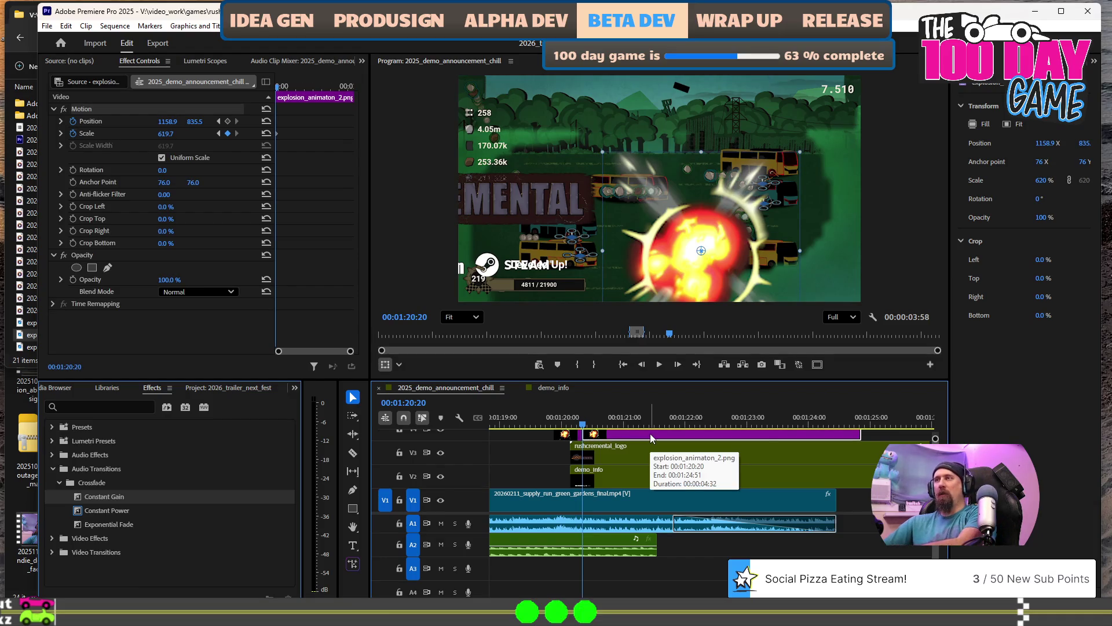
{"action": "key", "text": "Delete"}
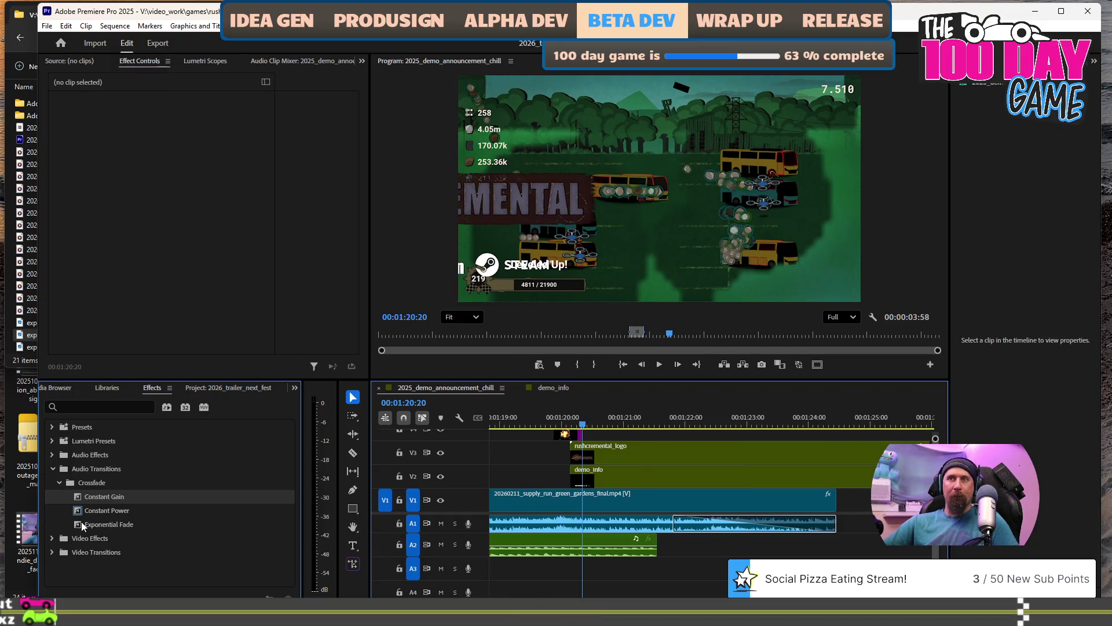
{"action": "left_click", "coordinate": [30, 334]}
Place explosion_animaton_3.png on V4 right after the first explosion and trim its length.
{"action": "mouse_move", "coordinate": [57, 346]}
{"action": "left_mouse_down"}
{"action": "mouse_move", "coordinate": [81, 325]}
{"action": "mouse_move", "coordinate": [385, 417]}
{"action": "mouse_move", "coordinate": [592, 444]}
{"action": "left_mouse_up"}
{"action": "left_click_drag", "start_coordinate": [588, 433], "coordinate": [588, 433]}
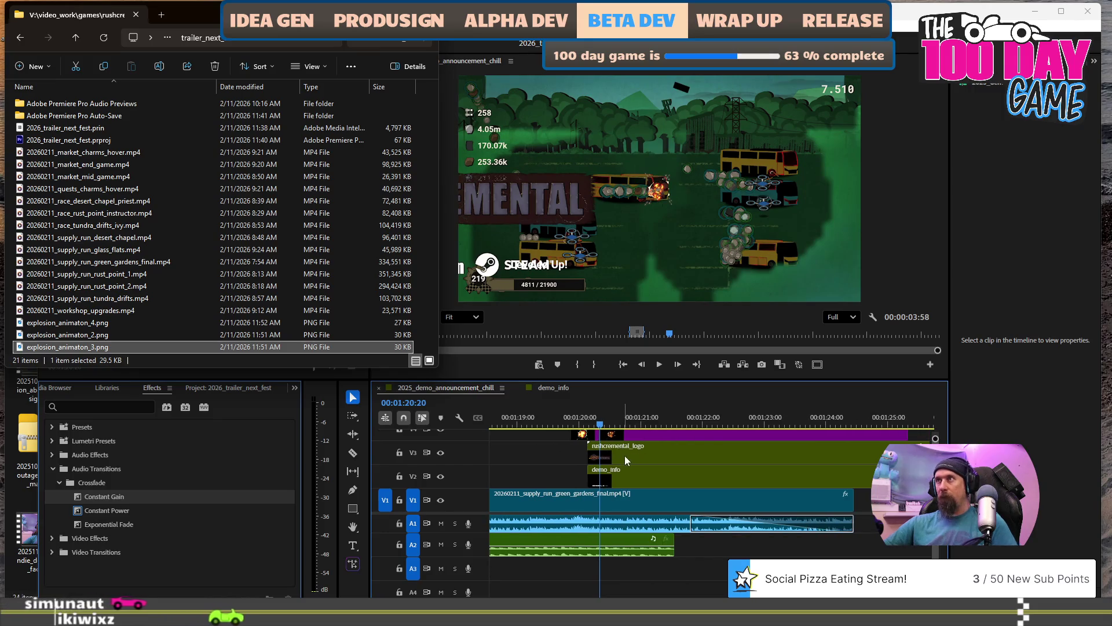
{"action": "left_click_drag", "start_coordinate": [636, 436], "coordinate": [661, 439]}
Paste the first explosion's motion and opacity attributes onto the explosion_animaton_3 clip.
{"action": "left_click", "coordinate": [594, 436]}
{"action": "right_click", "coordinate": [594, 439]}
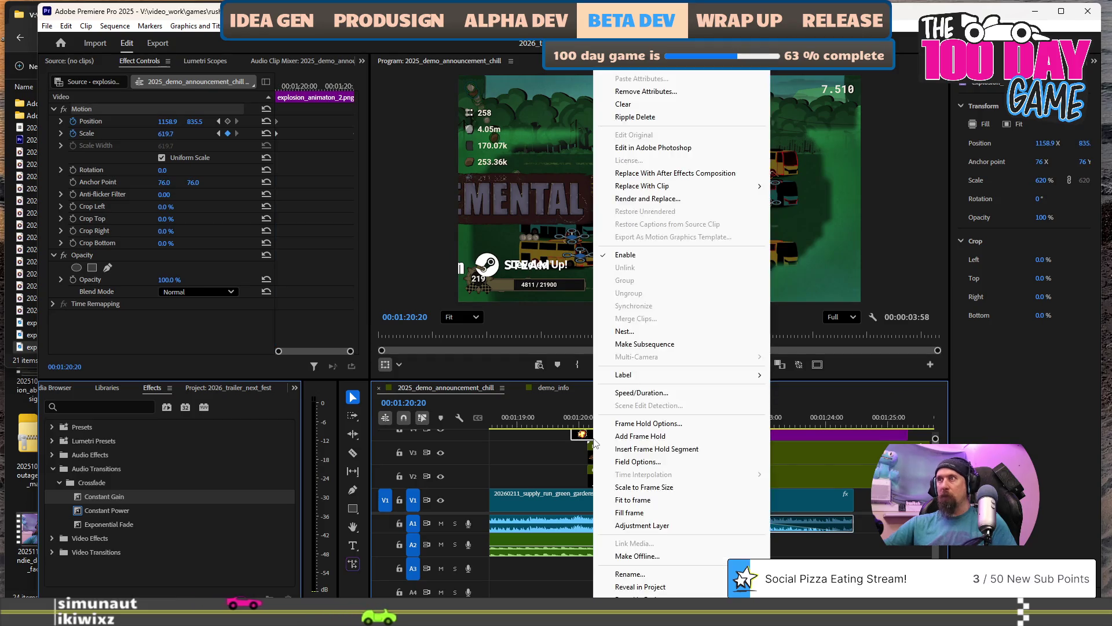
{"action": "key", "text": "Escape"}
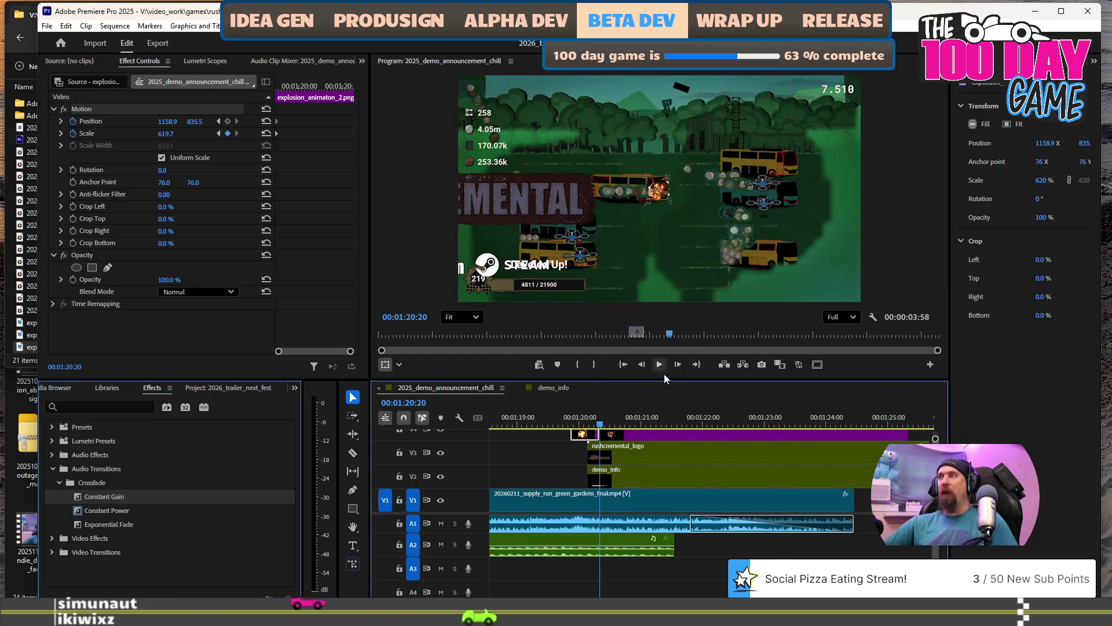
{"action": "left_click", "coordinate": [652, 439]}
{"action": "right_click", "coordinate": [652, 438]}
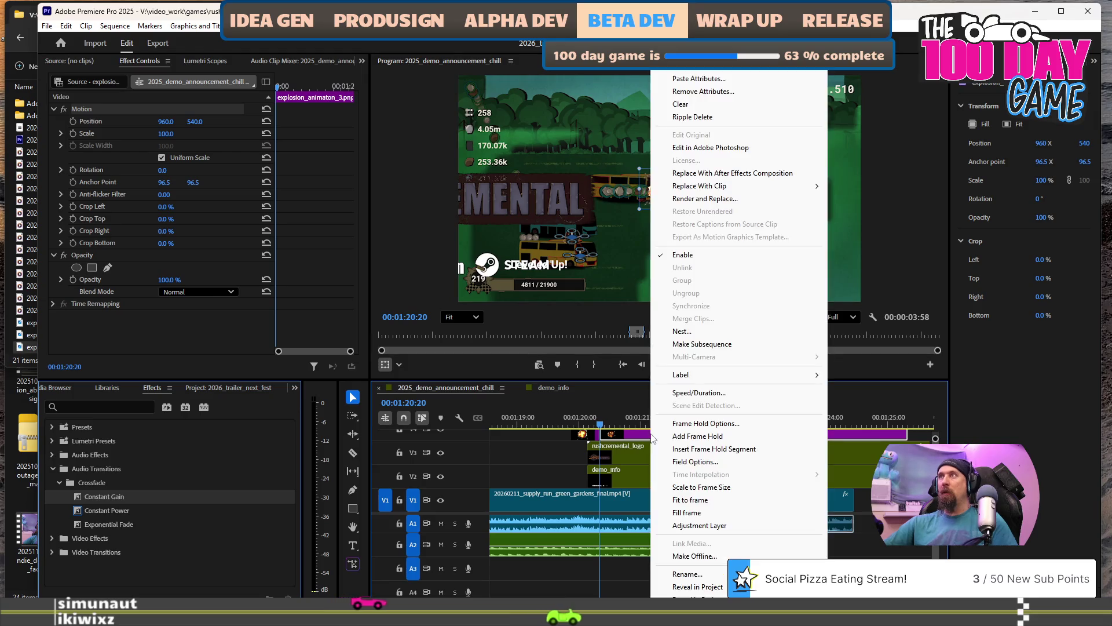
{"action": "left_click", "coordinate": [714, 78]}
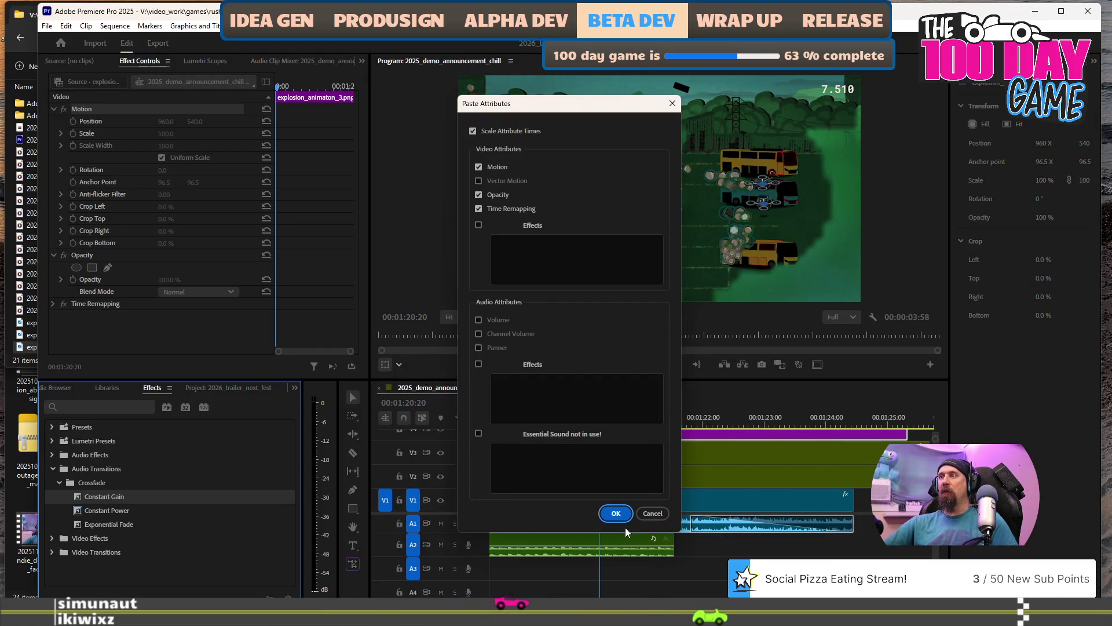
{"action": "left_click", "coordinate": [617, 517]}
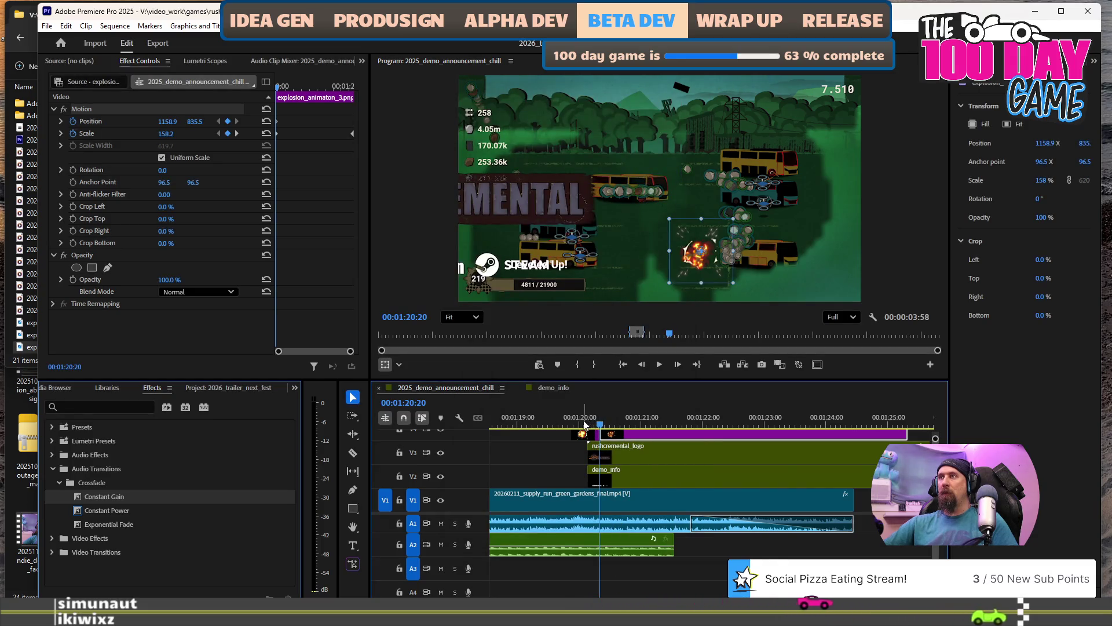
Play back both explosions and return to the first explosion's peak frame.
{"action": "key", "text": "Up"}
{"action": "key", "text": "space"}
{"action": "key", "text": "space"}
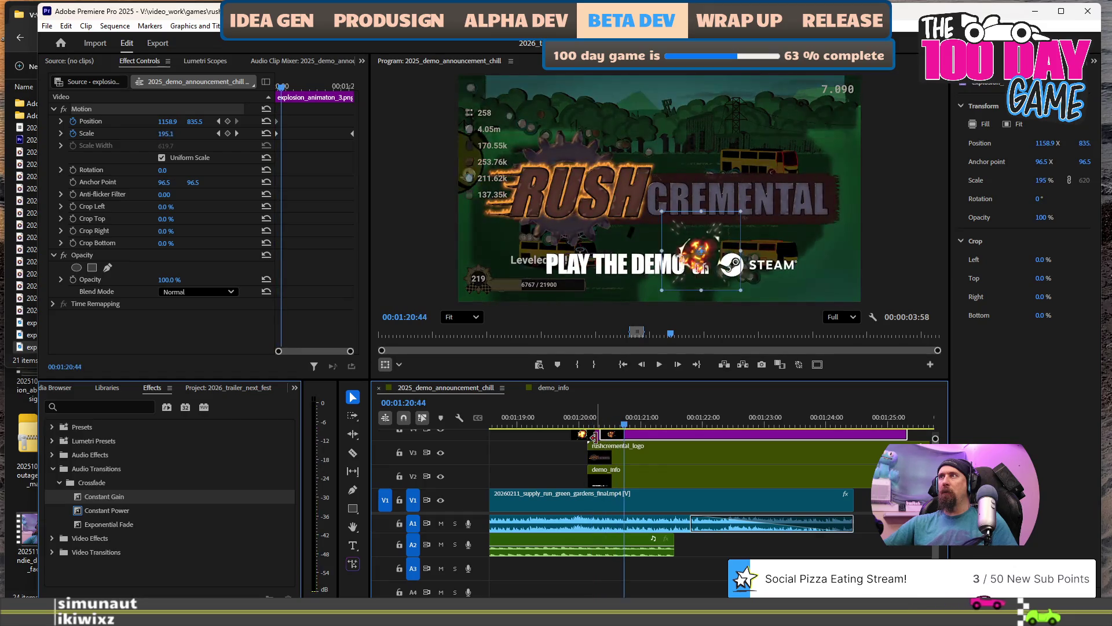
{"action": "left_click", "coordinate": [590, 435]}
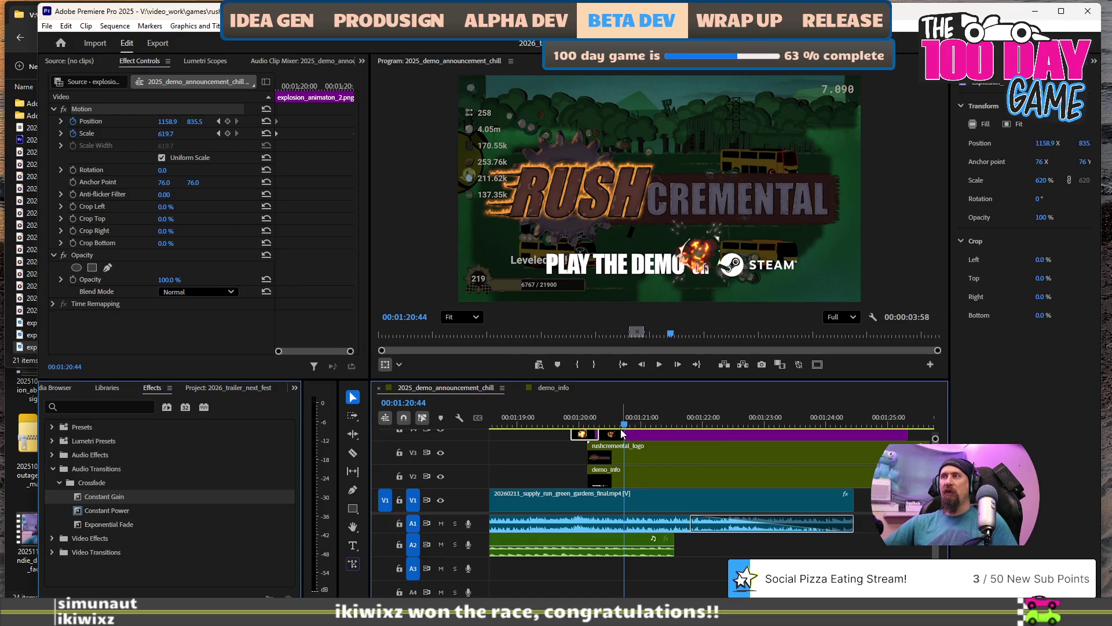
{"action": "left_click_drag", "start_coordinate": [626, 427], "coordinate": [612, 436]}
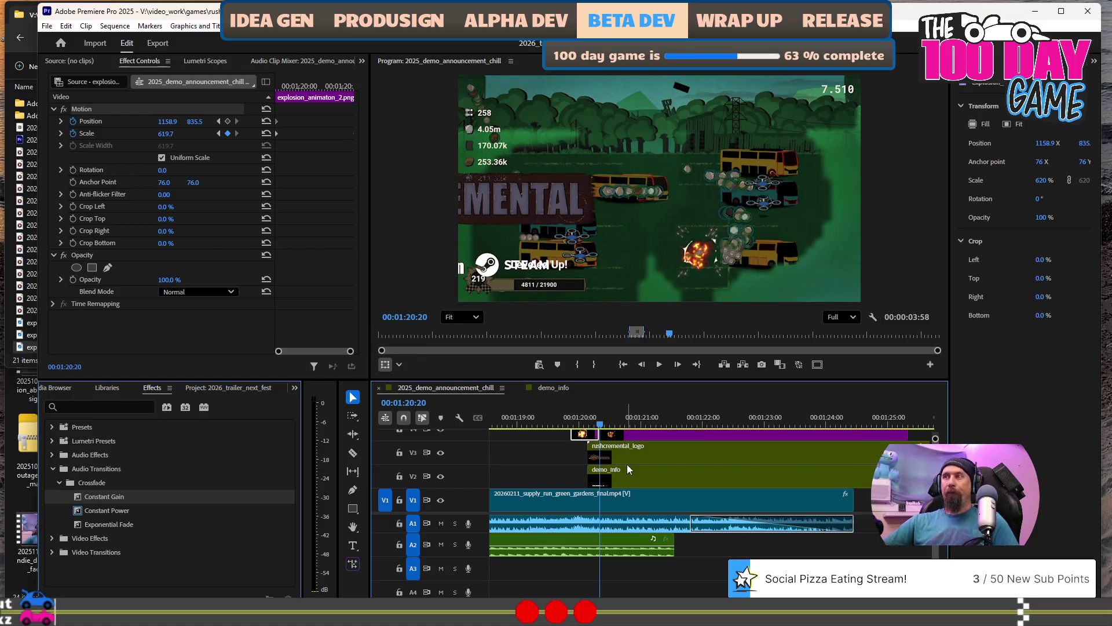
Set the first explosion's Scale to 620 at its next keyframe.
{"action": "left_click", "coordinate": [591, 423]}
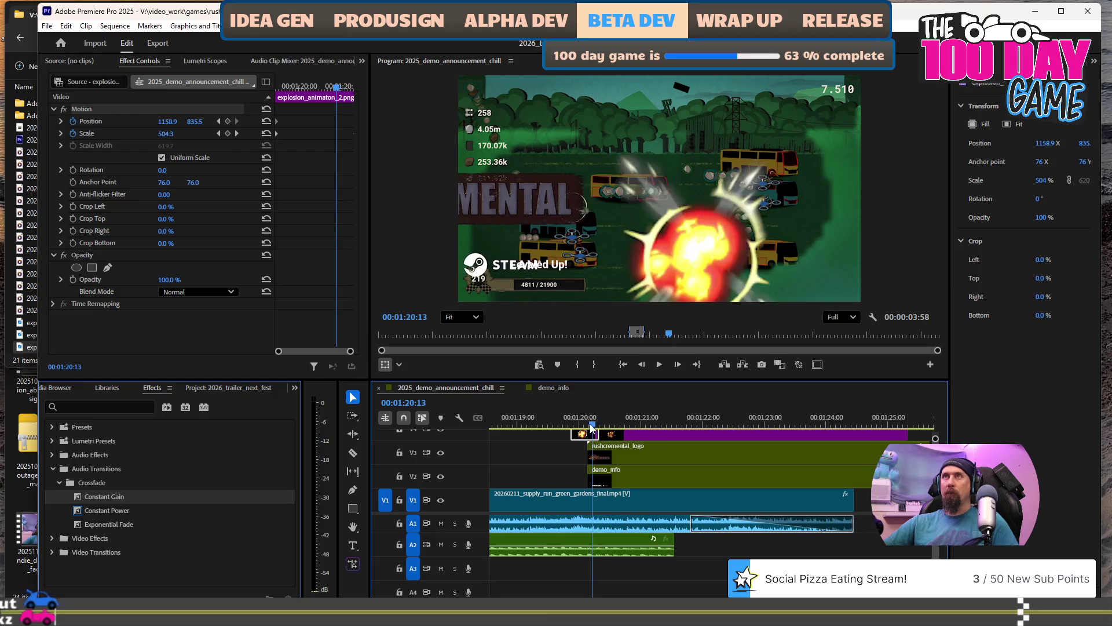
{"action": "left_click", "coordinate": [237, 133]}
{"action": "left_click", "coordinate": [173, 133]}
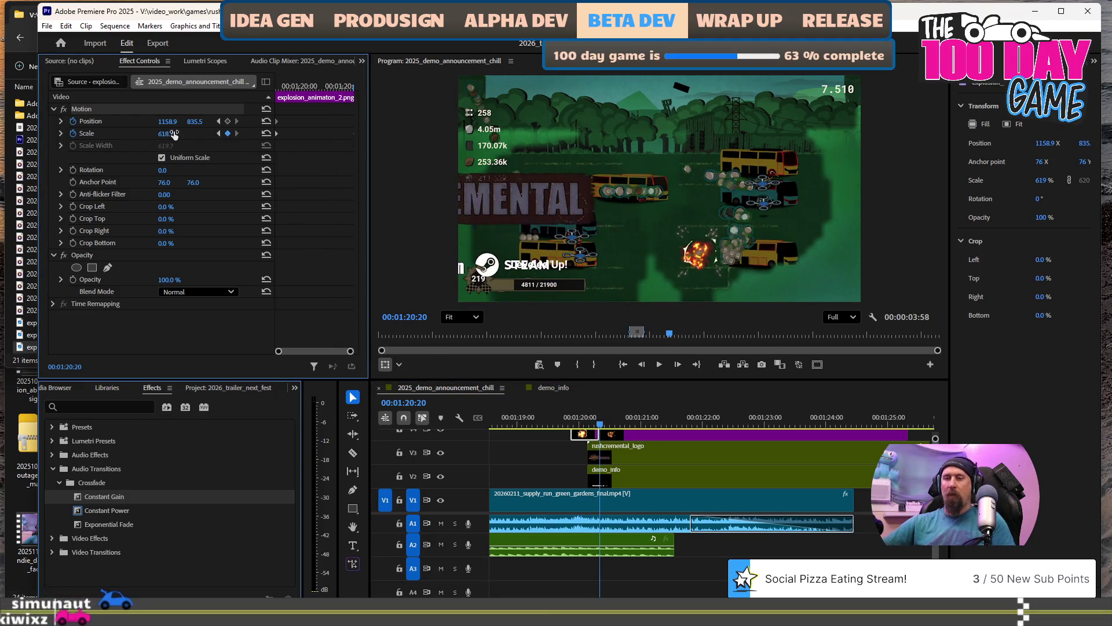
{"action": "type", "text": "620"}
{"action": "key", "text": "Return"}
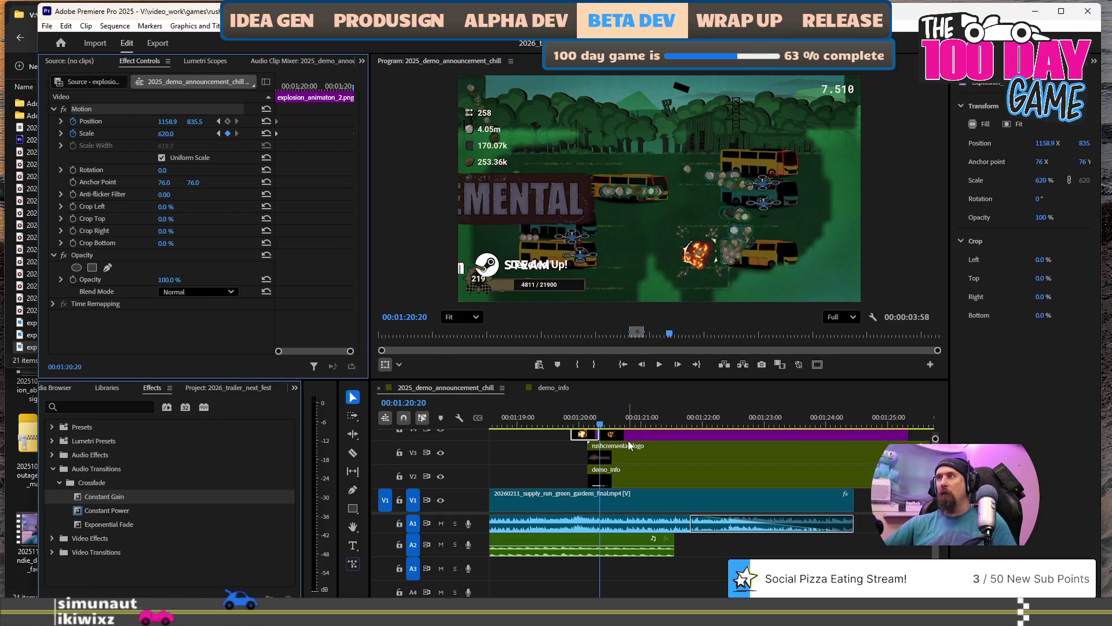
Set the second explosion's Scale to 620, then enlarge it and shift it up-left.
{"action": "left_click", "coordinate": [630, 433]}
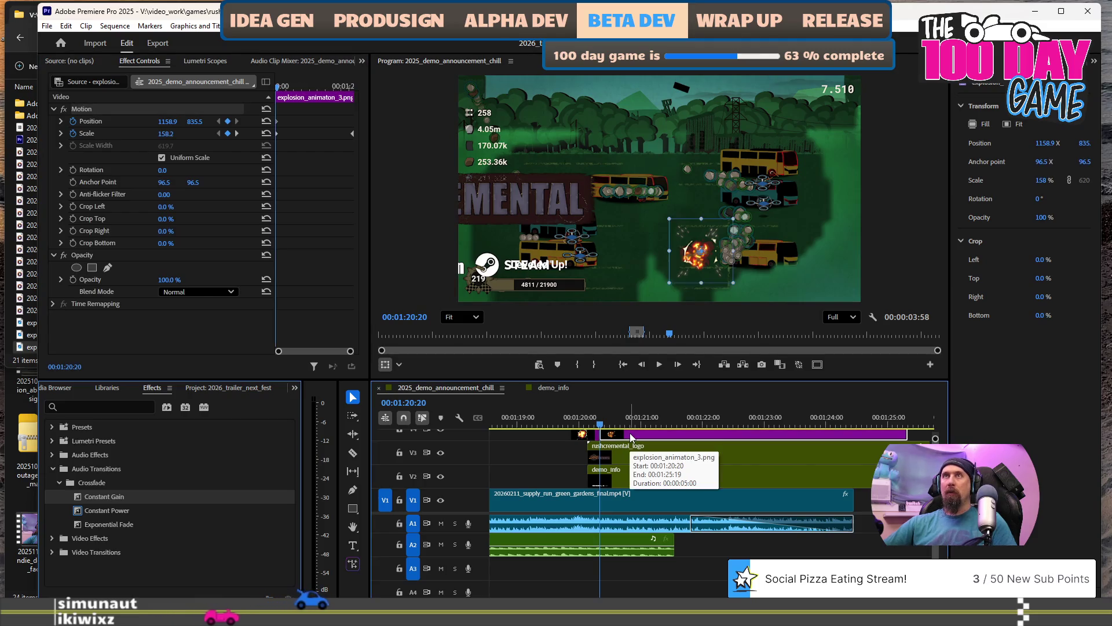
{"action": "left_click", "coordinate": [172, 133]}
{"action": "type", "text": "620"}
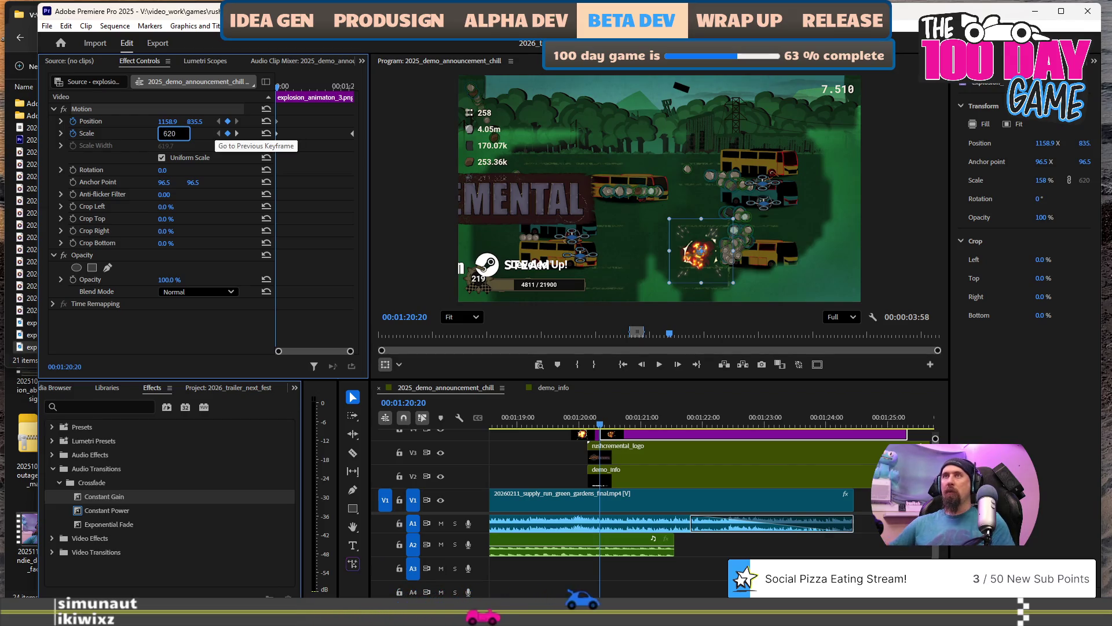
{"action": "key", "text": "Return"}
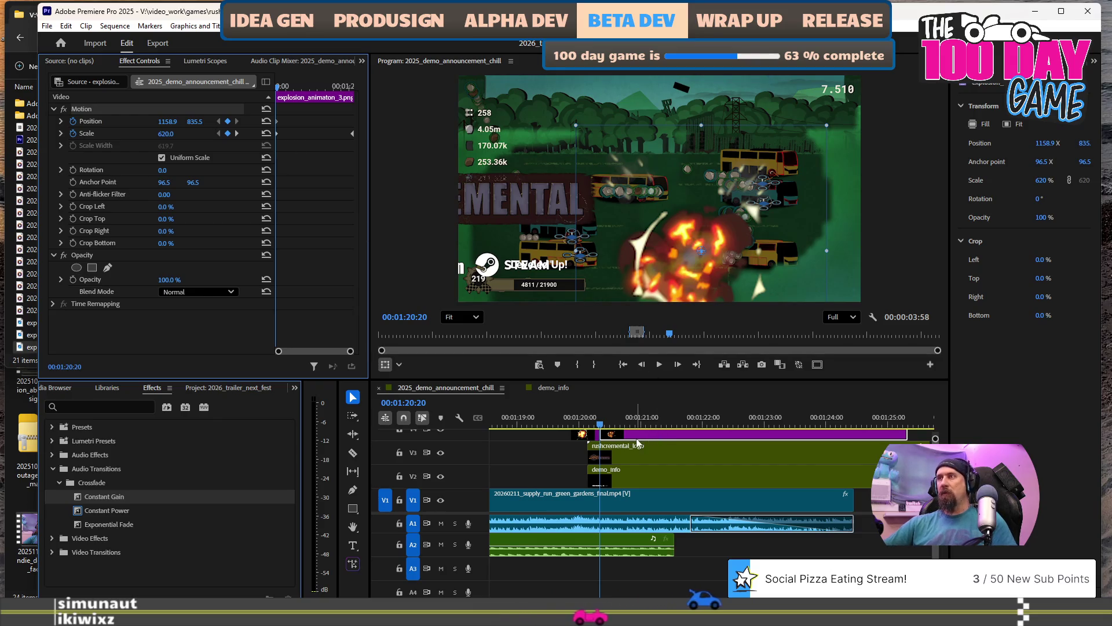
{"action": "left_click_drag", "start_coordinate": [576, 123], "coordinate": [418, 43]}
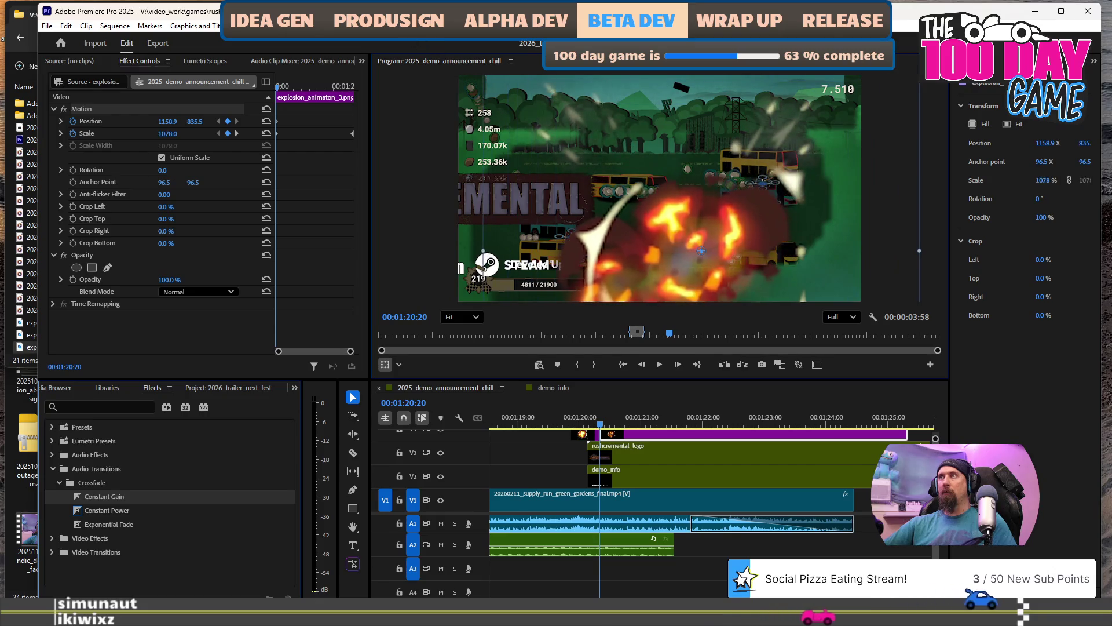
{"action": "left_click_drag", "start_coordinate": [676, 220], "coordinate": [661, 168]}
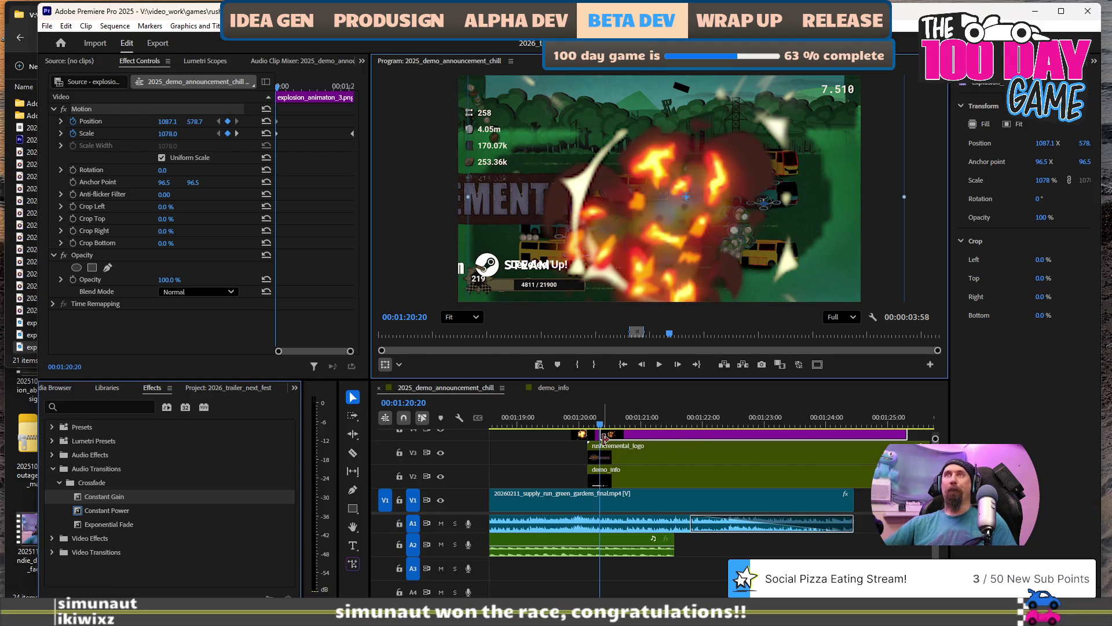
{"action": "key", "text": "equal"}
{"action": "key", "text": "equal"}
{"action": "key", "text": "equal"}
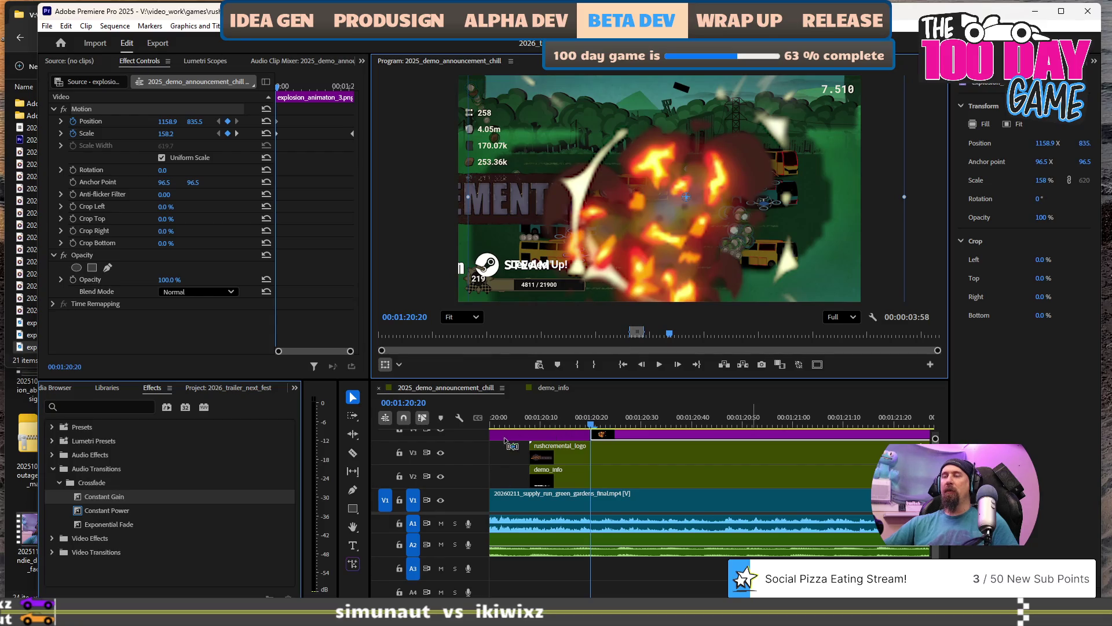
{"action": "key", "text": "Left"}
{"action": "key", "text": "Left"}
{"action": "key", "text": "Left"}
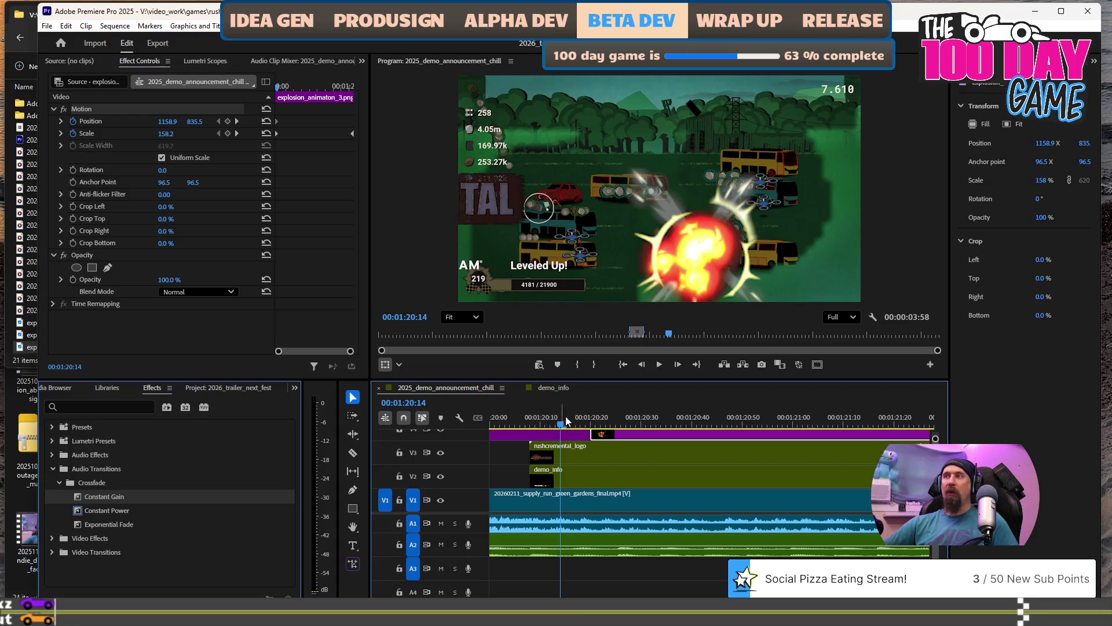
Set the first explosion's Scale to 620 at its 00:01:20:20 keyframe.
{"action": "left_click", "coordinate": [237, 133]}
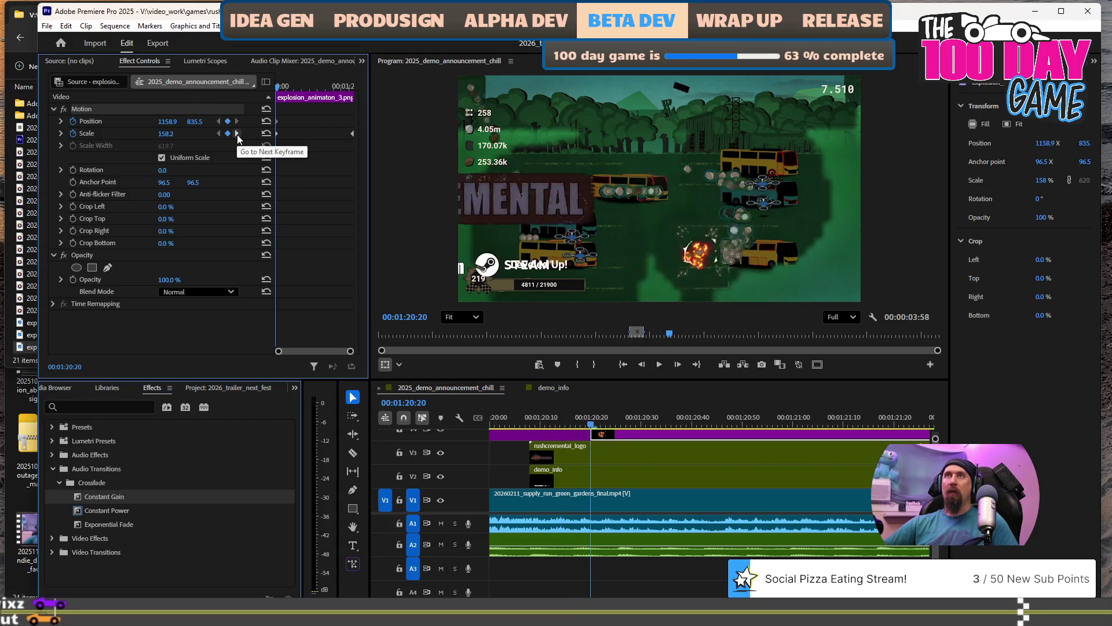
{"action": "left_click", "coordinate": [236, 134]}
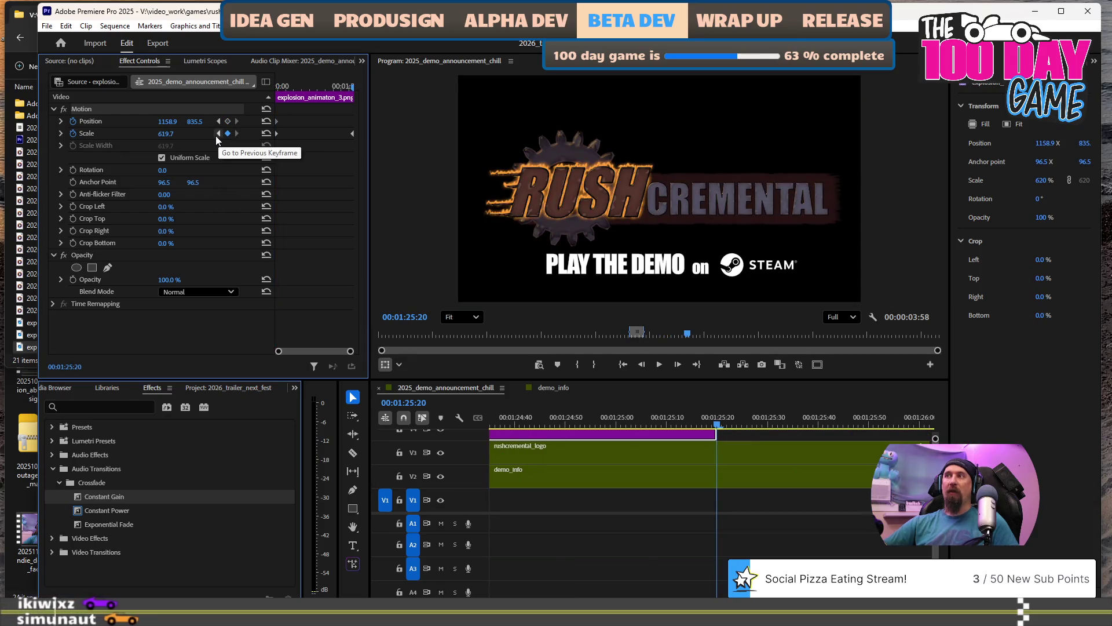
{"action": "left_click", "coordinate": [217, 135]}
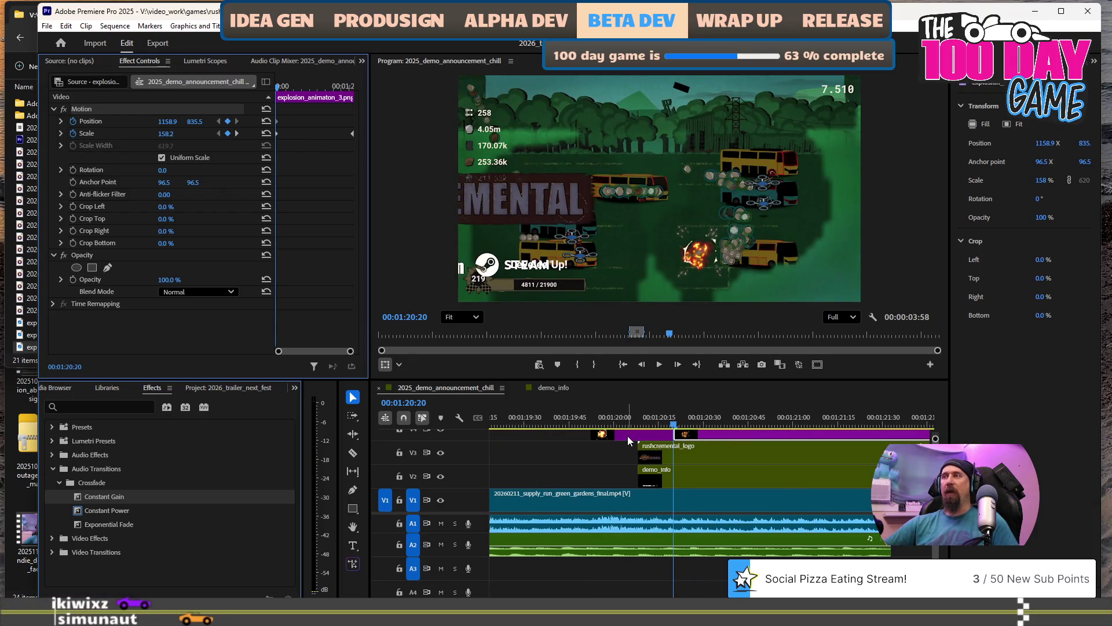
{"action": "left_click", "coordinate": [630, 438]}
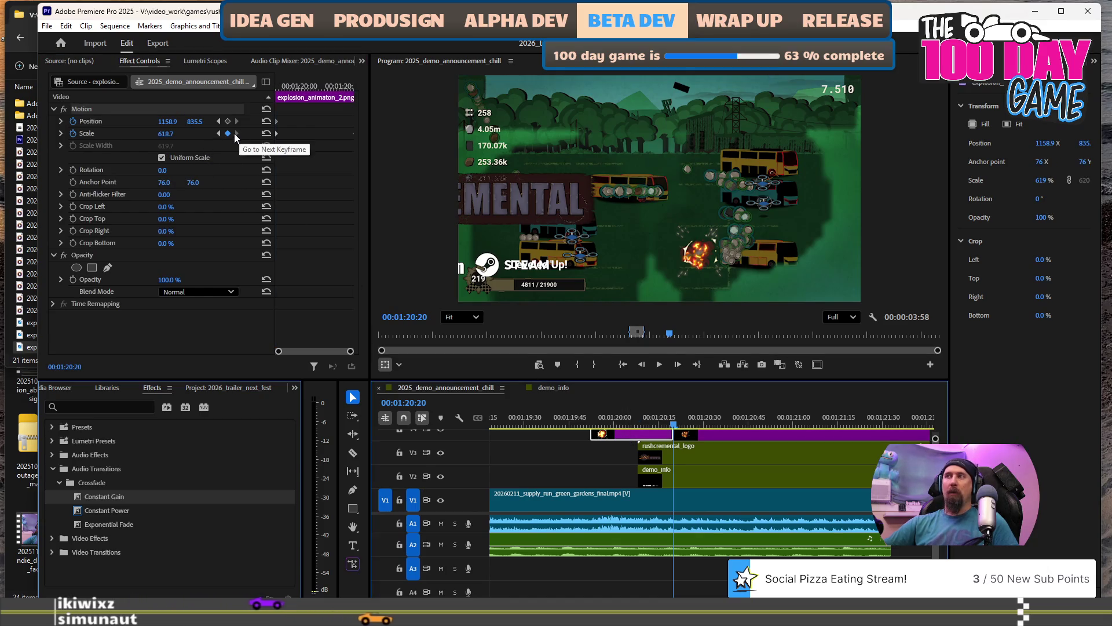
{"action": "left_click", "coordinate": [173, 133]}
{"action": "type", "text": "2"}
{"action": "key", "text": "Return"}
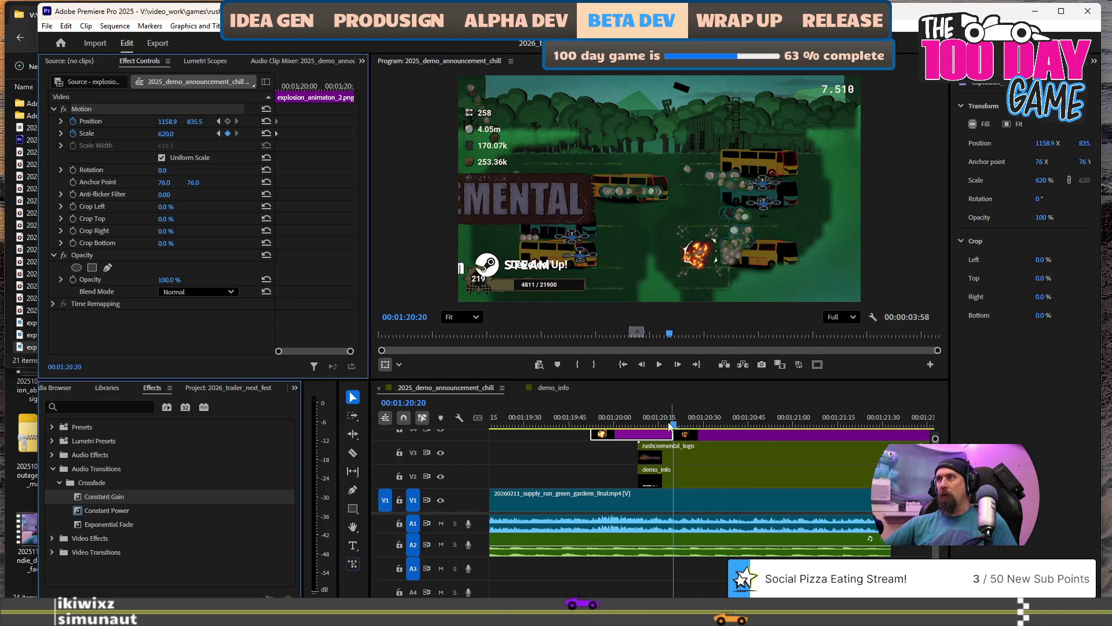
Set the second explosion's Scale to 620 at 00:01:20:20 so both match at the join.
{"action": "left_click_drag", "start_coordinate": [671, 426], "coordinate": [666, 426]}
{"action": "key", "text": "Right"}
{"action": "key", "text": "Right"}
{"action": "key", "text": "Right"}
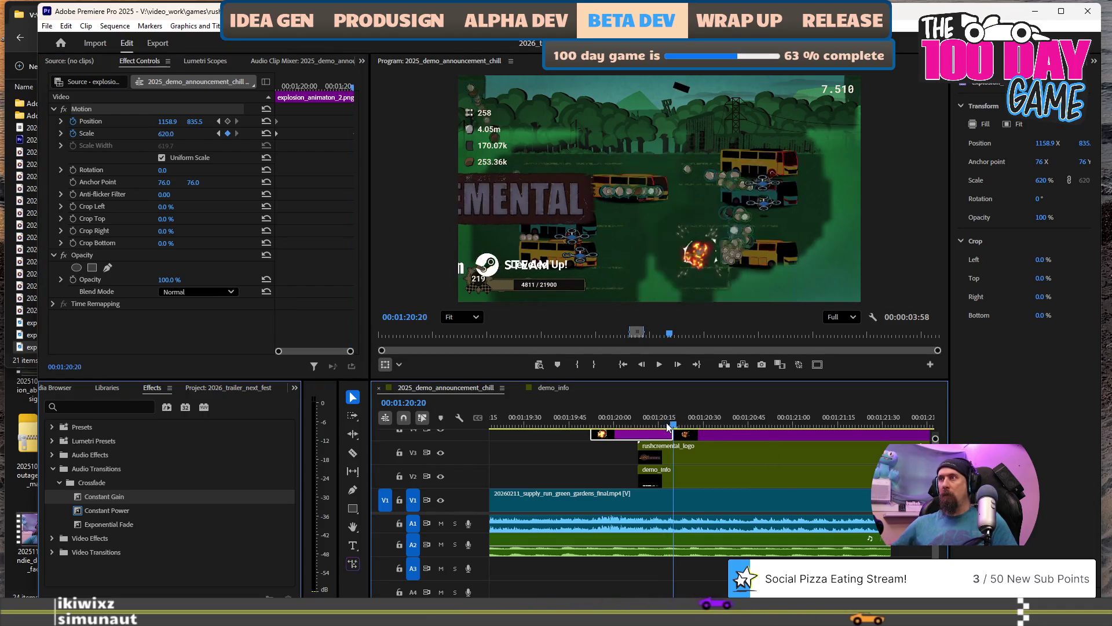
{"action": "left_click", "coordinate": [714, 434]}
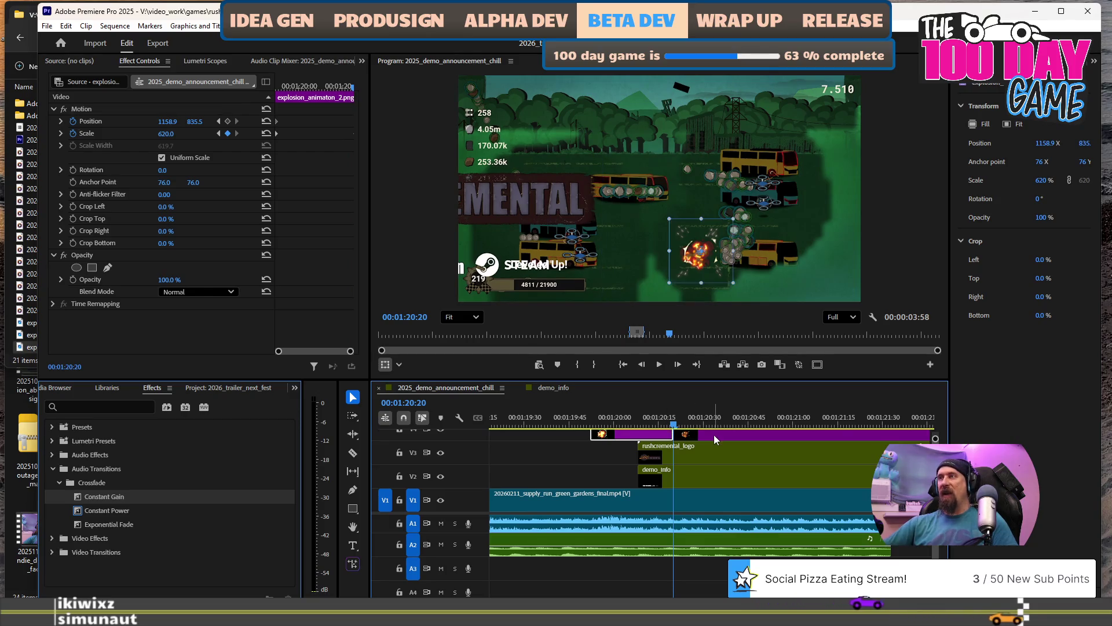
{"action": "left_click", "coordinate": [173, 132]}
{"action": "type", "text": "620"}
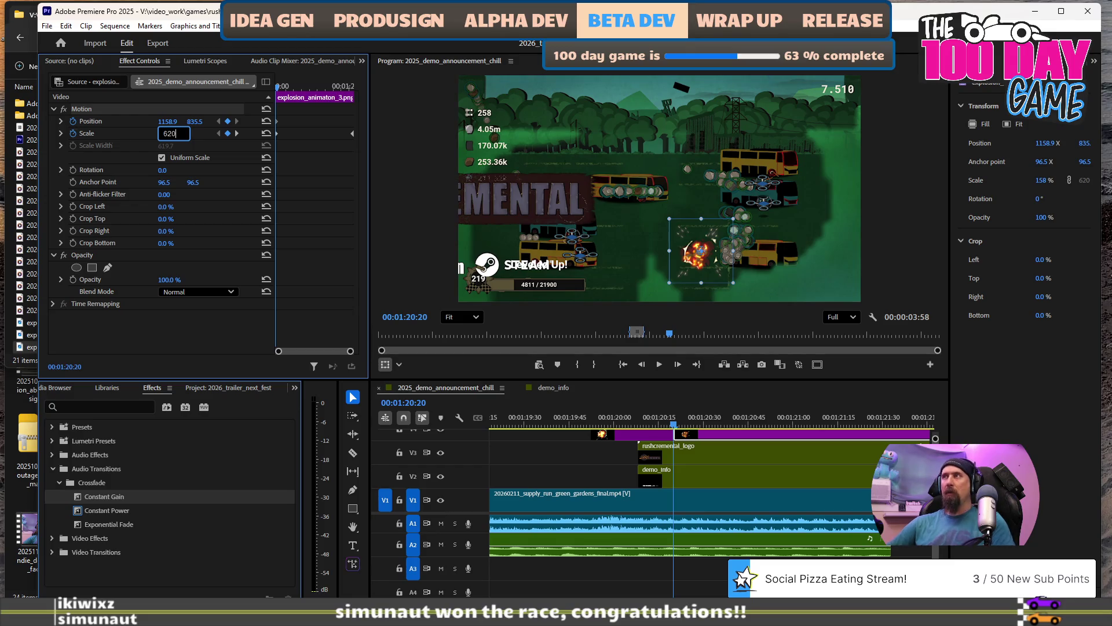
{"action": "key", "text": "Return"}
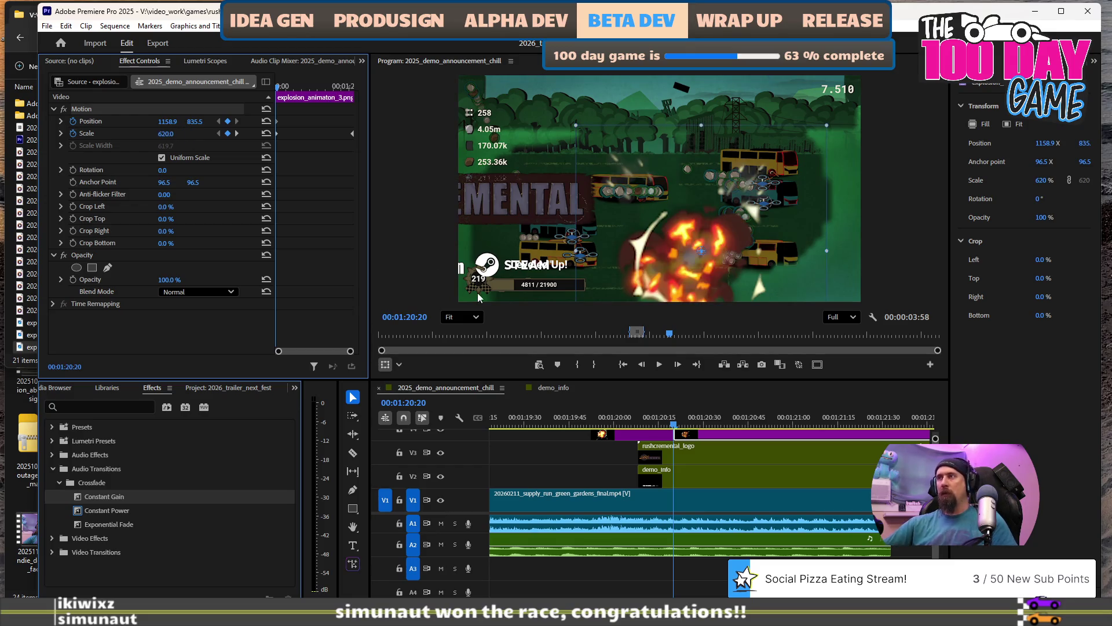
At 00:01:20:47, enlarge the second explosion and move it up-left over the logo.
{"action": "left_click", "coordinate": [754, 421]}
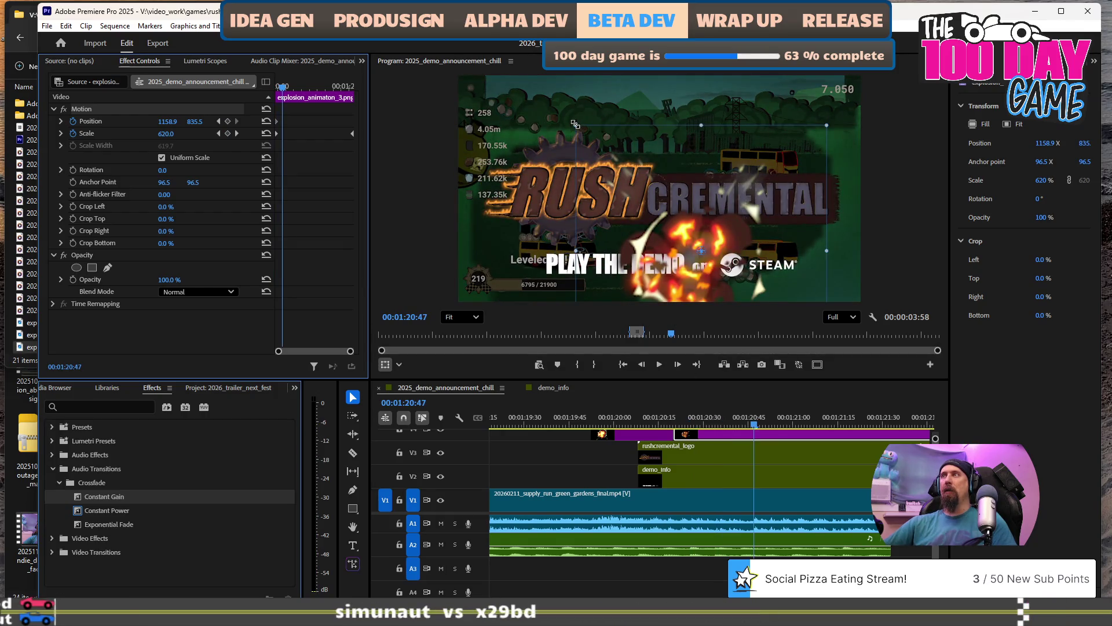
{"action": "left_click_drag", "start_coordinate": [575, 125], "coordinate": [484, 31]}
{"action": "mouse_move", "coordinate": [704, 216]}
{"action": "left_mouse_down"}
{"action": "mouse_move", "coordinate": [683, 123]}
{"action": "mouse_move", "coordinate": [690, 136]}
{"action": "left_mouse_up"}
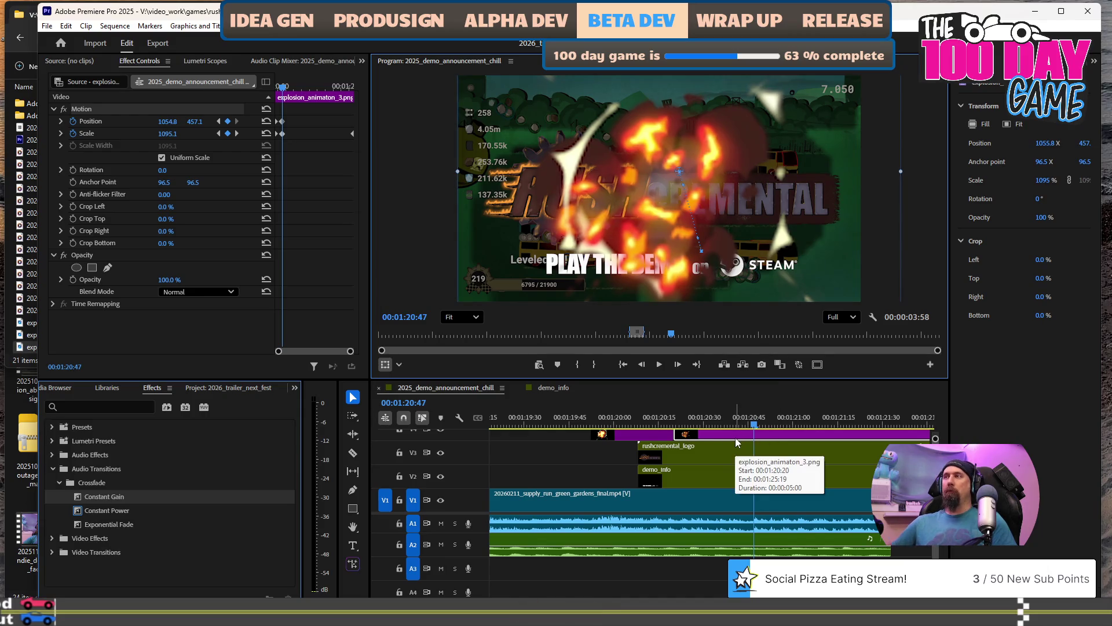
{"action": "key", "text": "shift+Left"}
{"action": "key", "text": "Left"}
{"action": "key", "text": "Left"}
Razor the second explosion clip at 00:01:20:33.
{"action": "left_click", "coordinate": [705, 435]}
{"action": "key", "text": "Left"}
{"action": "key", "text": "Left"}
{"action": "key", "text": "Left"}
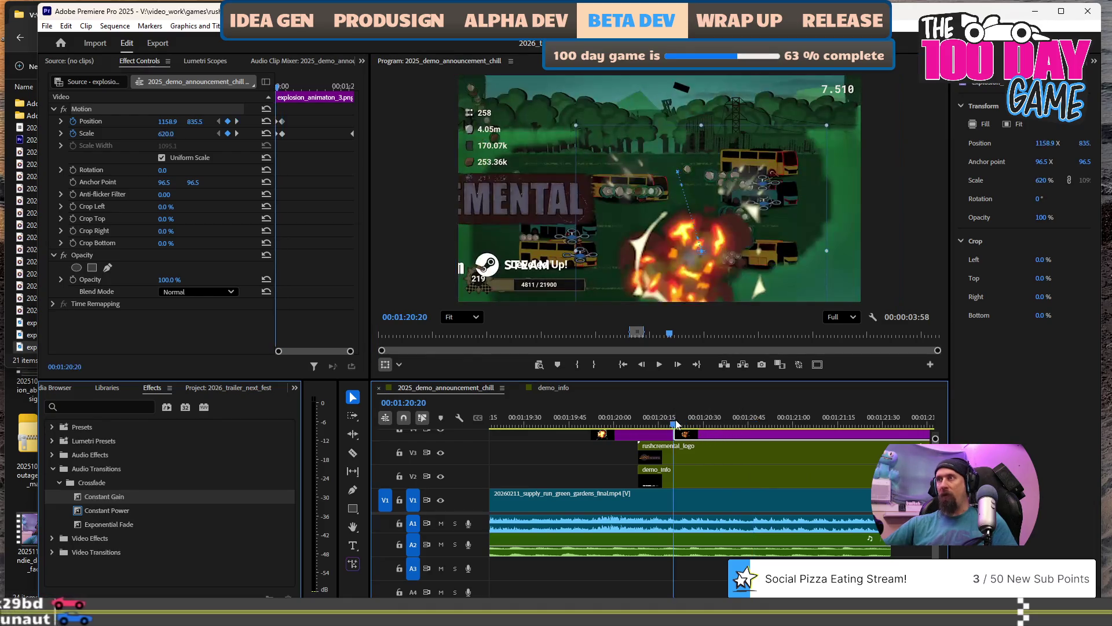
{"action": "key", "text": "c"}
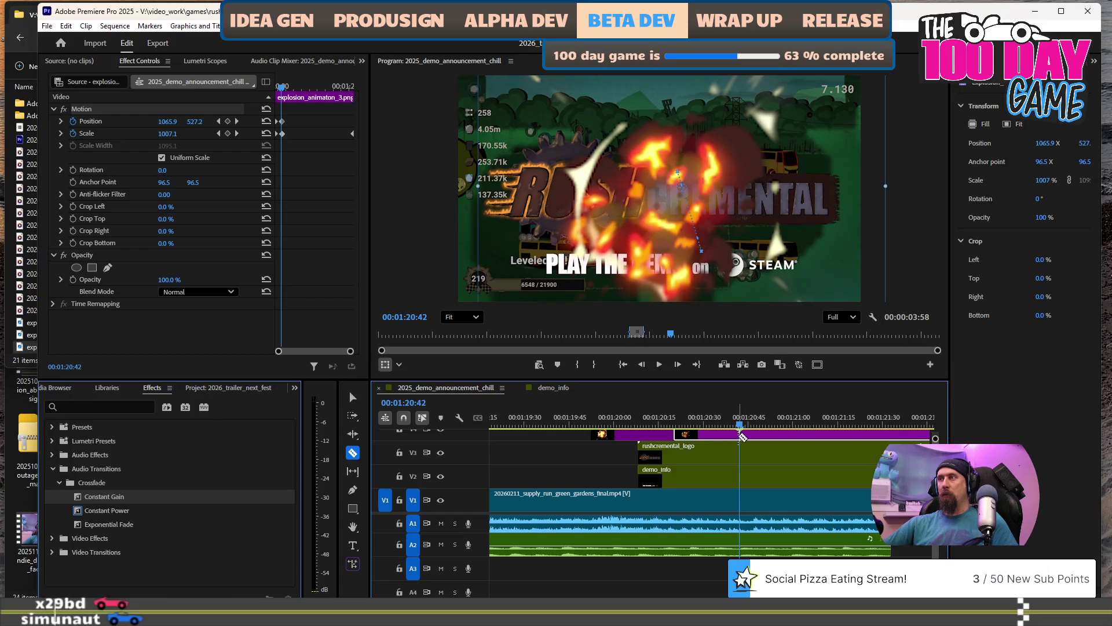
{"action": "key", "text": "Left"}
{"action": "key", "text": "Left"}
{"action": "key", "text": "Left"}
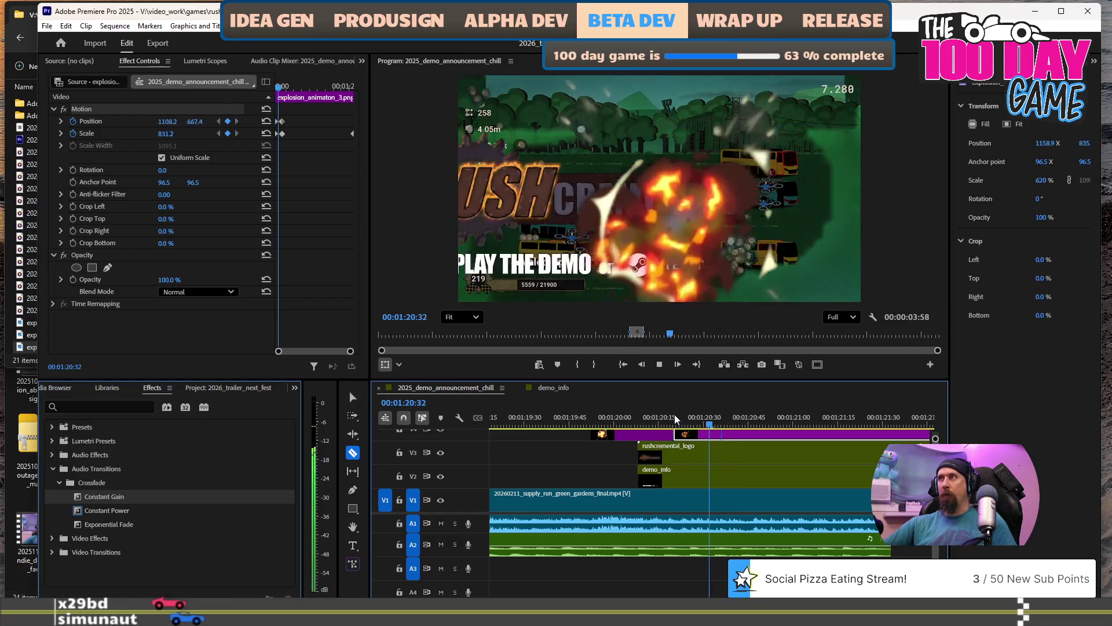
{"action": "left_click", "coordinate": [714, 434]}
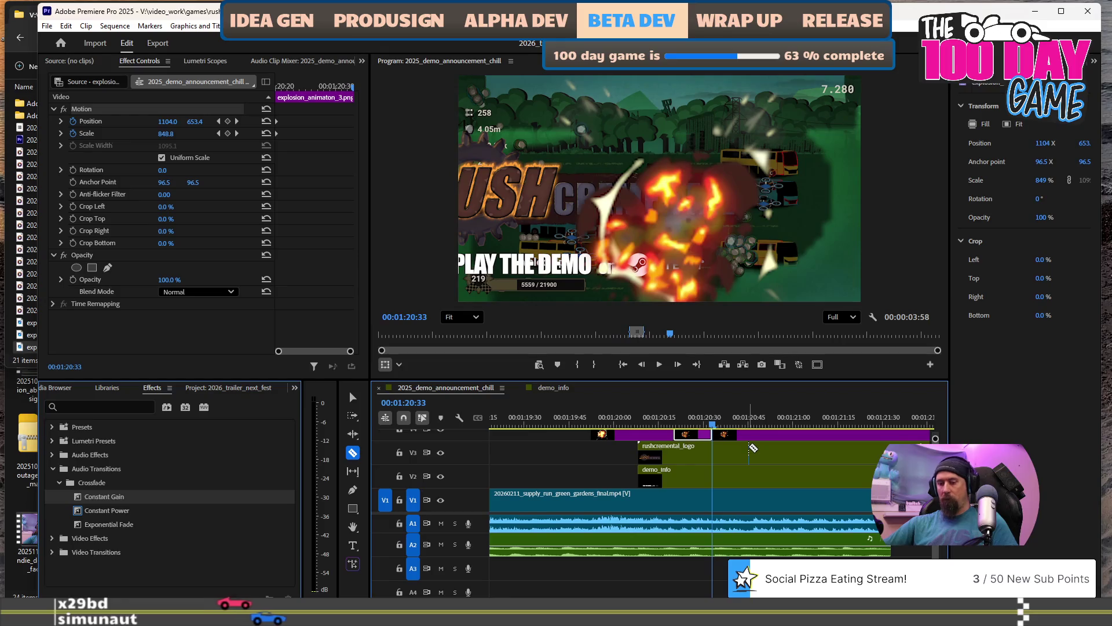
Delete the explosion piece left after the 00:01:20:33 cut.
{"action": "key", "text": "v"}
{"action": "left_click", "coordinate": [757, 436]}
{"action": "key", "text": "Delete"}
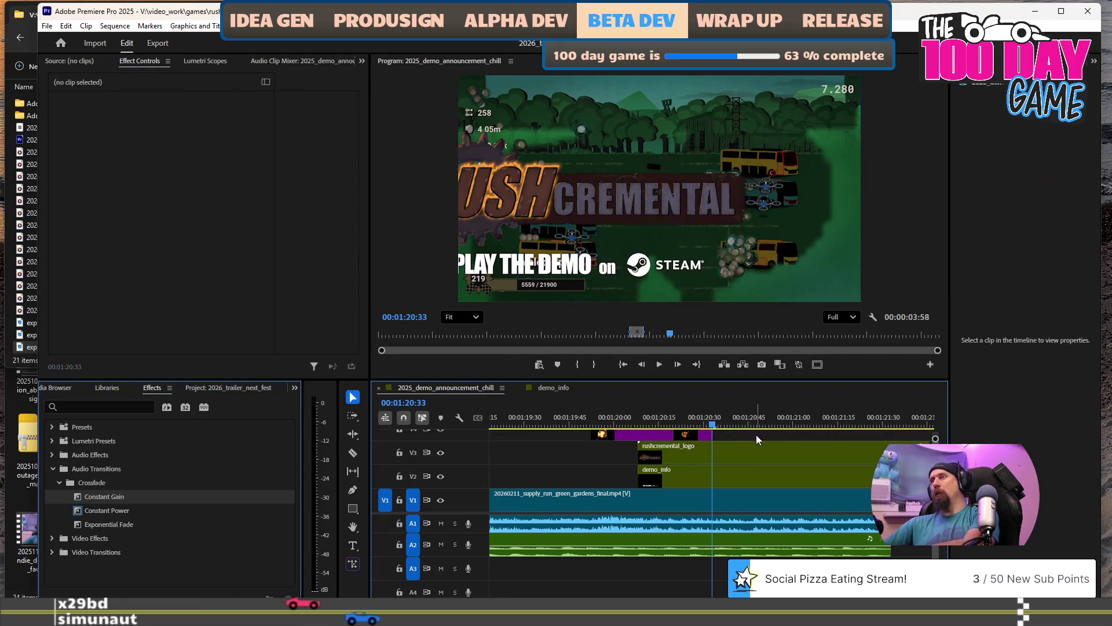
Cut the gameplay clip at 00:01:20:33, unlink it, and delete its video behind the logo card.
{"action": "mouse_move", "coordinate": [680, 439]}
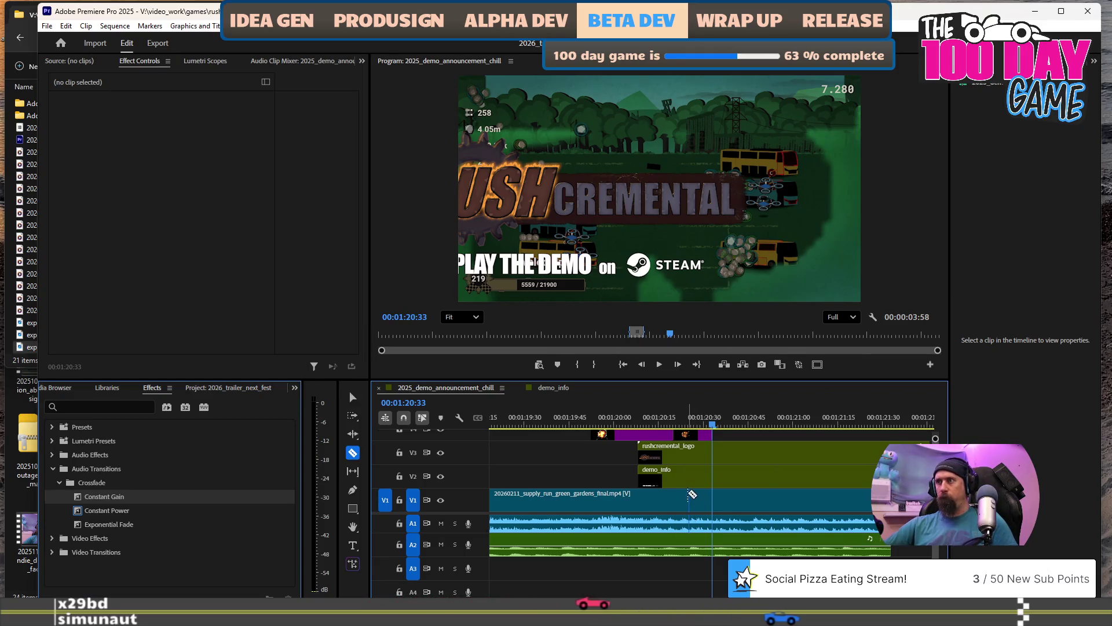
{"action": "key", "text": "c"}
{"action": "left_click", "coordinate": [690, 498]}
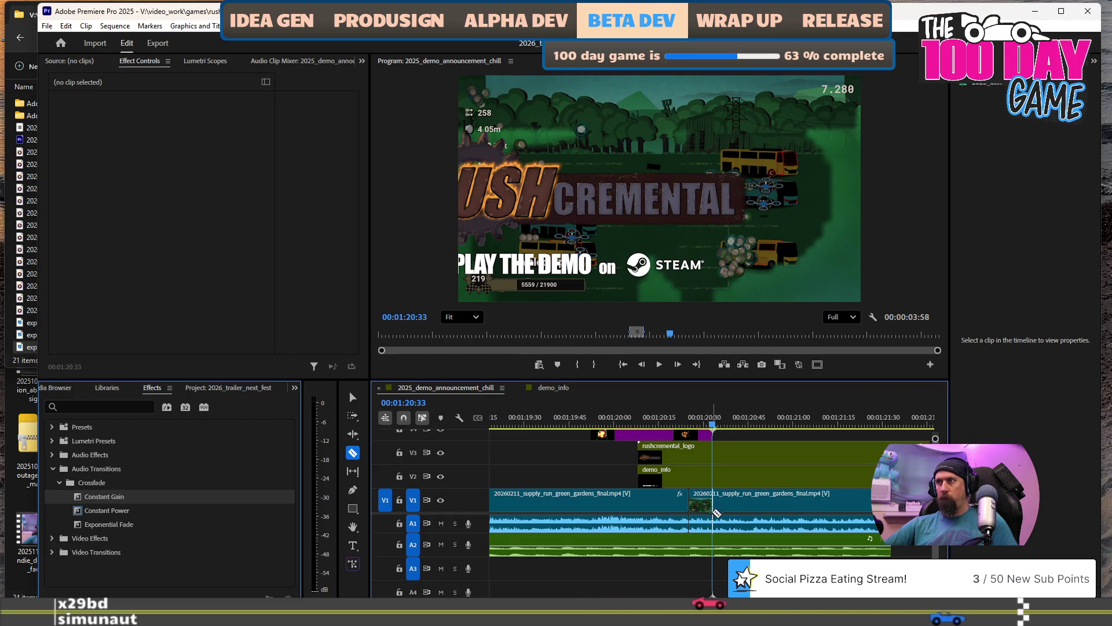
{"action": "key", "text": "v"}
{"action": "right_click", "coordinate": [751, 504]}
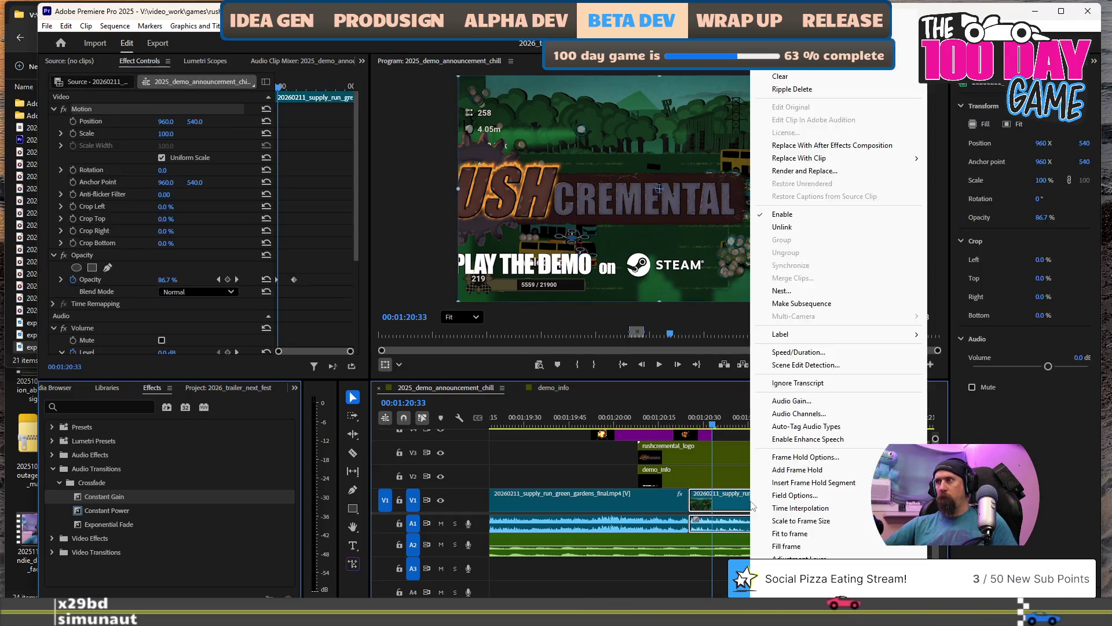
{"action": "left_click", "coordinate": [811, 229]}
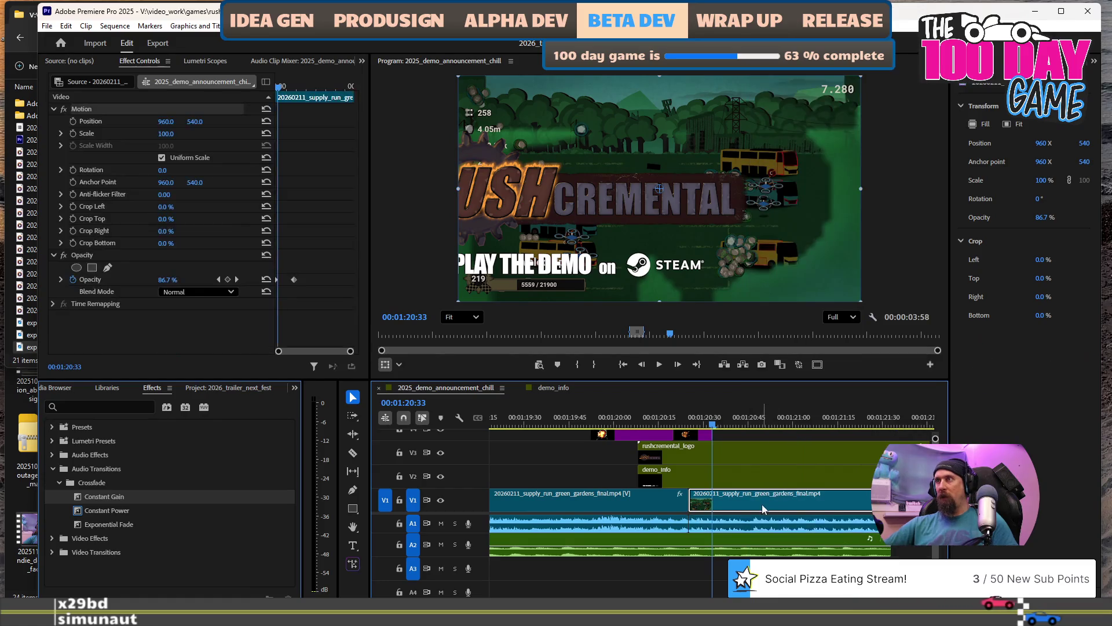
{"action": "key", "text": "Delete"}
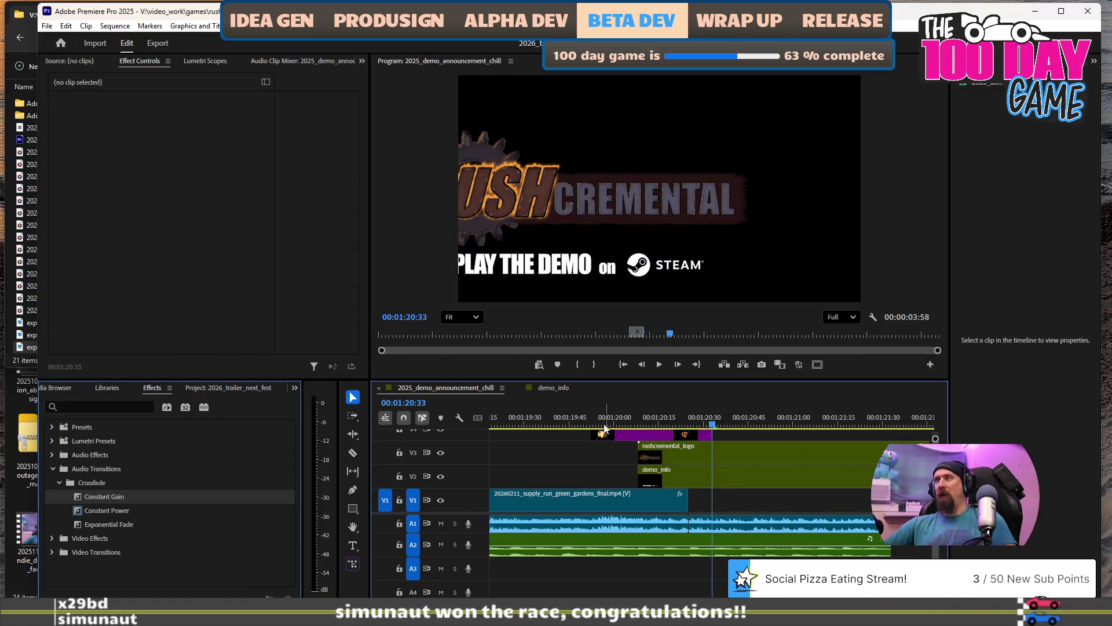
{"action": "key", "text": "space"}
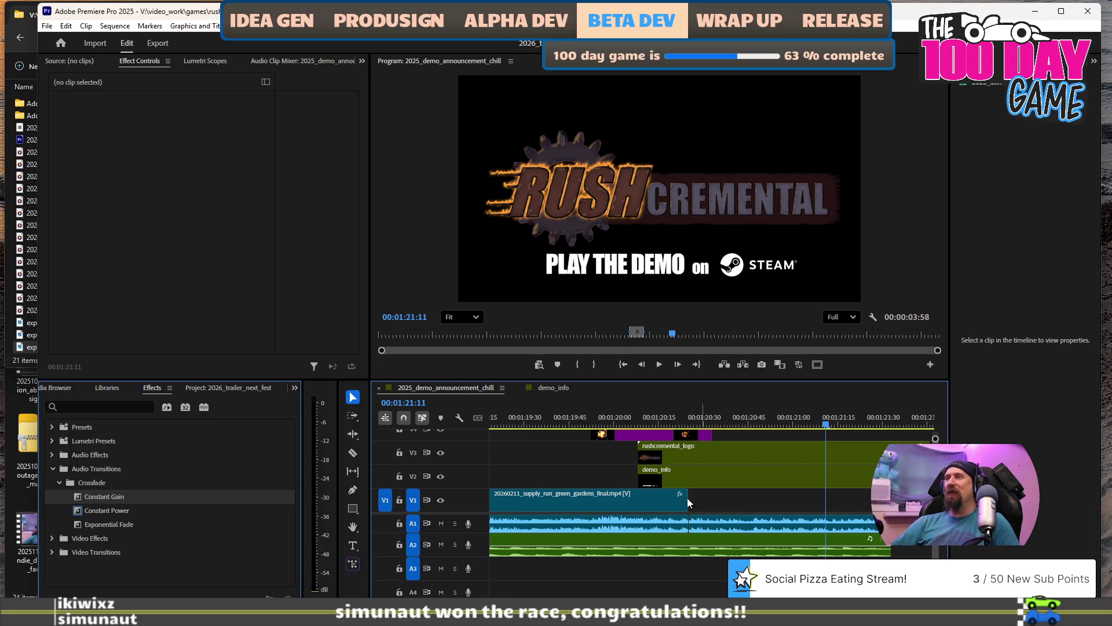
Delete the purple explosion animation clip from the ending's V3 track.
{"action": "left_click", "coordinate": [607, 436]}
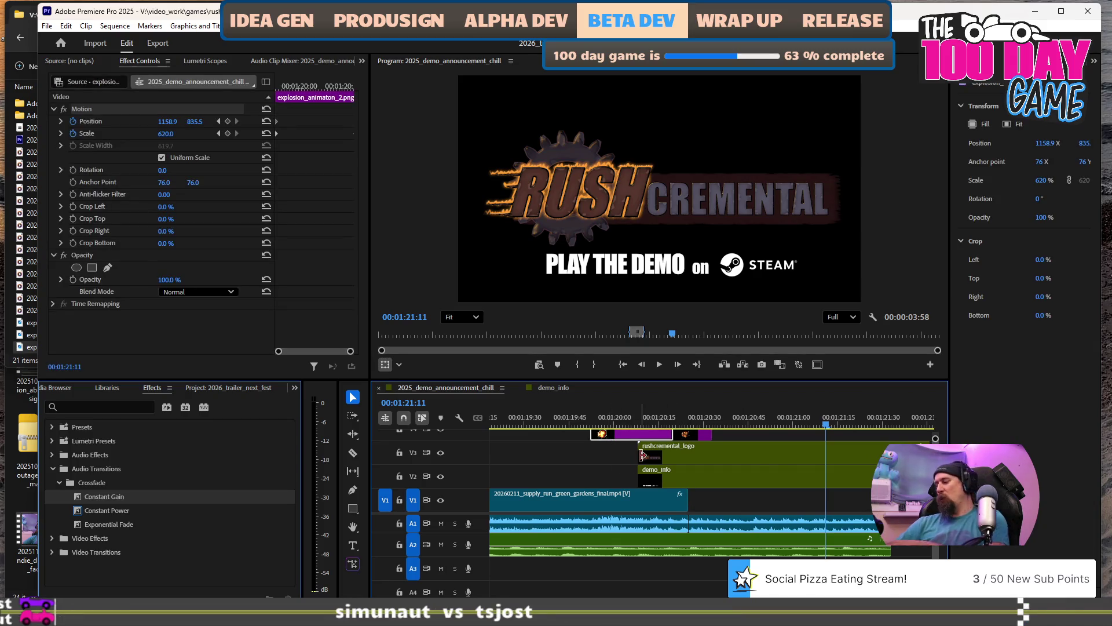
{"action": "key", "text": "Delete"}
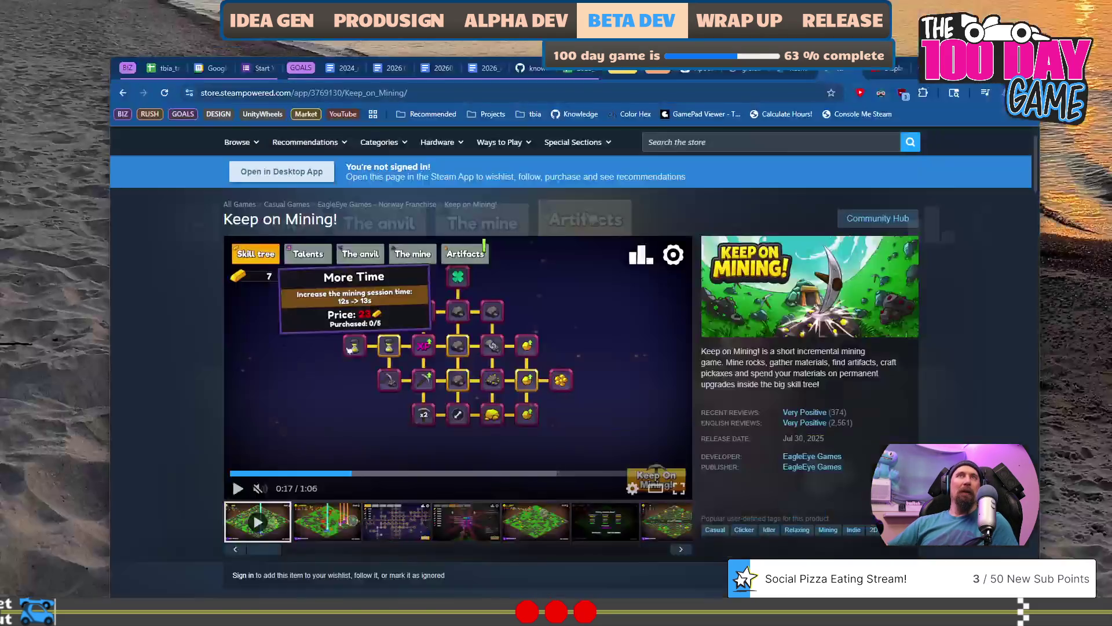
In a new tab, search Google for 'typoids steam game'.
{"action": "key", "text": "ctrl+t"}
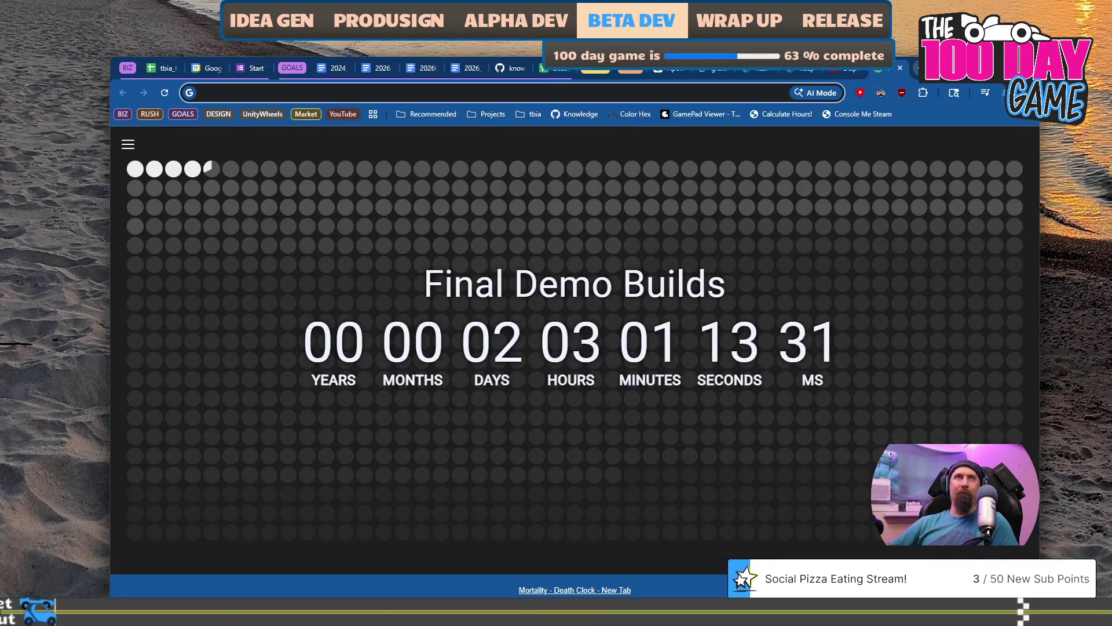
{"action": "type", "text": "typoids"}
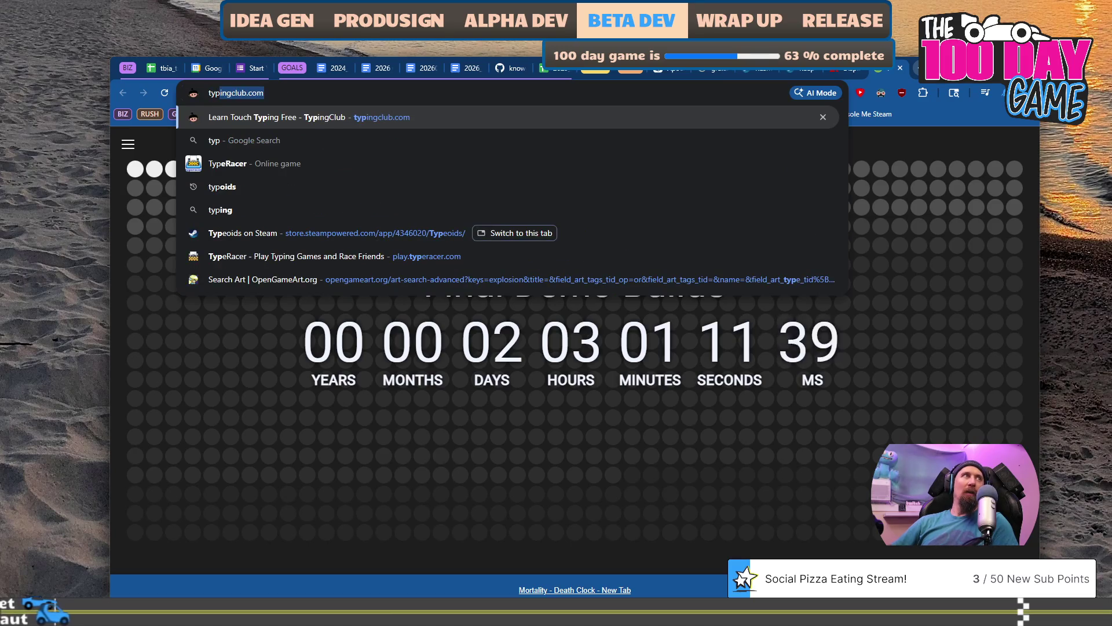
{"action": "key", "text": "Return"}
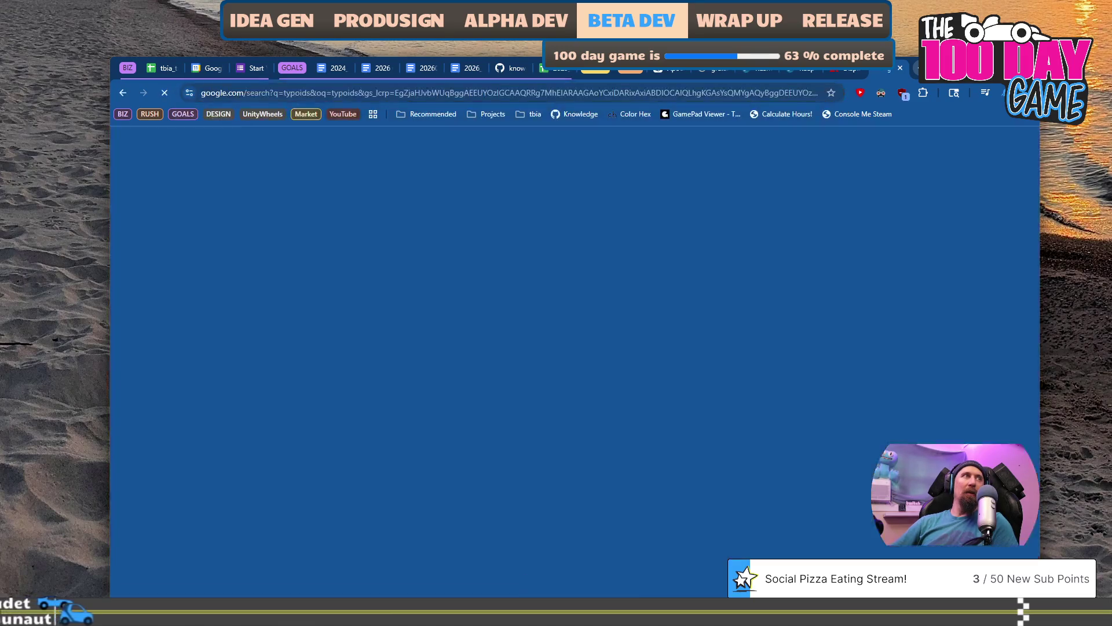
{"action": "scroll", "coordinate": [342, 319], "scroll_direction": "down", "scroll_amount": 9}
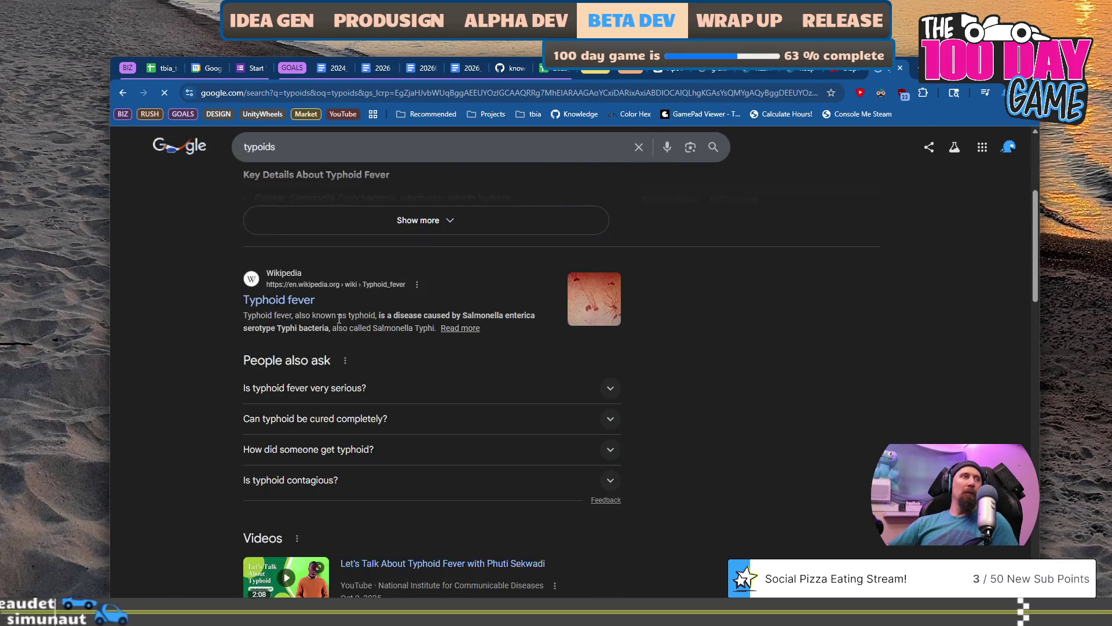
{"action": "scroll", "coordinate": [238, 352], "scroll_direction": "down", "scroll_amount": 4}
{"action": "scroll", "coordinate": [238, 352], "scroll_direction": "up", "scroll_amount": 15}
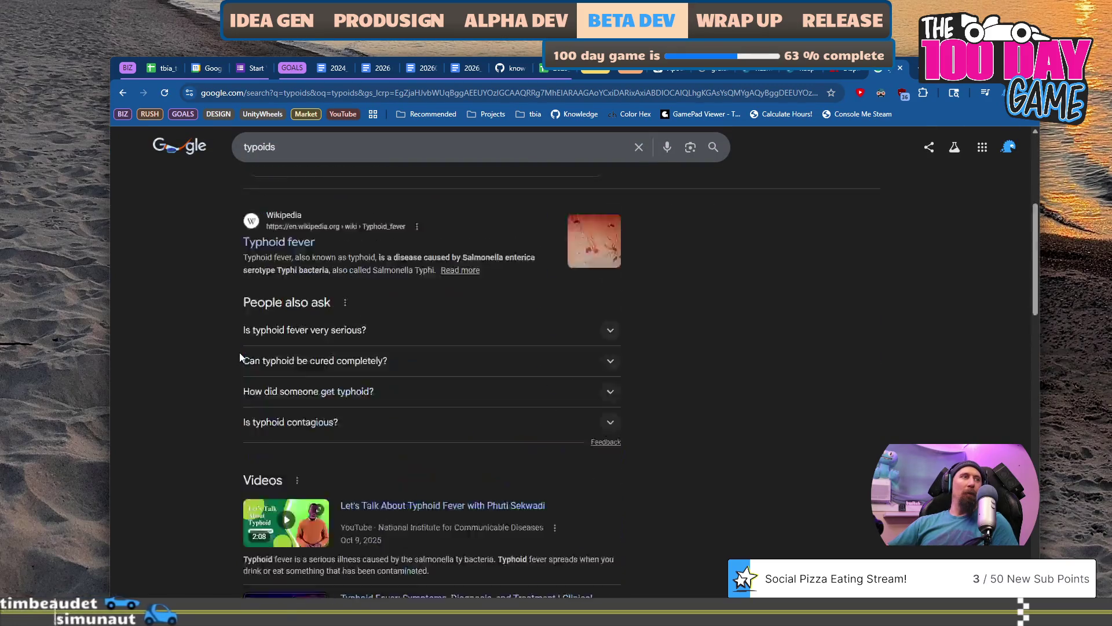
{"action": "type", "text": " steam"}
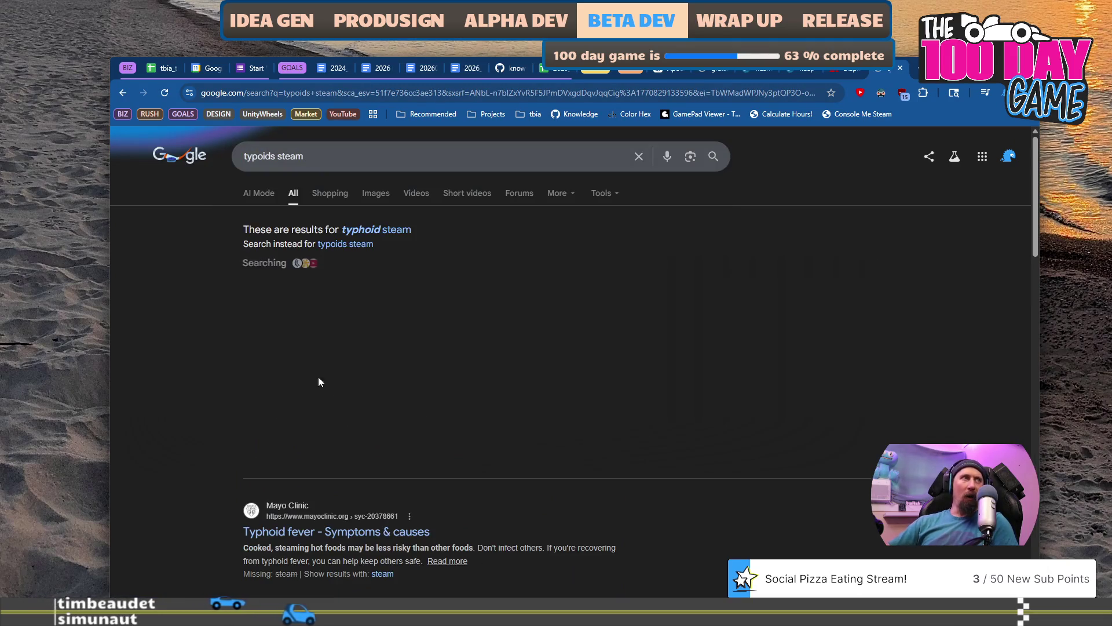
{"action": "left_click", "coordinate": [355, 152]}
{"action": "type", "text": "game"}
{"action": "key", "text": "Return"}
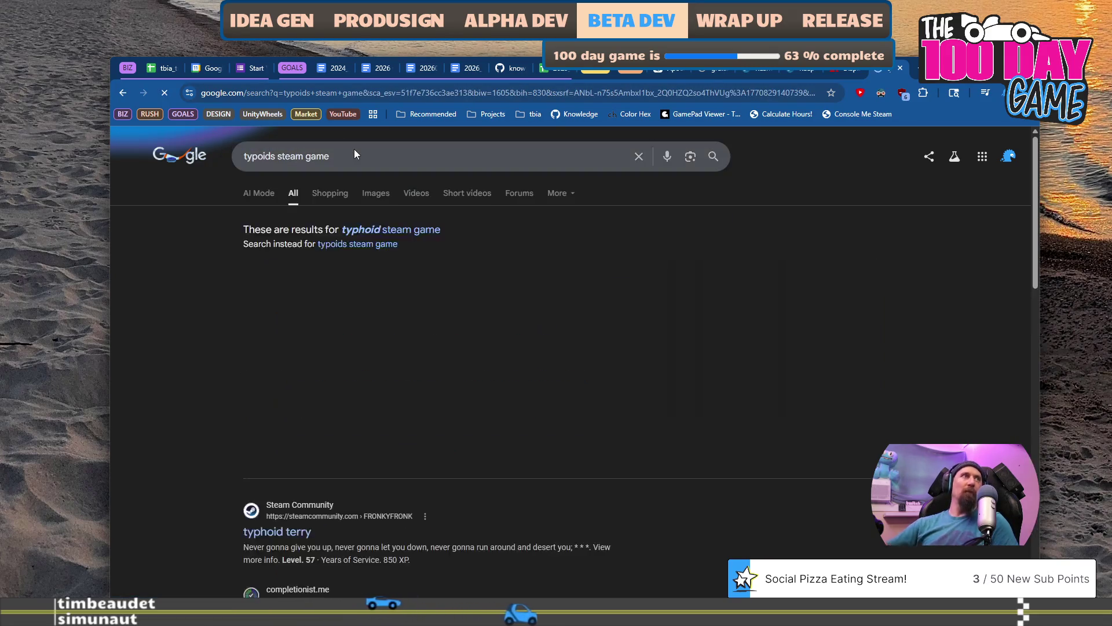
Correct the search spelling to 'typeoids' and open the Typeoids Steam store result.
{"action": "scroll", "coordinate": [206, 442], "scroll_direction": "down", "scroll_amount": 4}
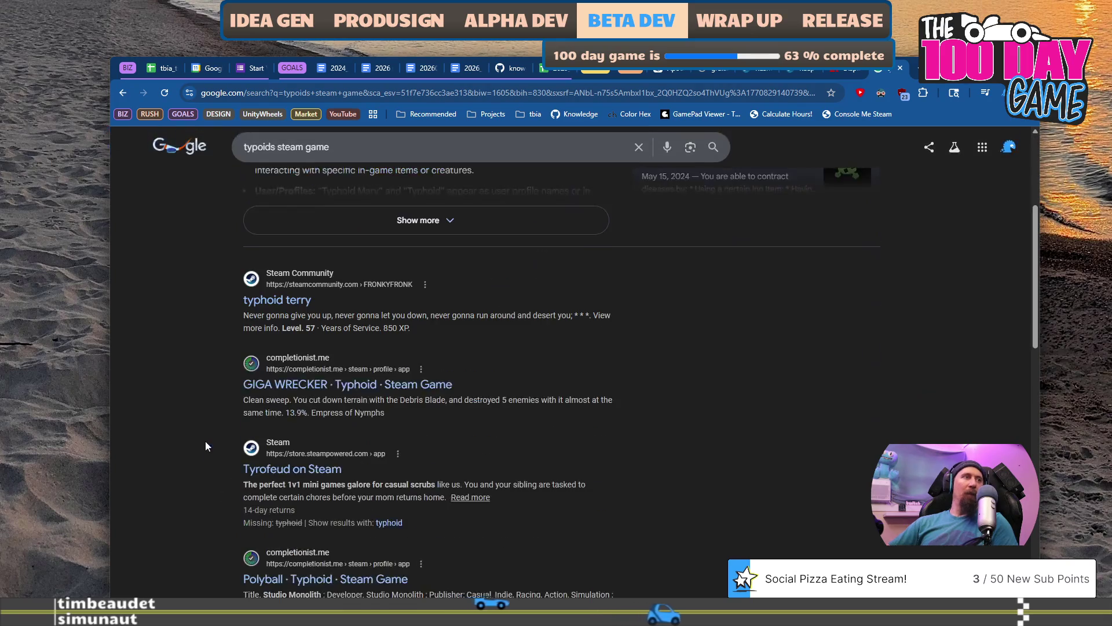
{"action": "scroll", "coordinate": [205, 441], "scroll_direction": "down", "scroll_amount": 5}
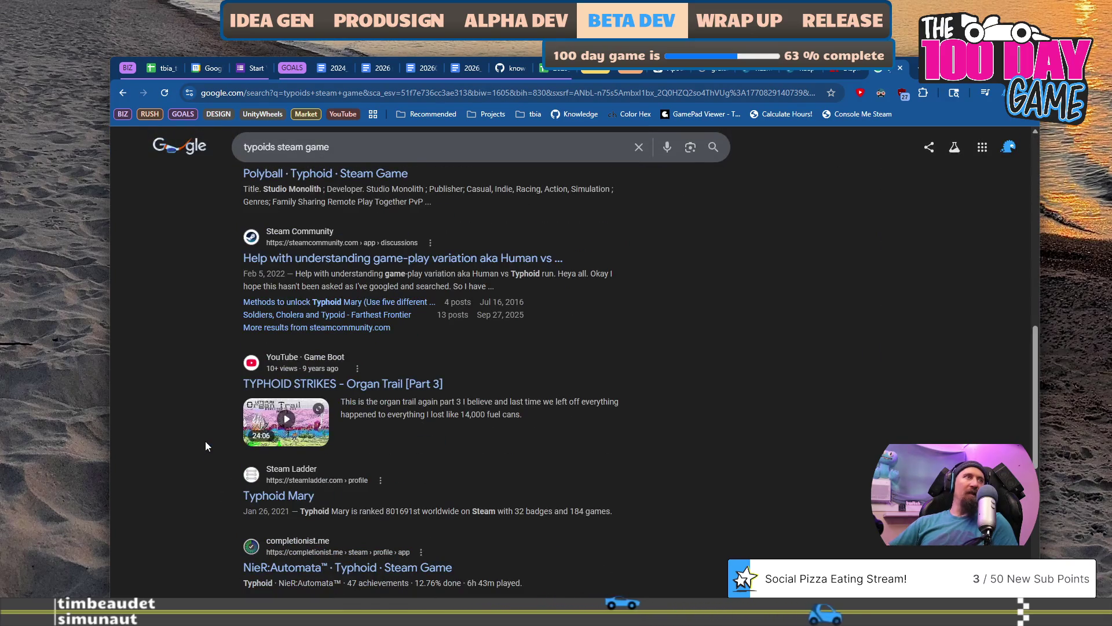
{"action": "scroll", "coordinate": [205, 440], "scroll_direction": "down", "scroll_amount": 2}
{"action": "scroll", "coordinate": [205, 441], "scroll_direction": "up", "scroll_amount": 10}
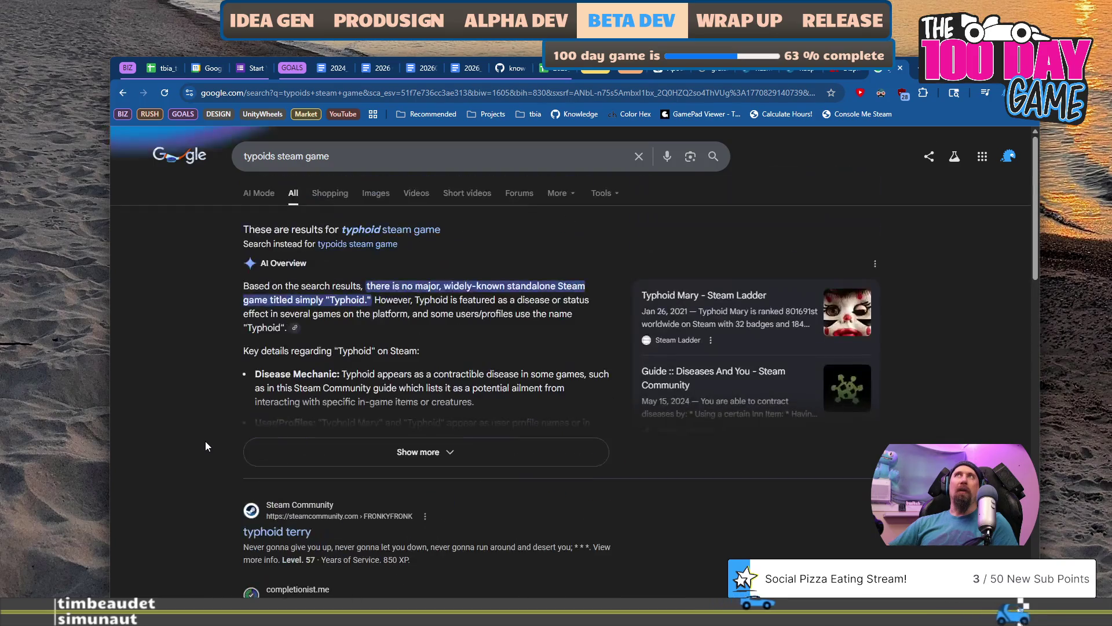
{"action": "left_click", "coordinate": [404, 156]}
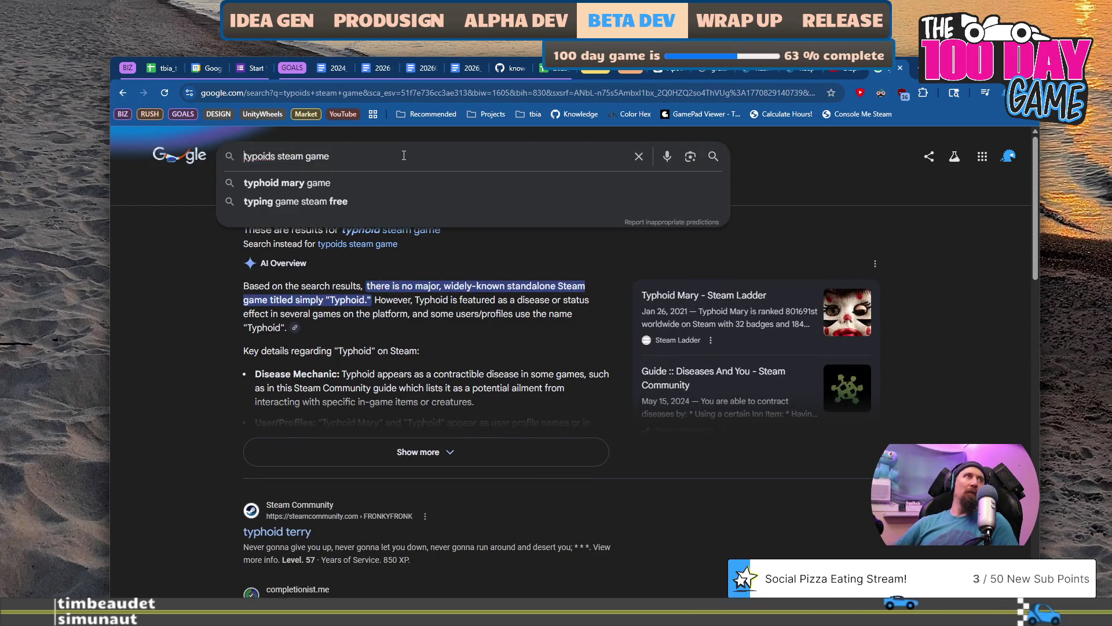
{"action": "type", "text": "e"}
{"action": "key", "text": "Return"}
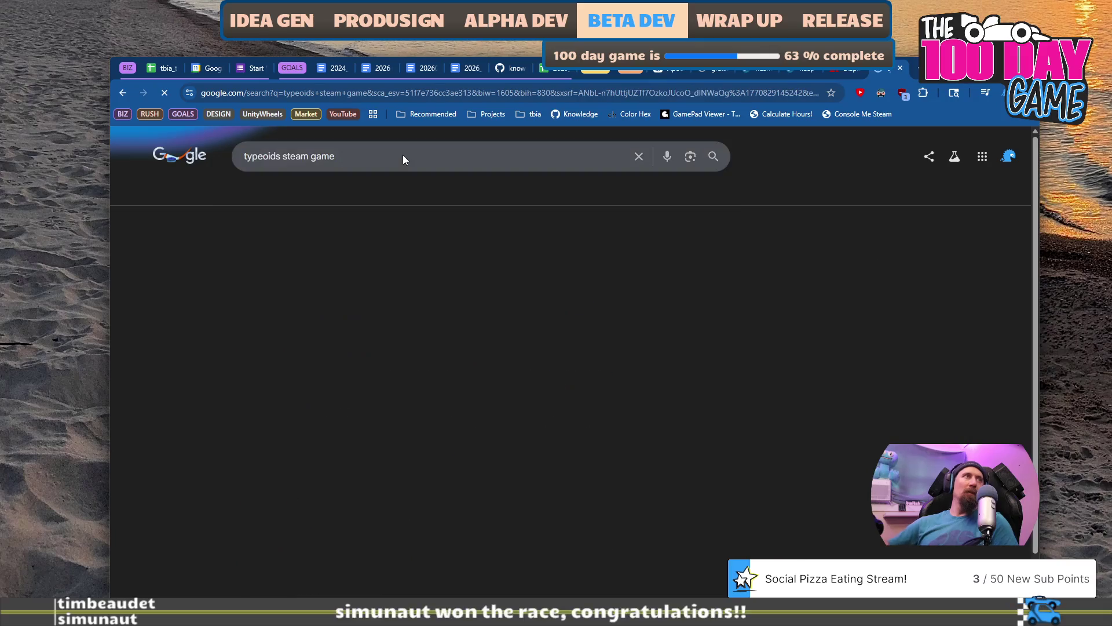
{"action": "left_click", "coordinate": [272, 254]}
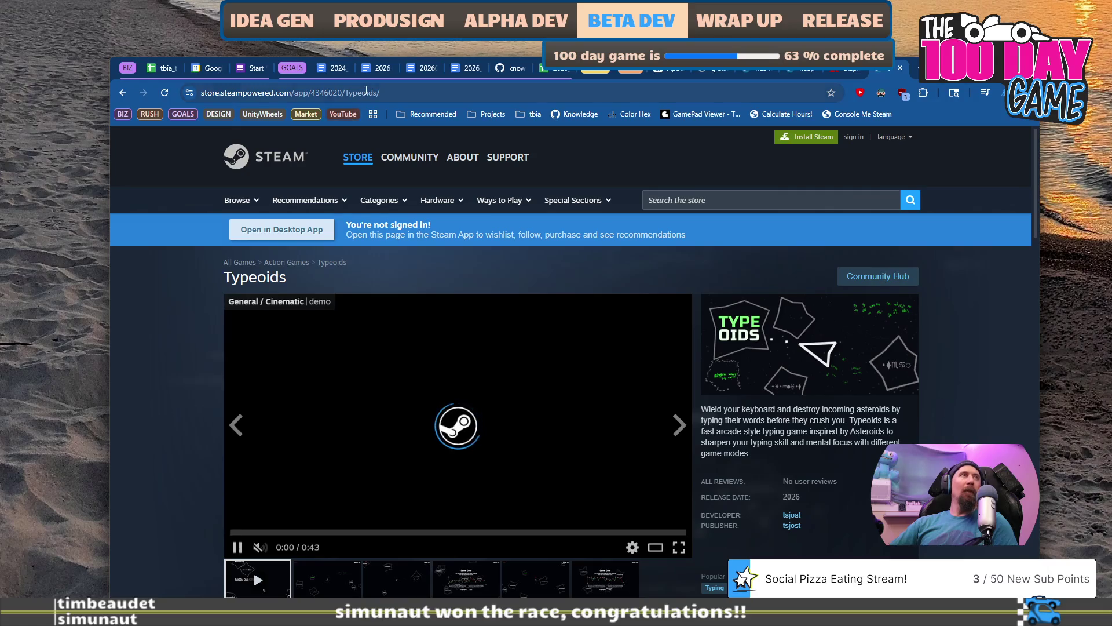
Check the Typeoids page address, then return to Premiere Pro and save the trailer project.
{"action": "left_click", "coordinate": [367, 92]}
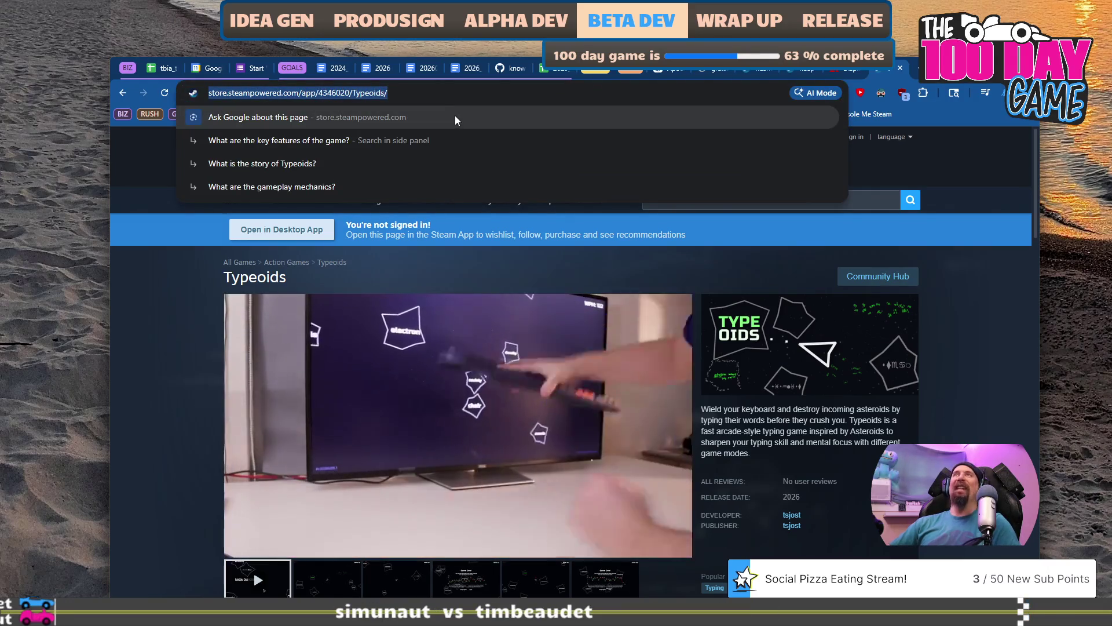
{"action": "key", "text": "Escape"}
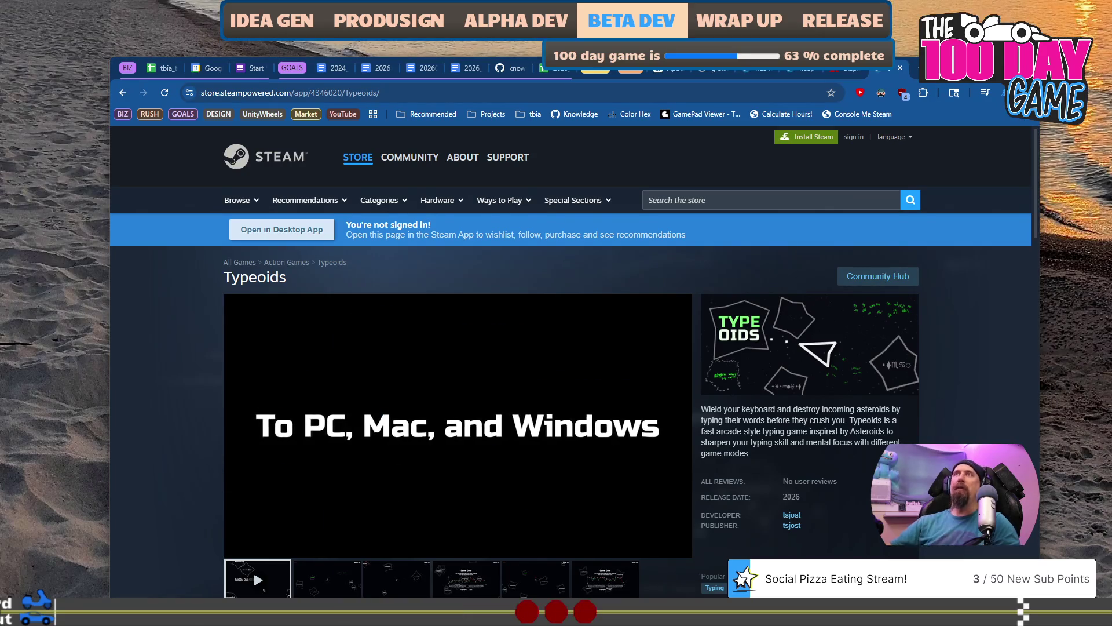
{"action": "key", "text": "alt+Tab"}
{"action": "key", "text": "ctrl+s"}
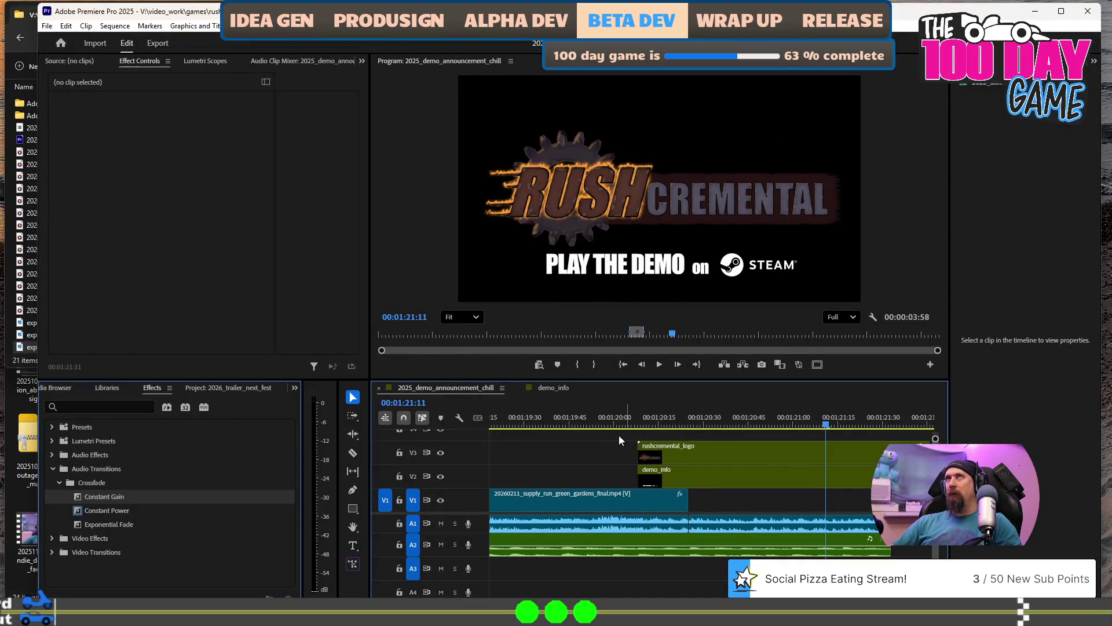
{"action": "left_click", "coordinate": [630, 427]}
{"action": "key", "text": "space"}
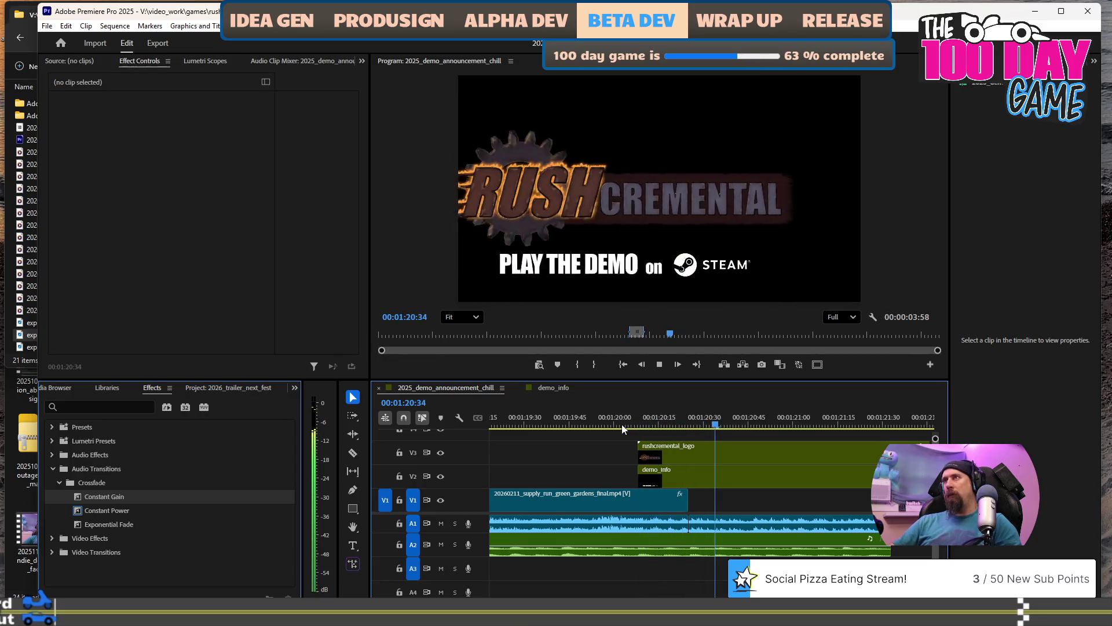
{"action": "key", "text": "space"}
{"action": "key", "text": "minus"}
{"action": "key", "text": "minus"}
{"action": "key", "text": "minus"}
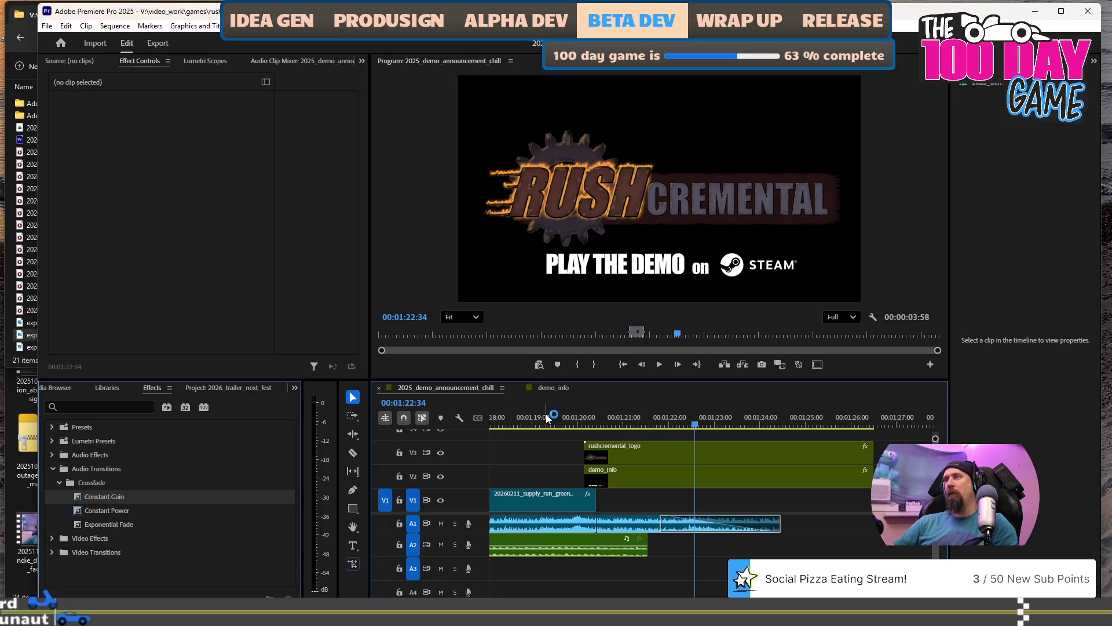
{"action": "left_click", "coordinate": [546, 418]}
{"action": "key", "text": "space"}
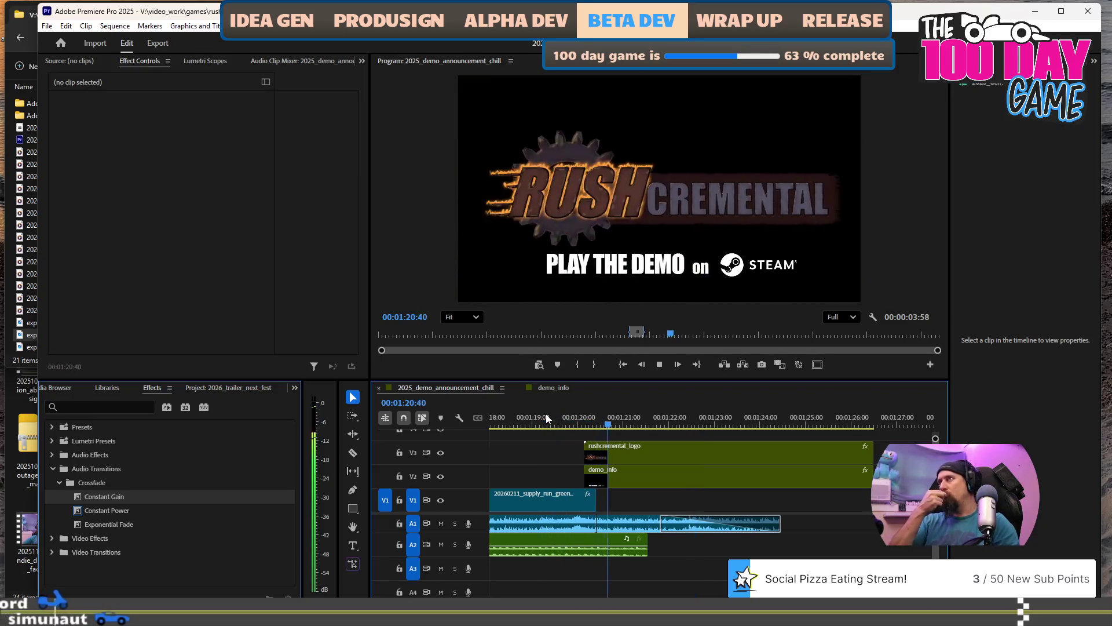
{"action": "key", "text": "space"}
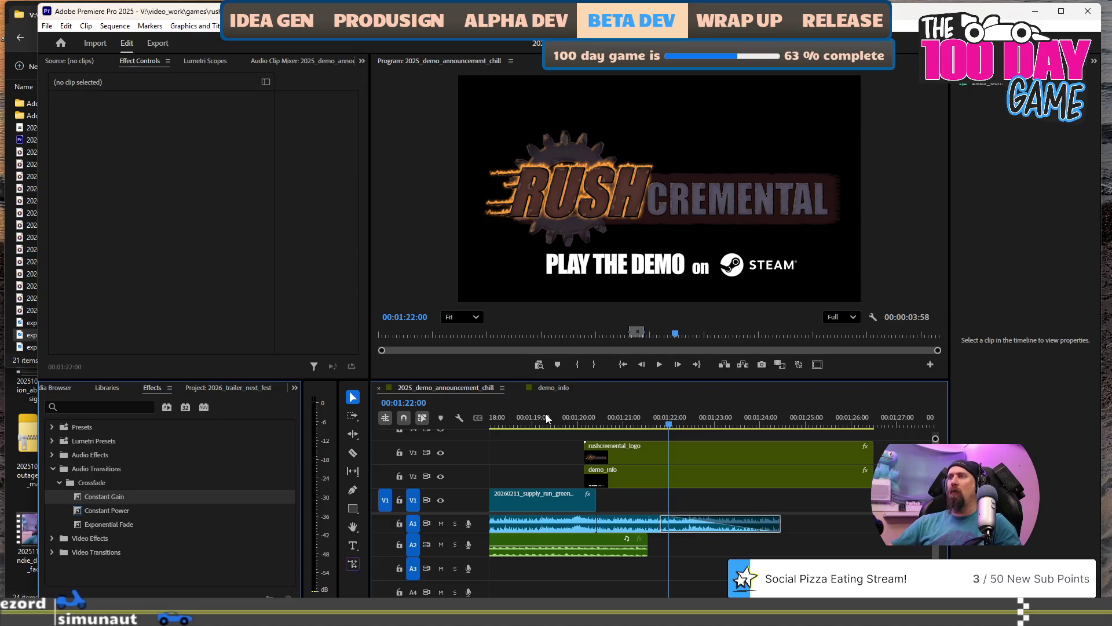